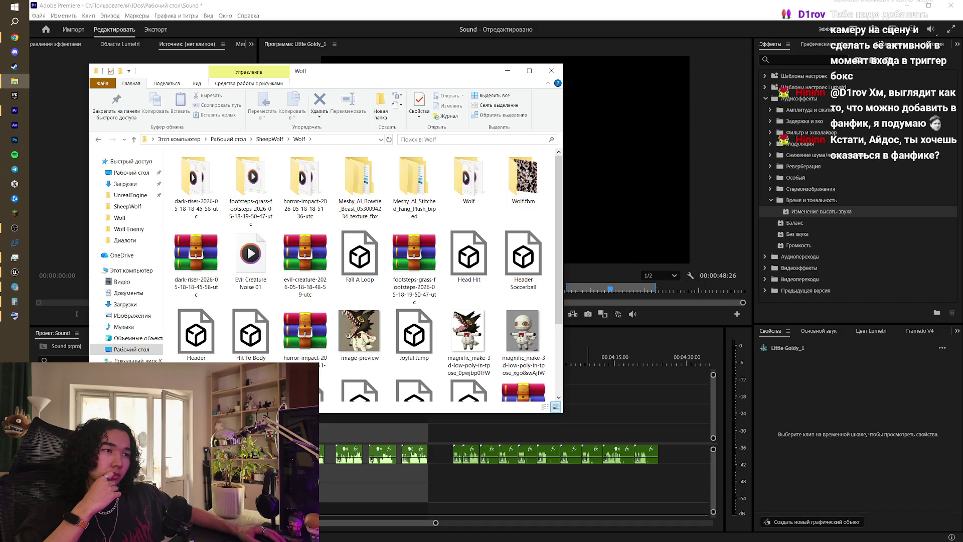
- Put away the Wolf folder Explorer window so the Premiere Pro audio timeline shows
left_click(14, 228)
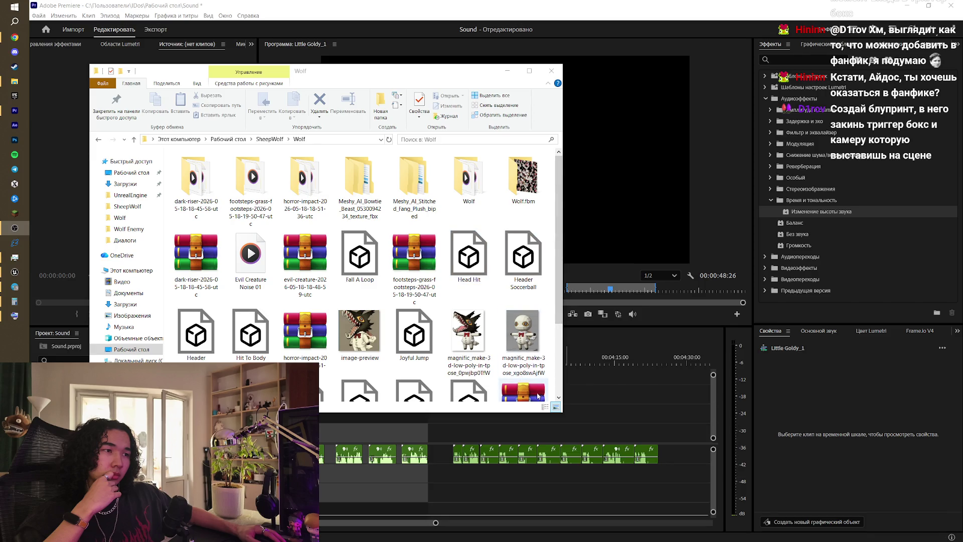
left_click(633, 402)
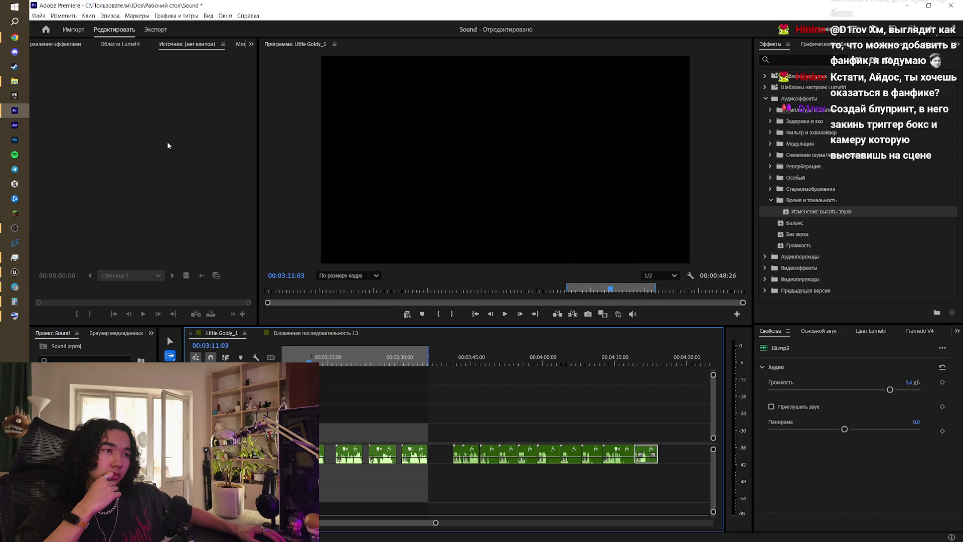
- Switch from Premiere to the Unreal Engine editor and frame the selected TriggerBox
left_click(18, 36)
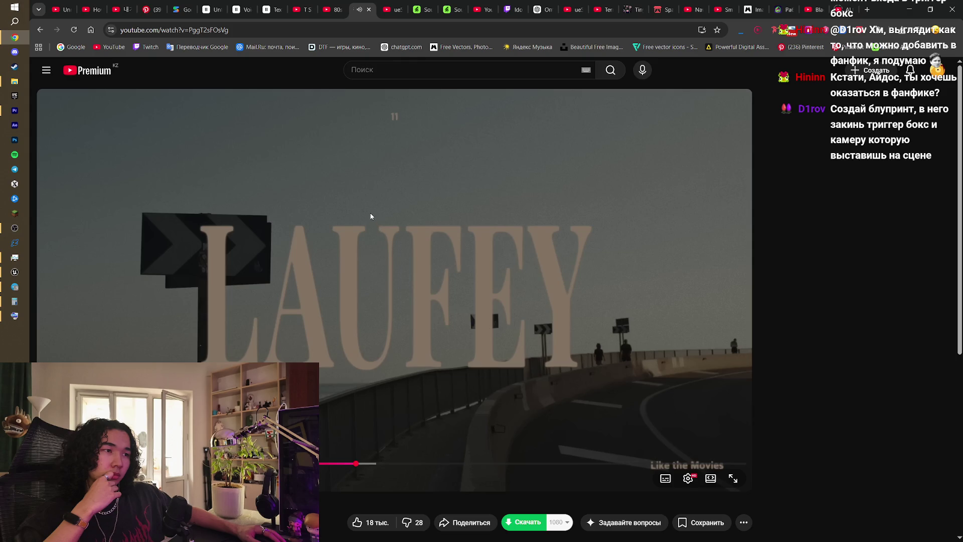
left_click(15, 272)
key("f")
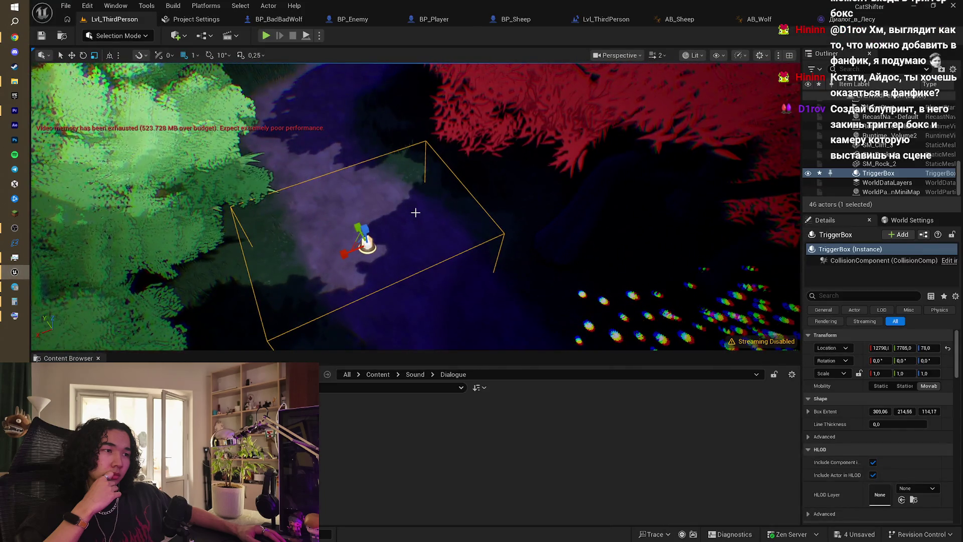
- Place a Camera Actor from a Quick Add 'camera' search beside the TriggerBox
mouse_move(415, 213)
left_mouse_down()
mouse_move(269, 86)
mouse_move(235, 75)
mouse_move(246, 73)
mouse_move(240, 55)
mouse_move(240, 91)
mouse_move(217, 29)
left_mouse_up()
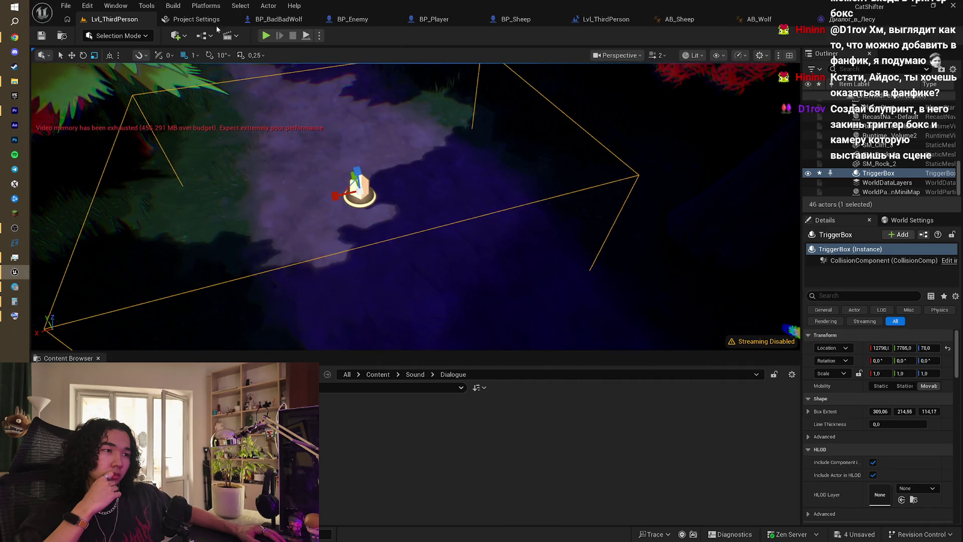
left_click(135, 36)
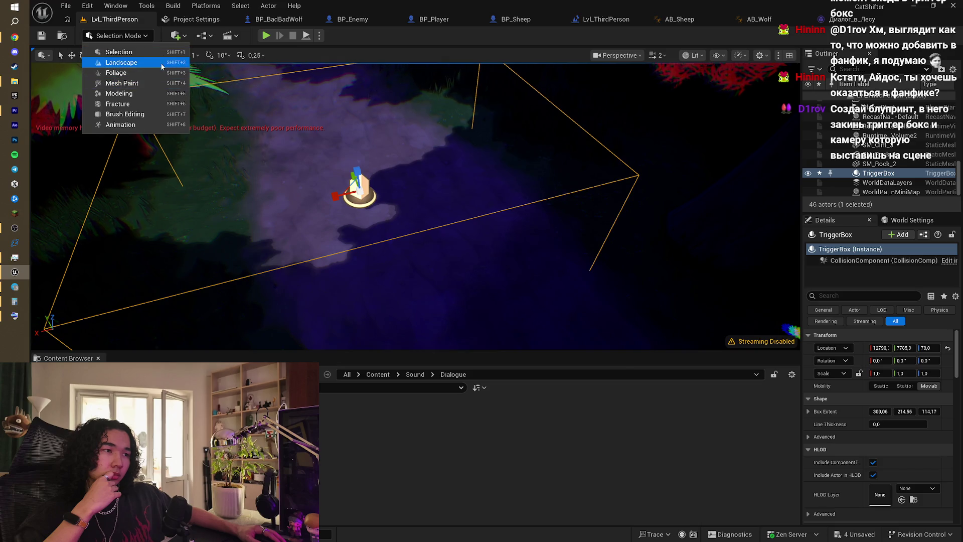
left_click(185, 39)
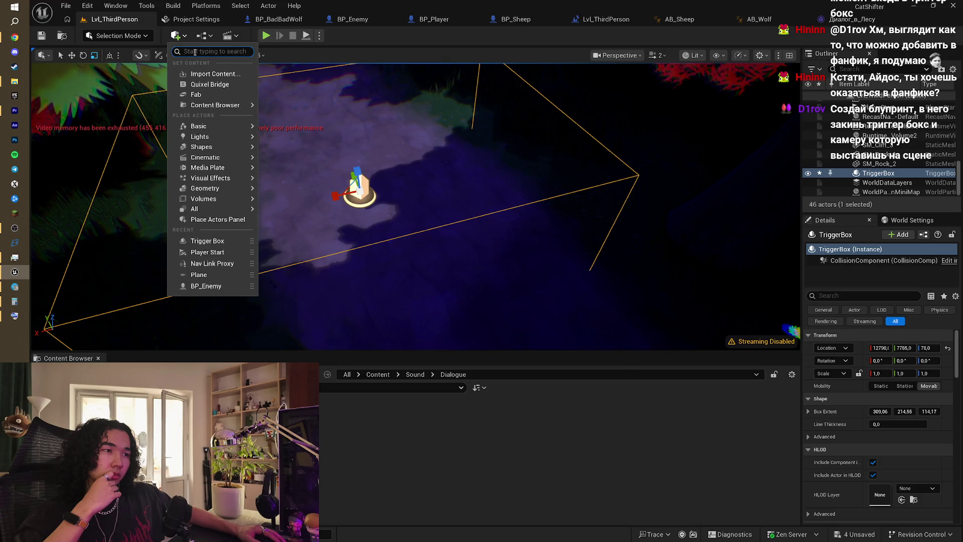
type("camera")
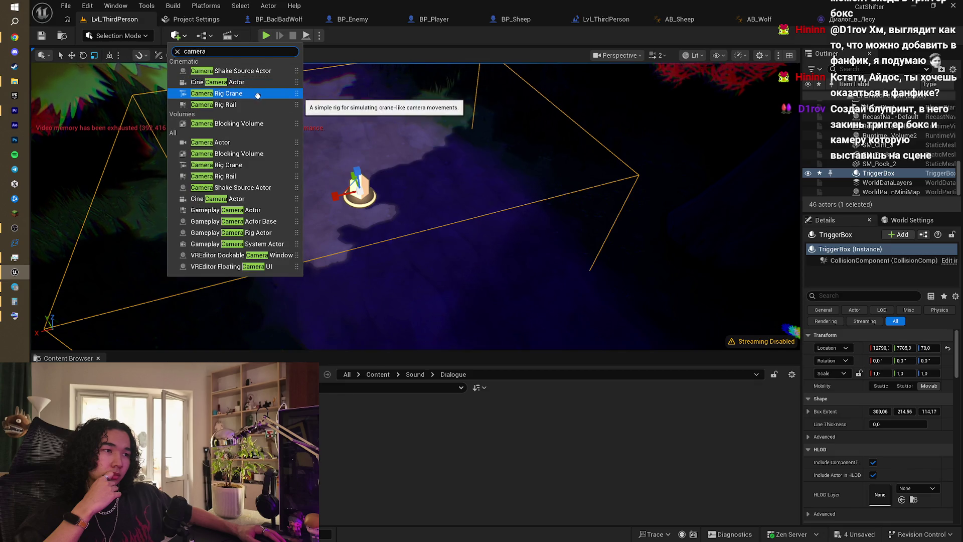
left_click(242, 141)
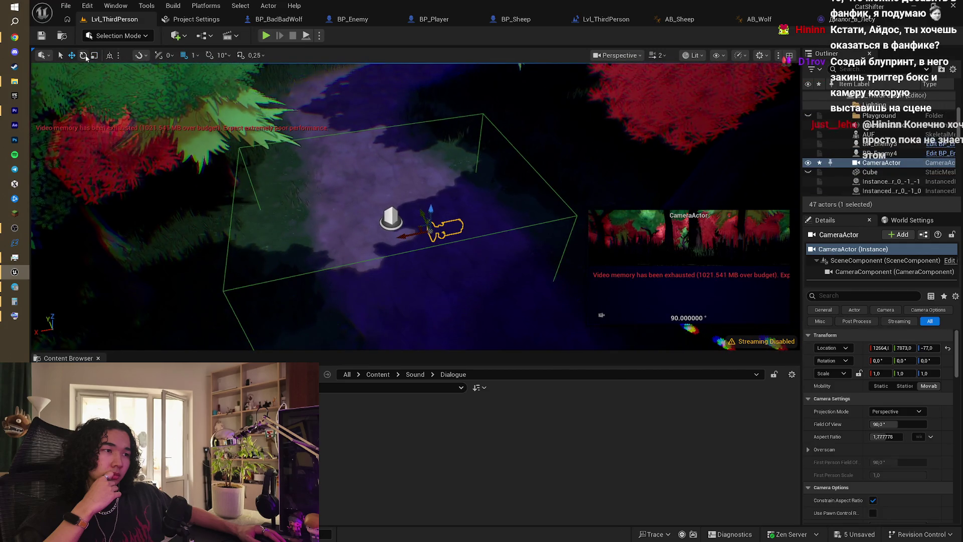
- Rotate the CameraActor about 94 degrees, then move it back along the path in world space
key("e")
mouse_move(423, 256)
left_mouse_down()
mouse_move(489, 257)
mouse_move(396, 242)
mouse_move(438, 223)
mouse_move(433, 238)
left_mouse_up()
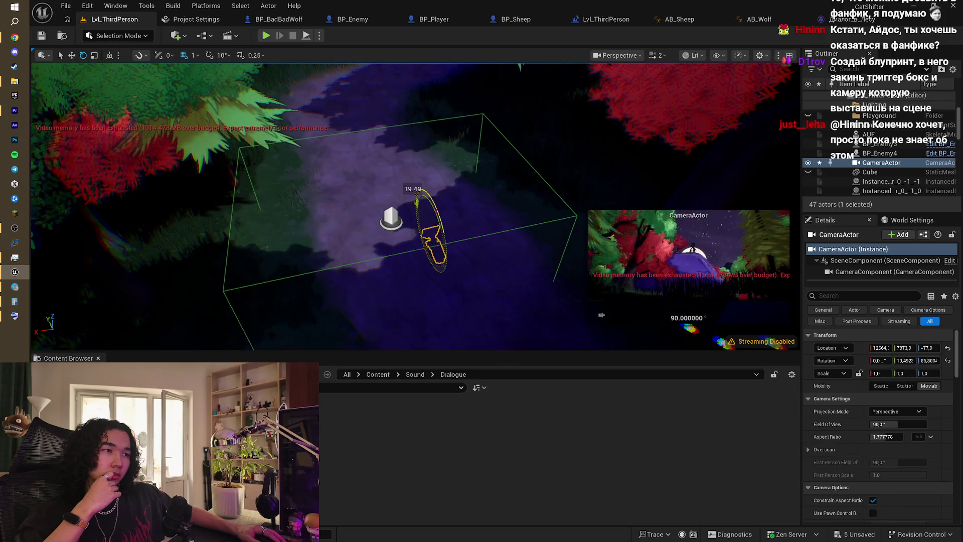
key("w")
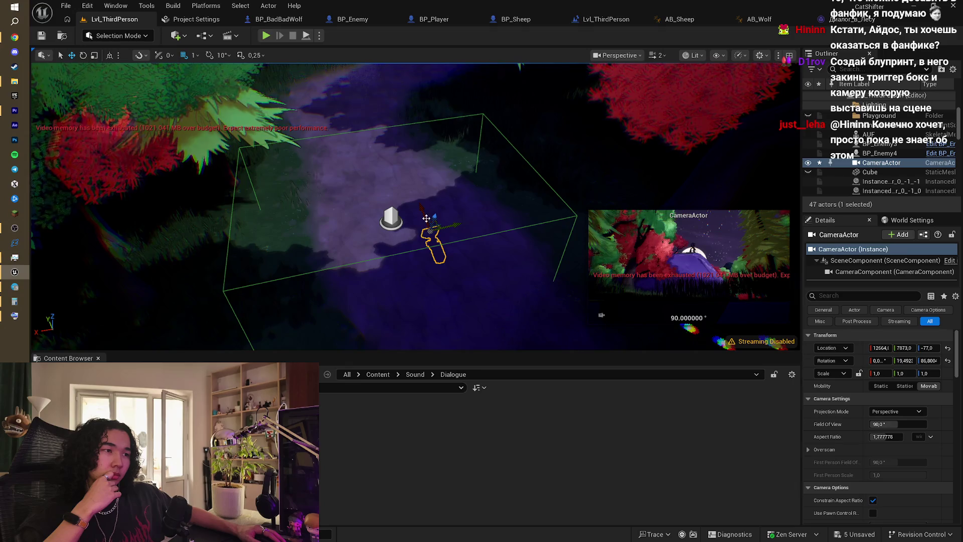
left_click(109, 55)
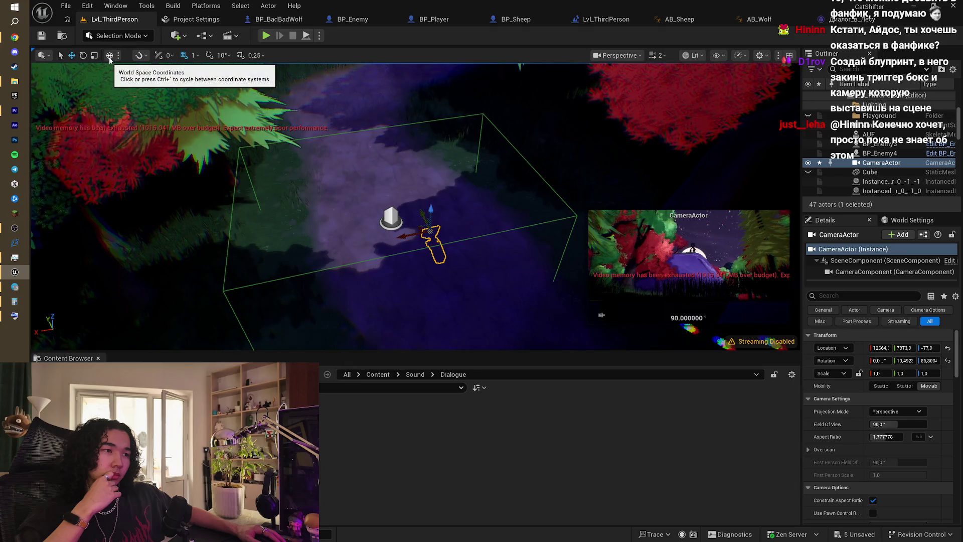
mouse_move(422, 214)
left_mouse_down()
mouse_move(510, 318)
mouse_move(493, 331)
mouse_move(498, 306)
left_mouse_up()
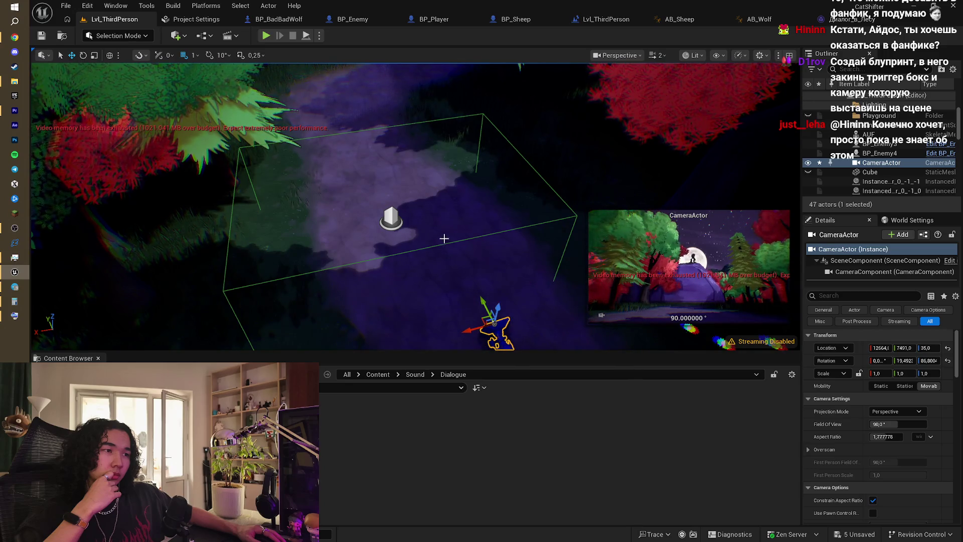
left_click_drag(489, 237, 753, 76)
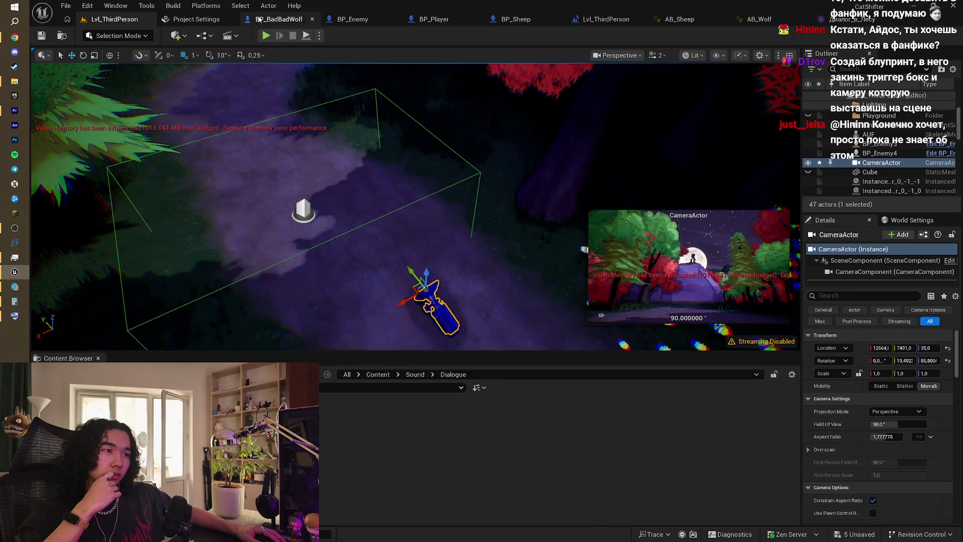
- Open the level's Level Blueprint from the Blueprints menu
left_click(176, 35)
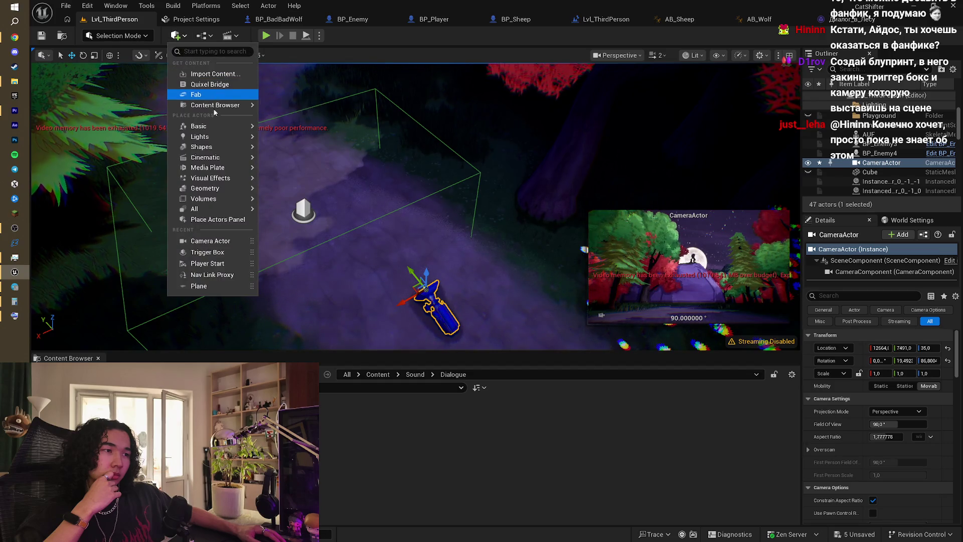
left_click(203, 35)
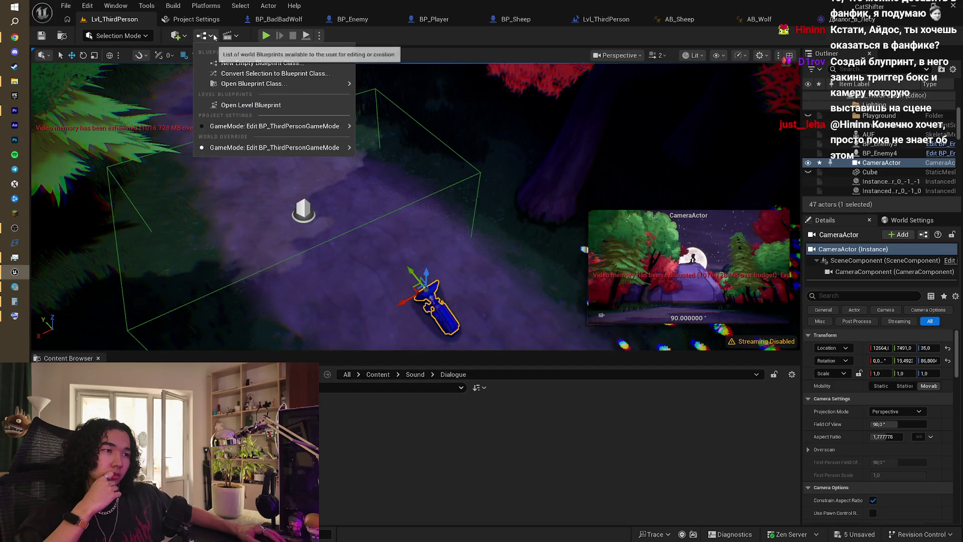
left_click(250, 104)
- Select the TriggerBox in the level viewport, then return to the Level Blueprint's event graph
left_click(109, 20)
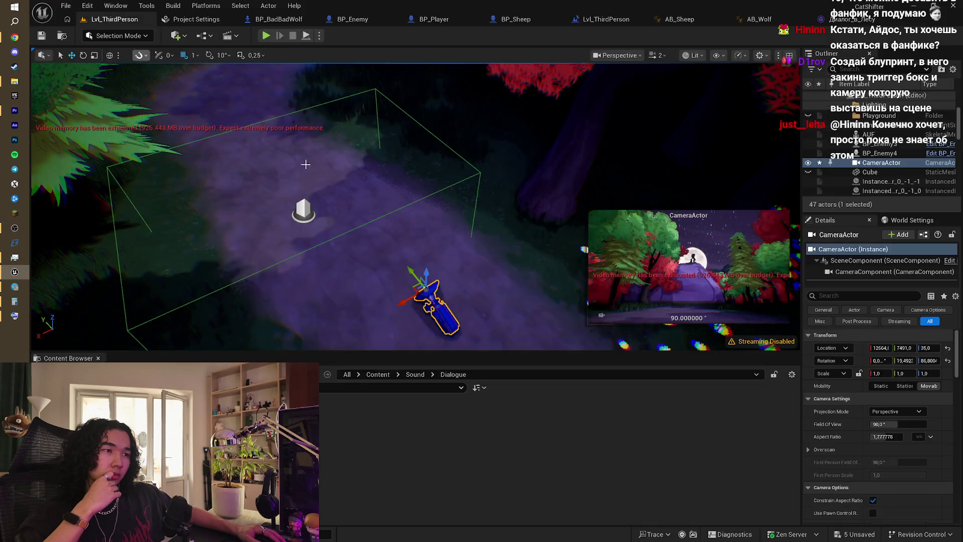
left_click(336, 98)
scroll(336, 99, "up", 2)
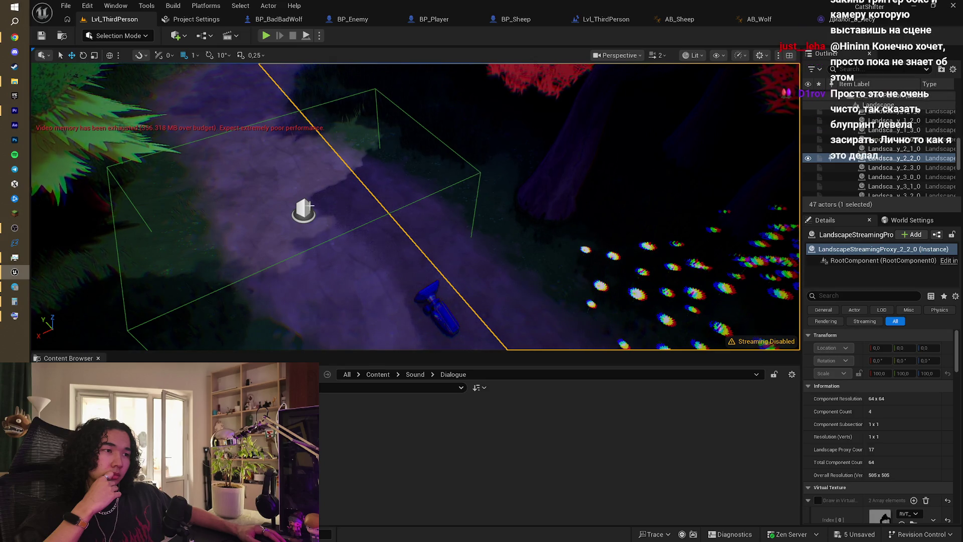
left_click(307, 210)
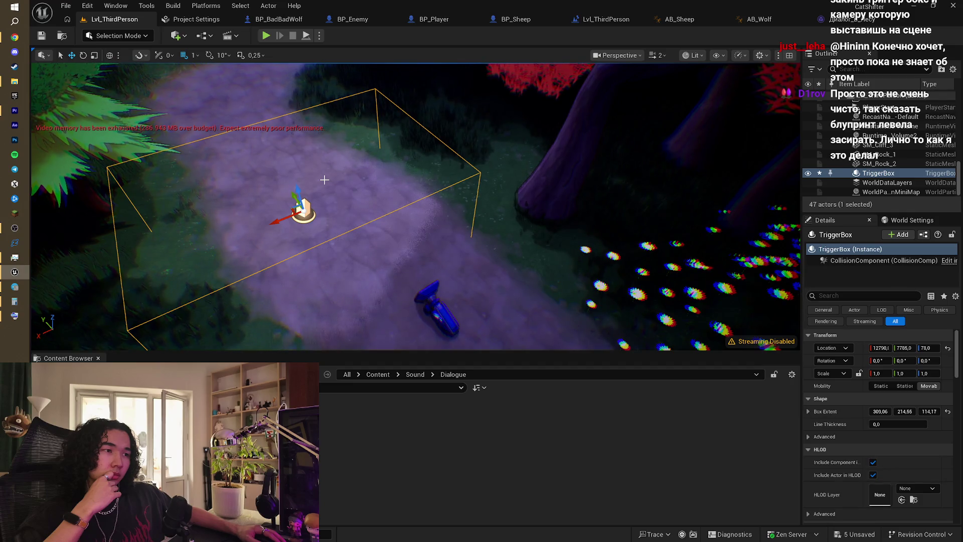
left_click(593, 19)
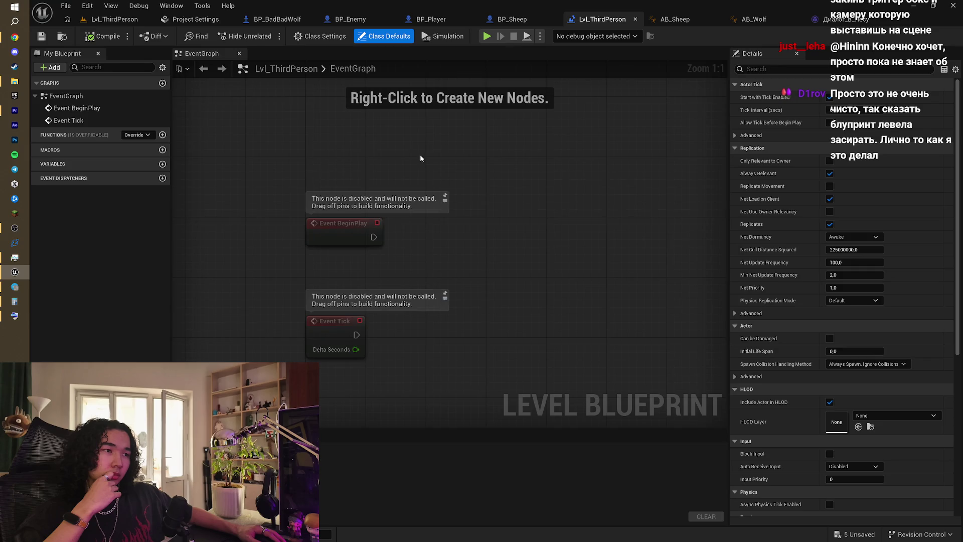
- Create a TriggerBox reference and add its On Actor Begin Overlap collision event
right_click(441, 225)
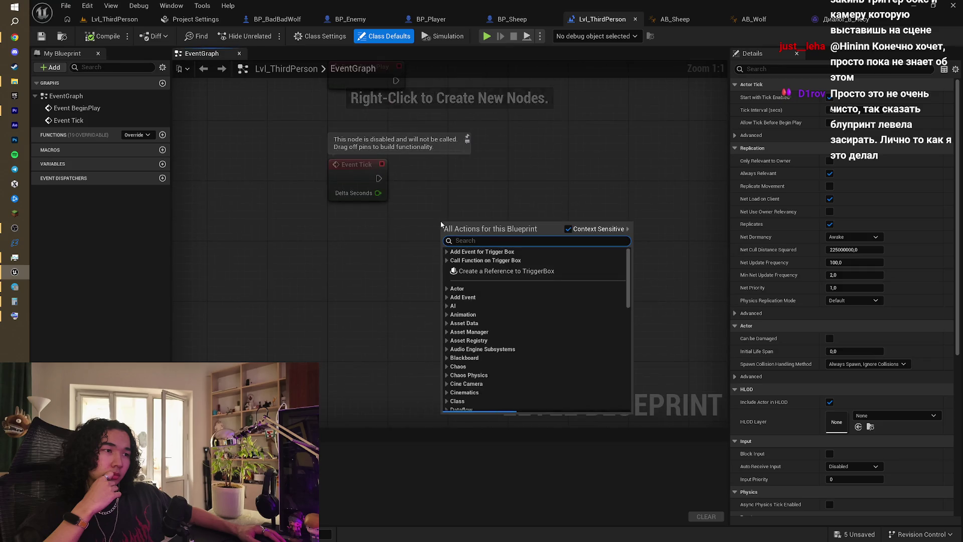
left_click(516, 271)
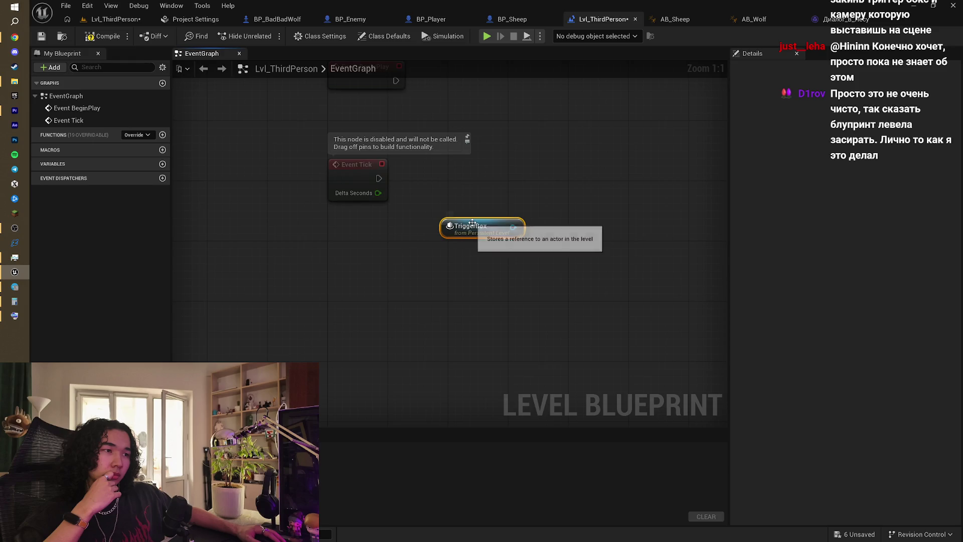
left_click_drag(472, 222, 377, 300)
right_click(423, 271)
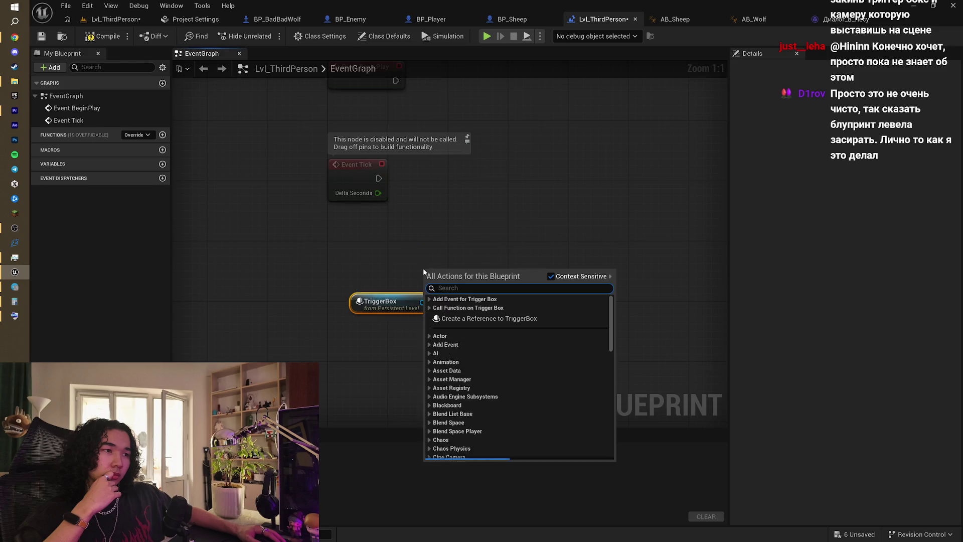
left_click(441, 300)
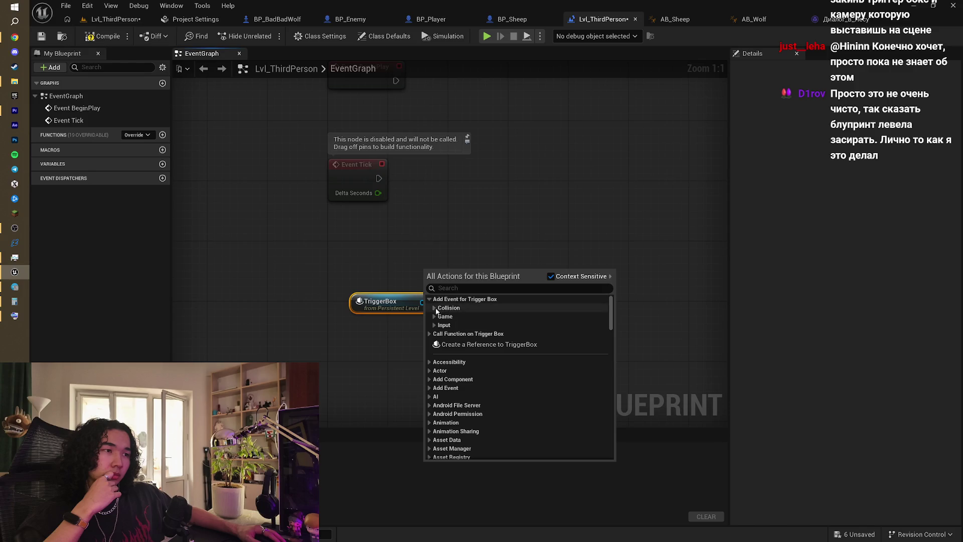
left_click(435, 308)
left_click(501, 316)
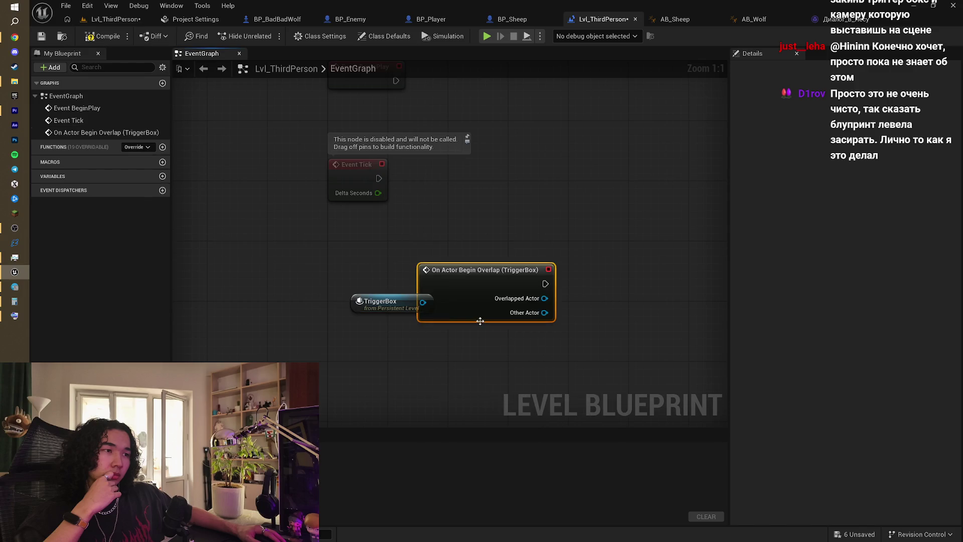
- Delete the temporary TriggerBox reference and move the overlap event node left
left_click(363, 304)
key("Delete")
left_click_drag(483, 281, 379, 273)
left_click_drag(440, 276, 520, 279)
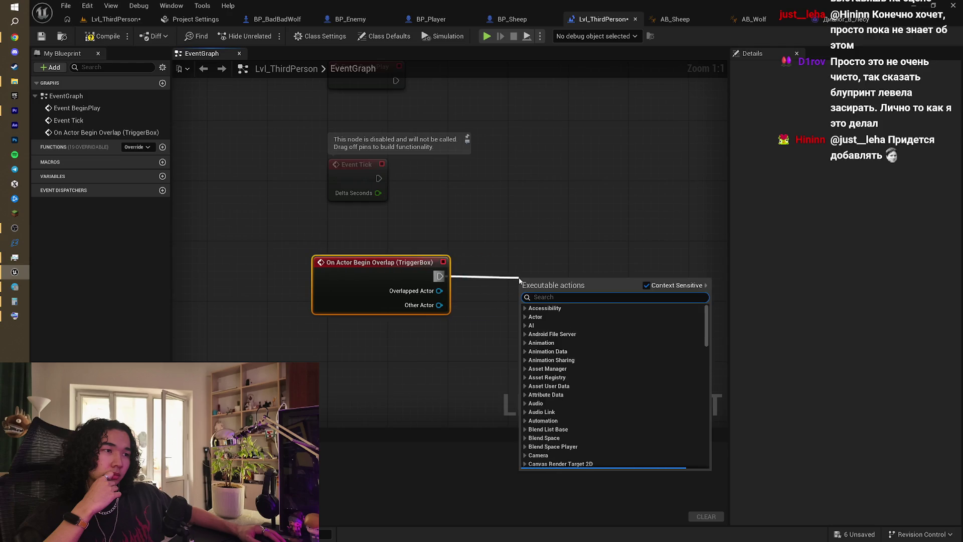
type("cm")
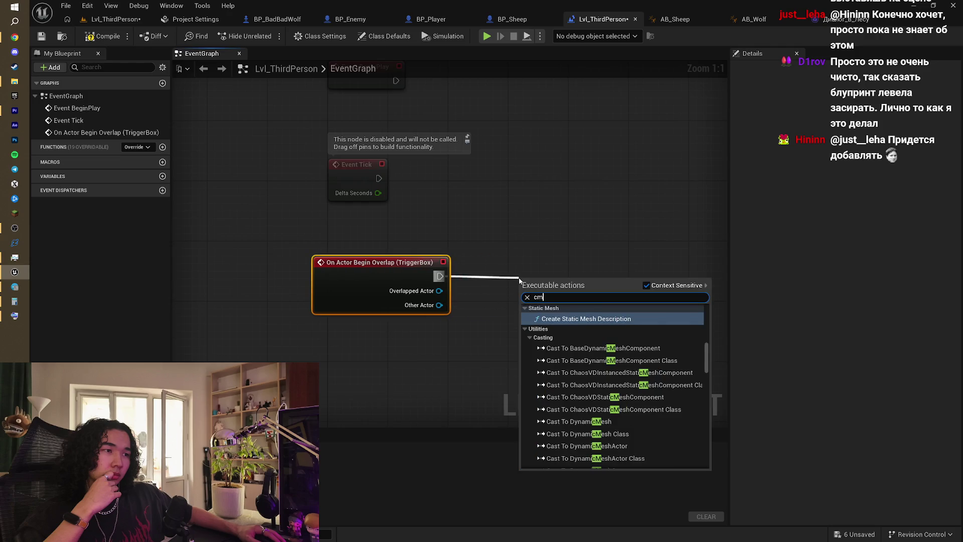
key("BackSpace")
key("BackSpace")
type("spaw")
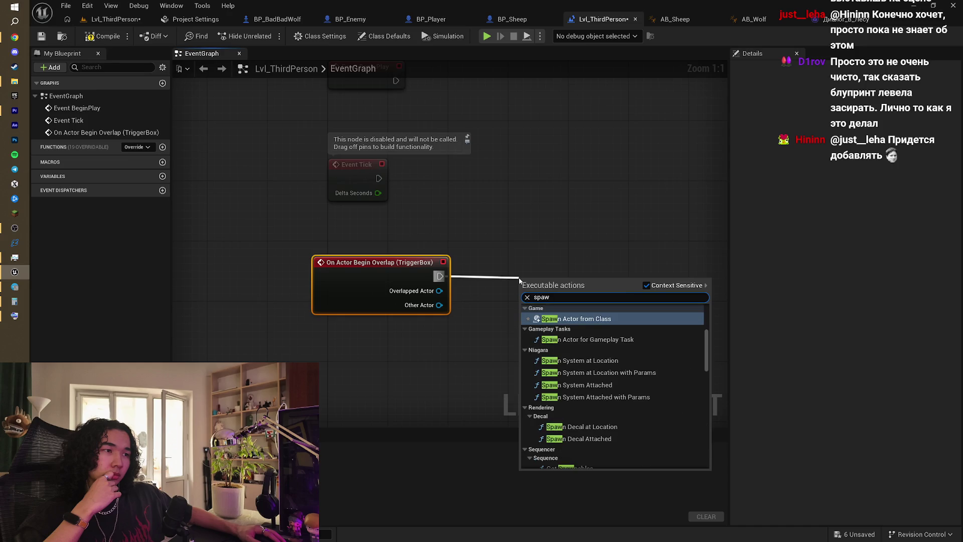
key("BackSpace")
key("BackSpace")
key("BackSpace")
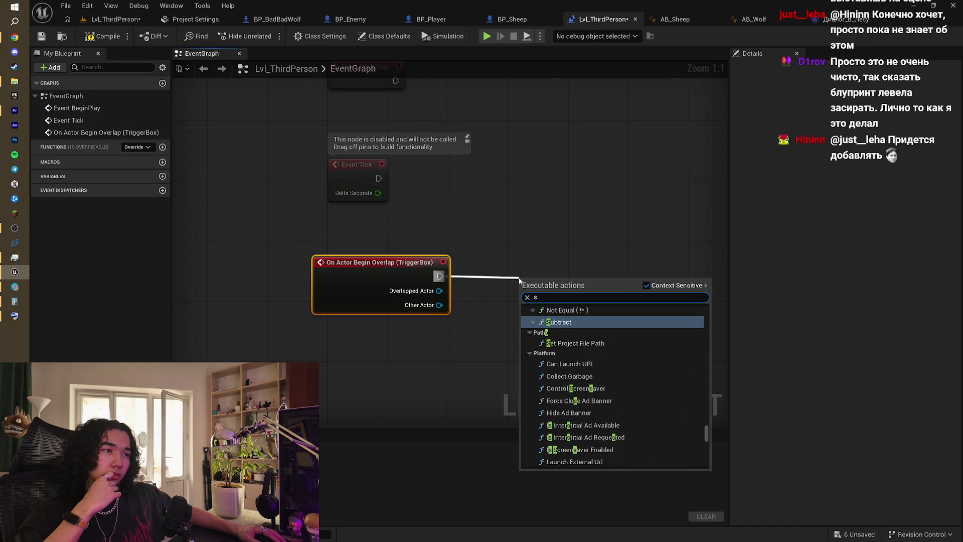
type("wap")
key("BackSpace")
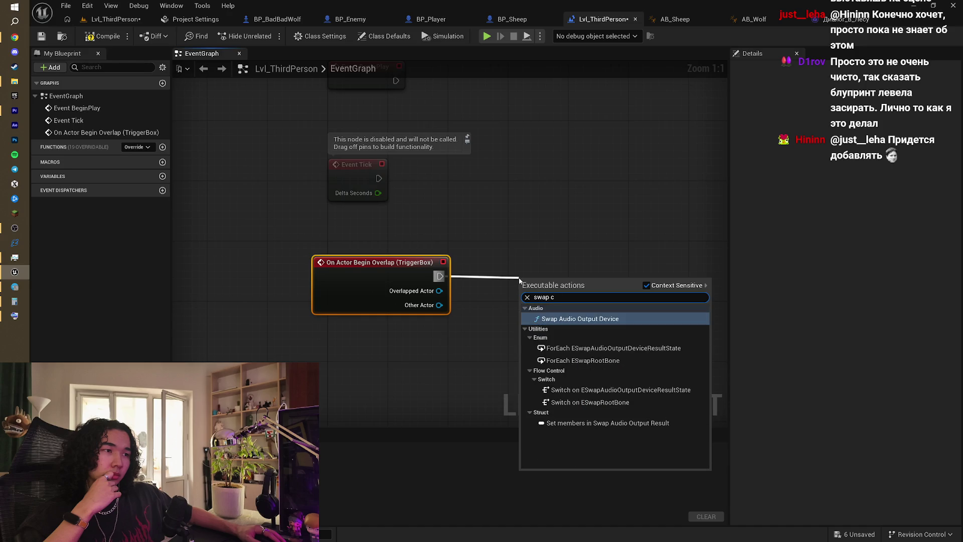
type("p")
key("BackSpace")
key("BackSpace")
key("BackSpace")
type("camera")
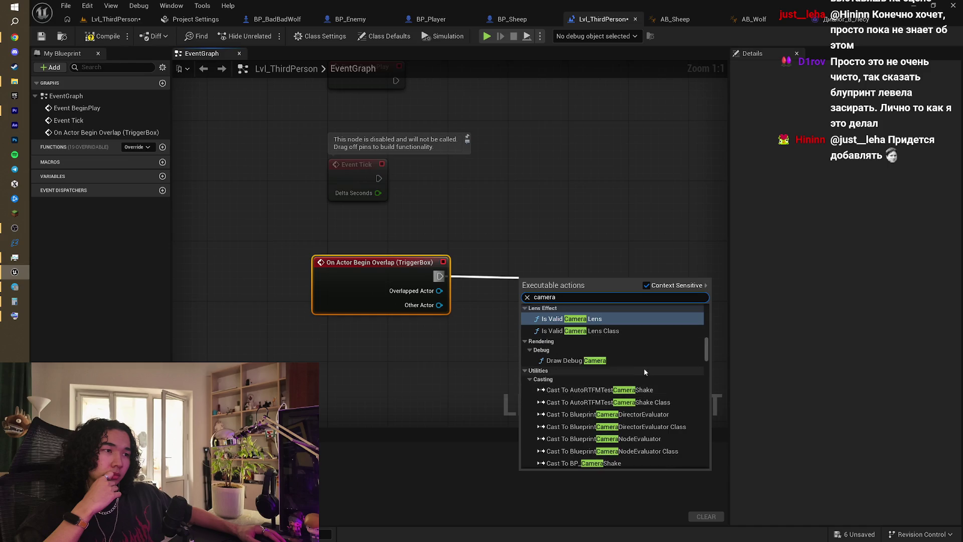
scroll(643, 368, "up", 2)
scroll(669, 362, "up", 2)
scroll(670, 360, "up", 2)
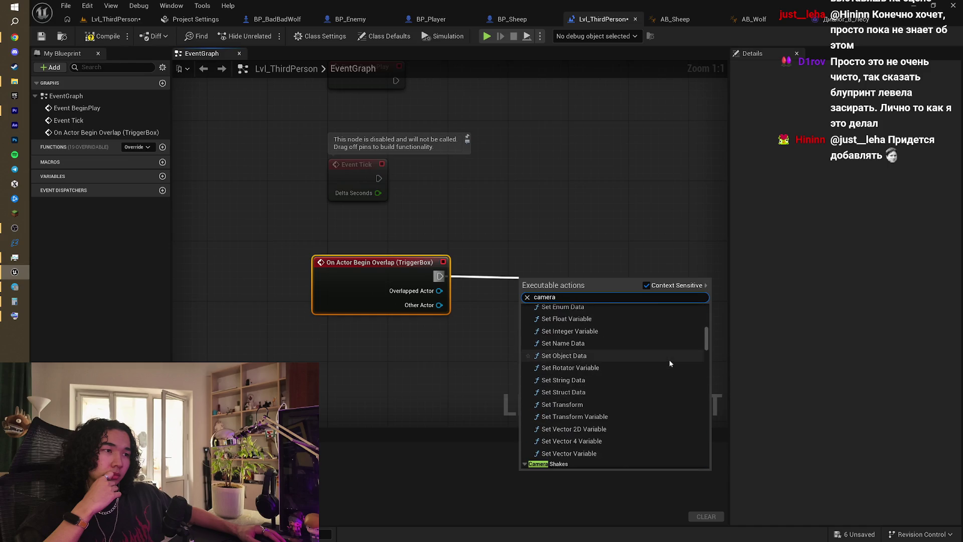
scroll(706, 338, "up", 2)
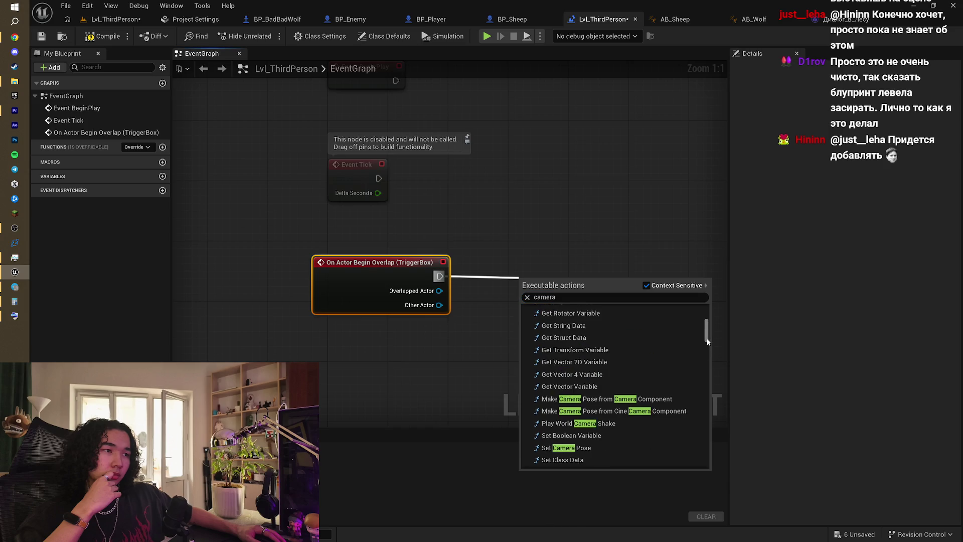
mouse_move(708, 341)
left_mouse_down()
mouse_move(698, 453)
mouse_move(709, 468)
mouse_move(693, 385)
mouse_move(700, 325)
left_mouse_up()
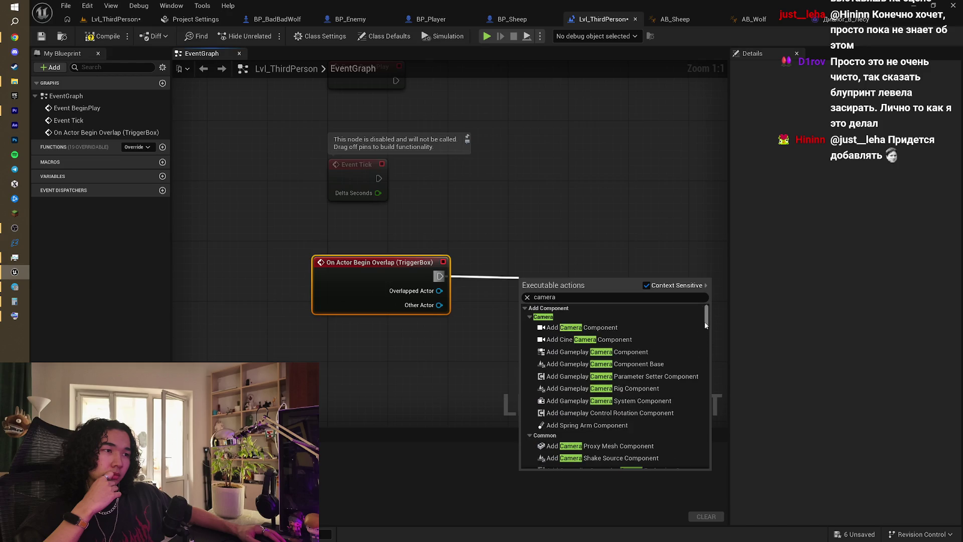
left_click_drag(705, 326, 706, 342)
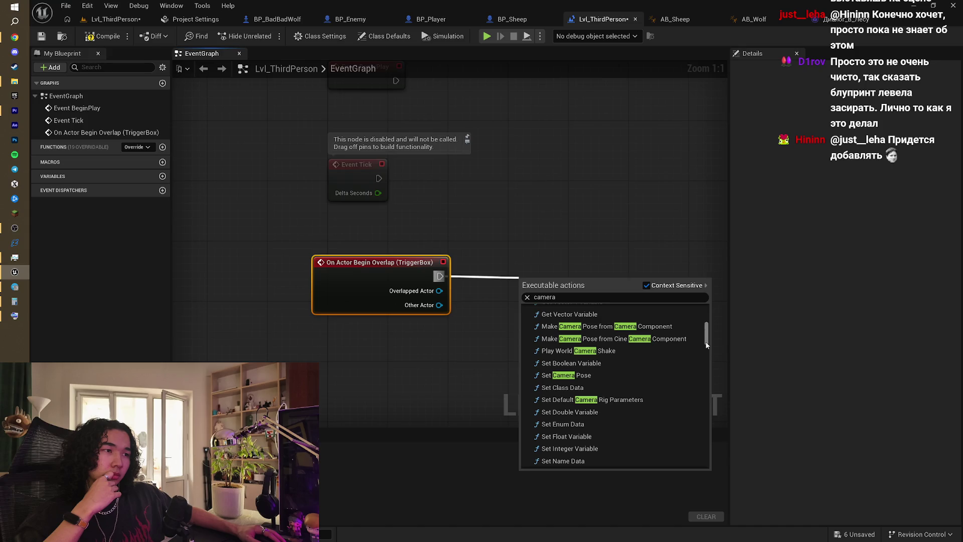
left_click_drag(706, 344, 707, 357)
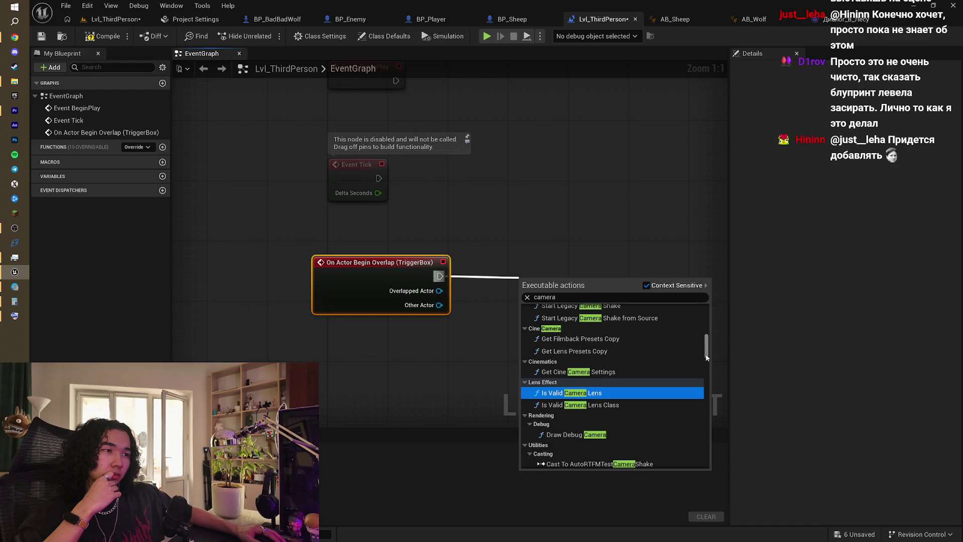
scroll(652, 389, "down", 10)
left_click(631, 232)
- Search 'set ca' with Context Sensitive off from the overlap exec pin, then dismiss without adding anything
left_click_drag(631, 231, 569, 250)
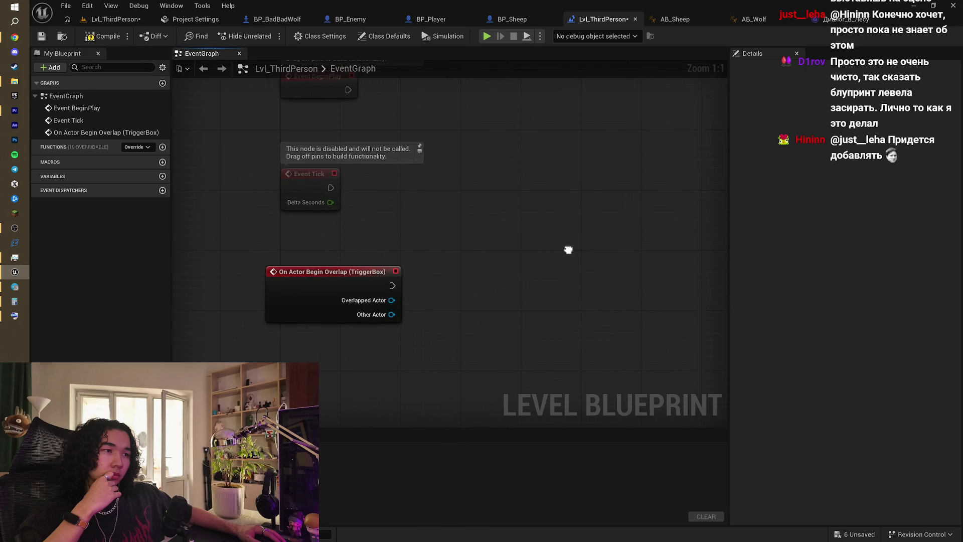
left_click_drag(392, 286, 468, 274)
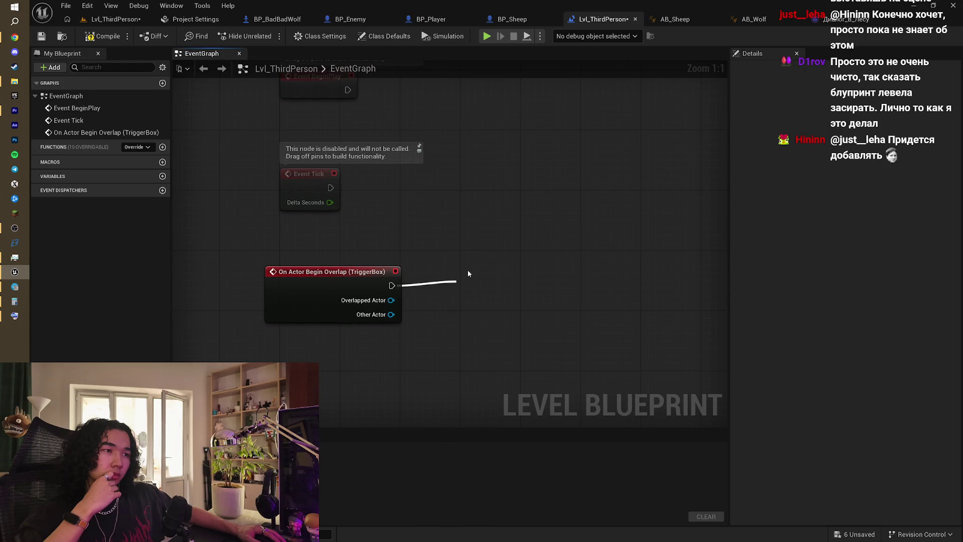
right_click(434, 320)
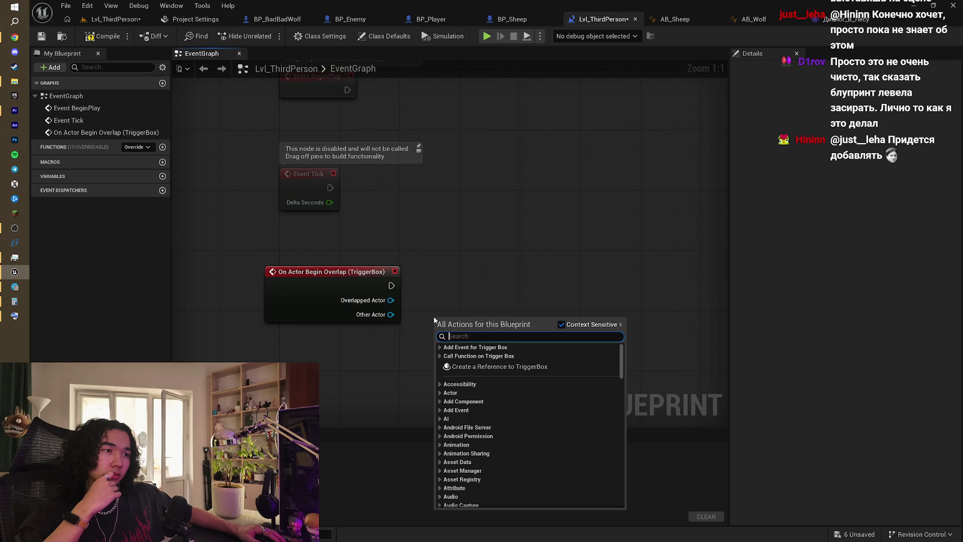
type("set camera")
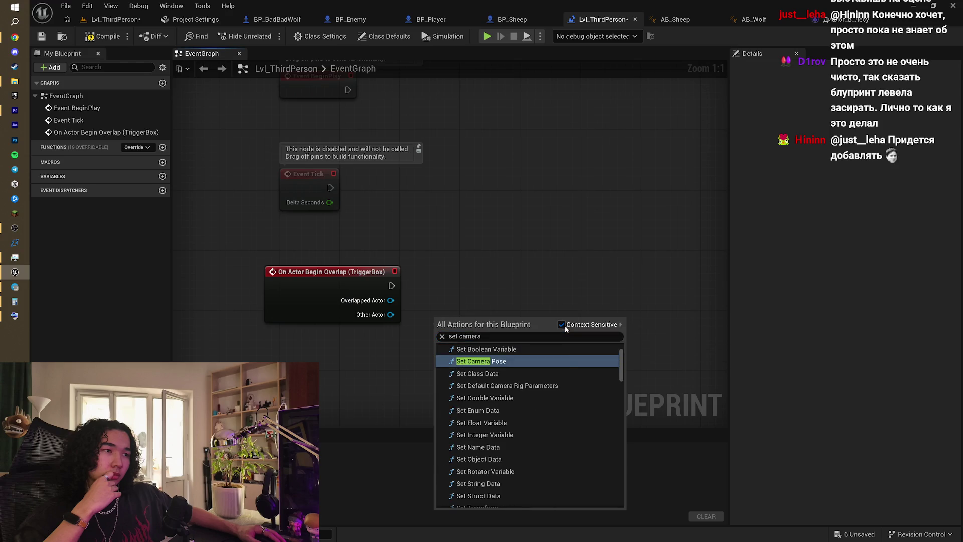
left_click(565, 325)
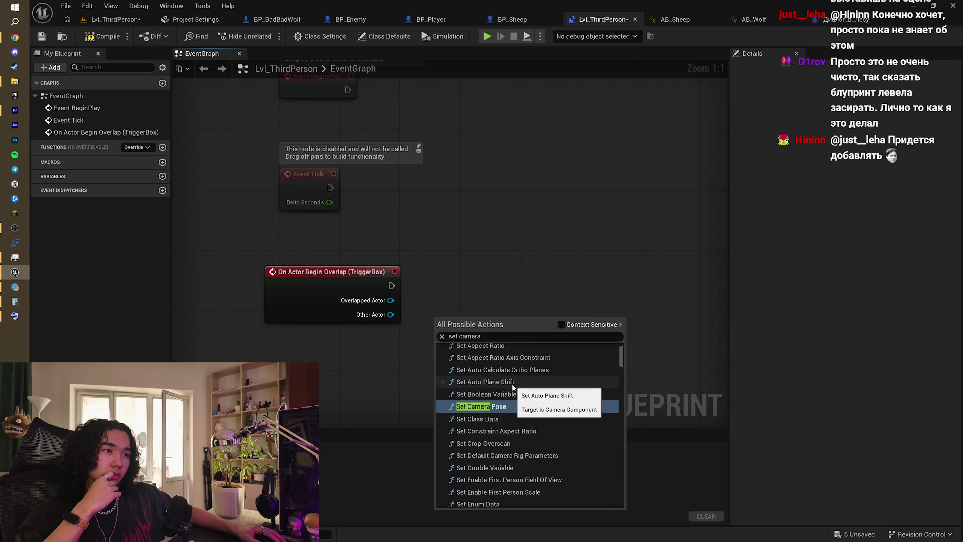
scroll(522, 397, "down", 3)
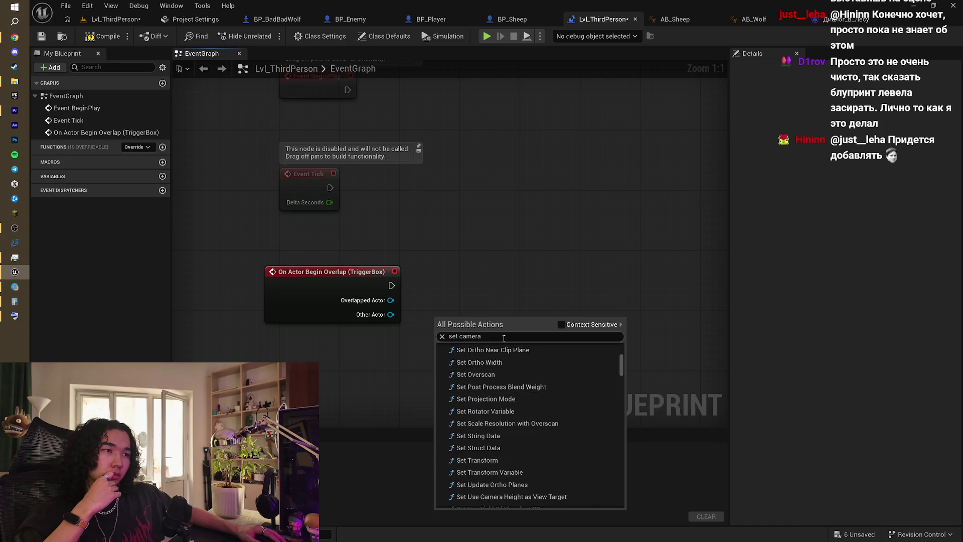
left_click(537, 254)
left_click_drag(513, 263, 519, 239)
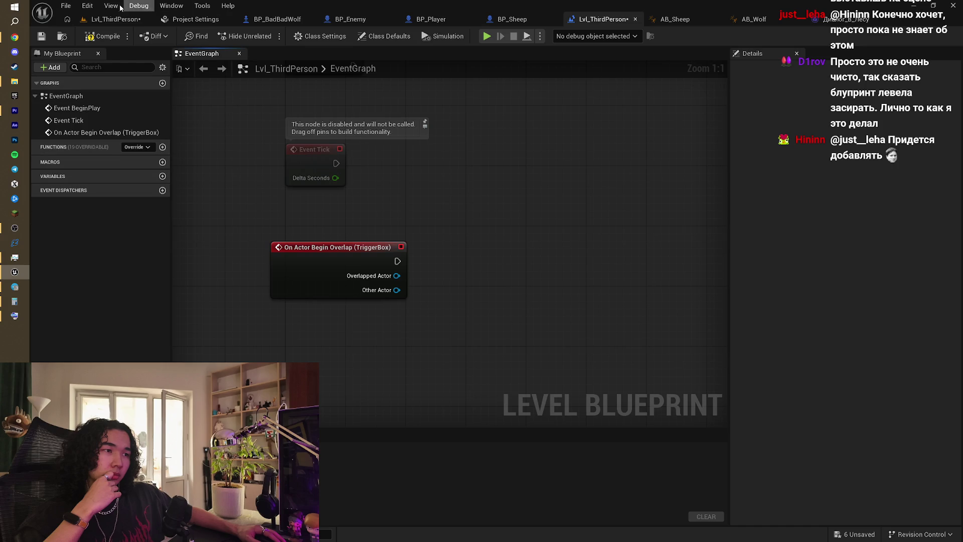
- Play Evil Creature Noise 01 in the Wolf folder, then browse into the inner Wolf subfolder
left_click(15, 111)
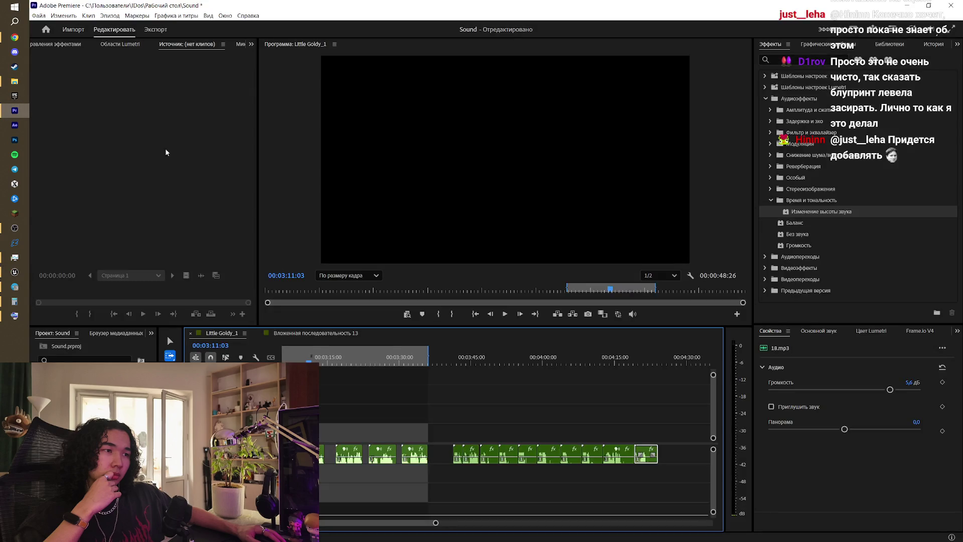
left_click(18, 84)
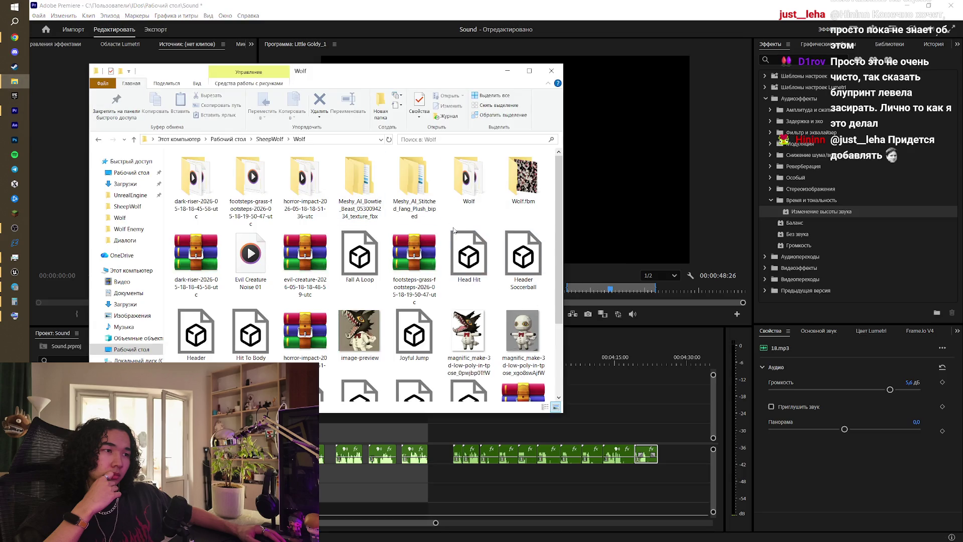
double_click(256, 267)
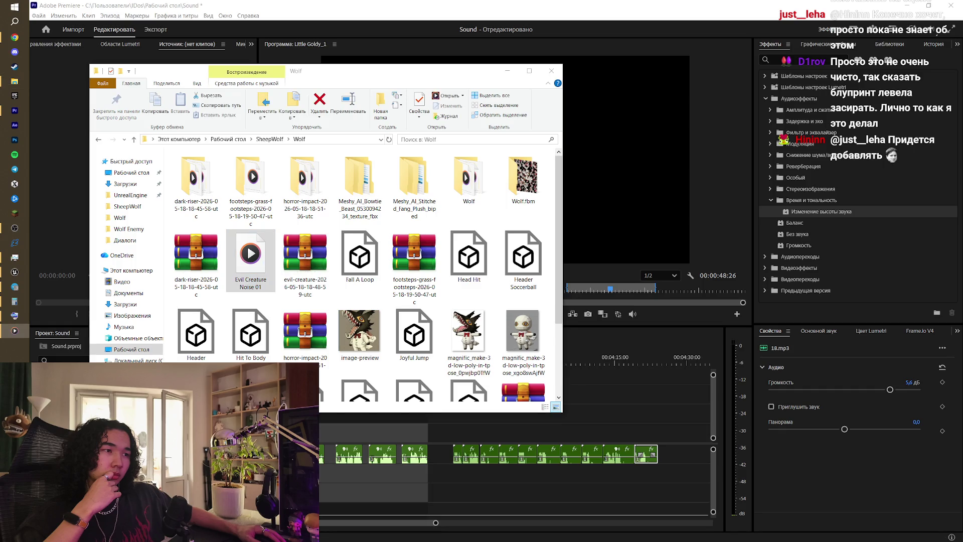
scroll(446, 357, "down", 1)
scroll(446, 358, "up", 1)
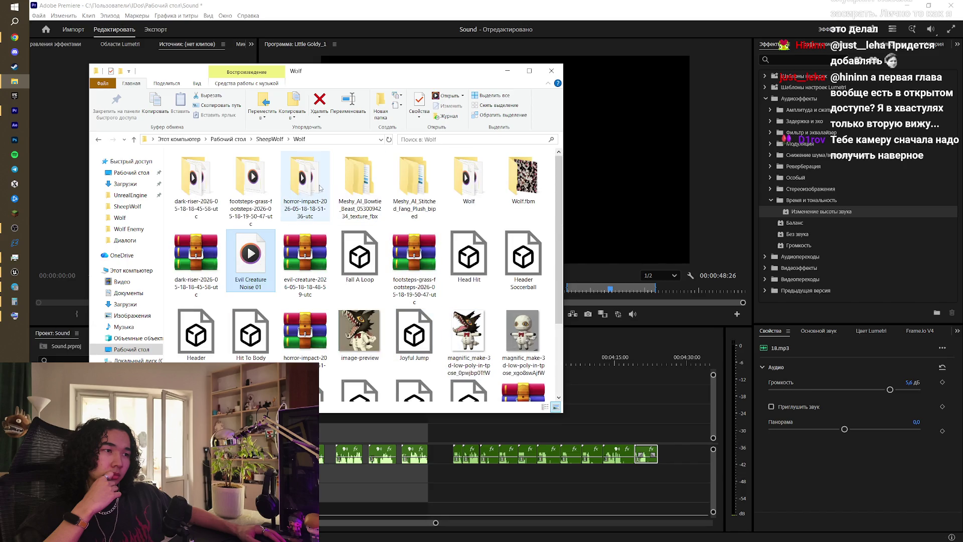
double_click(468, 179)
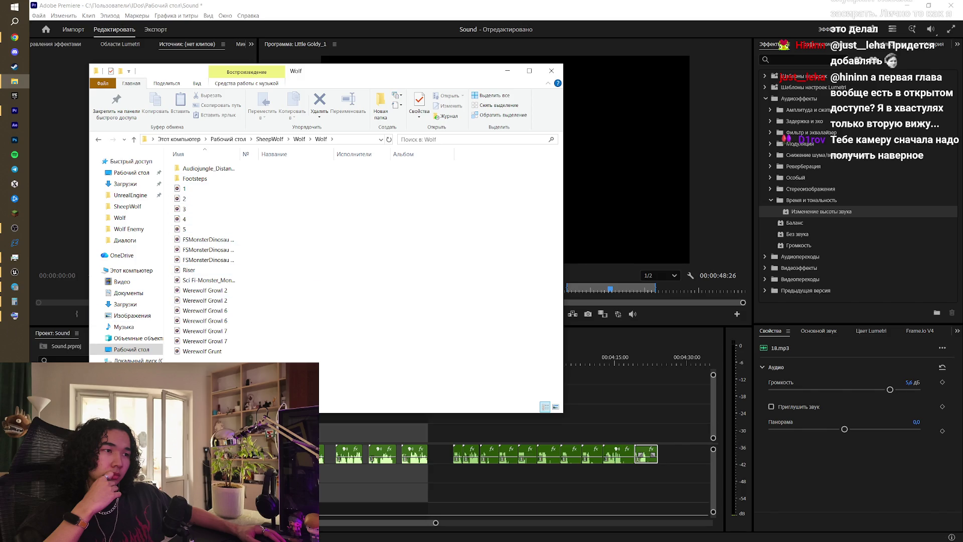
left_click(580, 173)
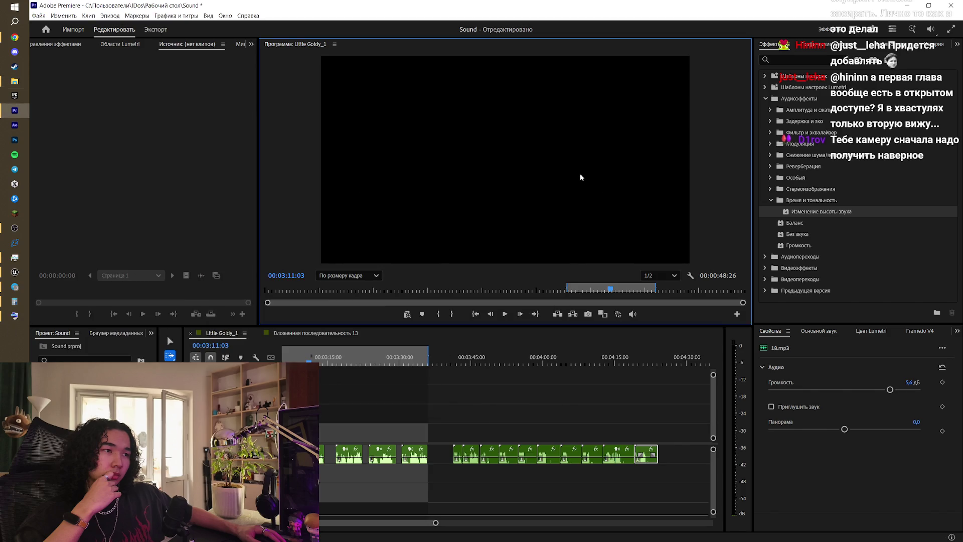
- Return to Unreal Engine, select the CameraActor in the level, and go back to the Level Blueprint
left_click(907, 5)
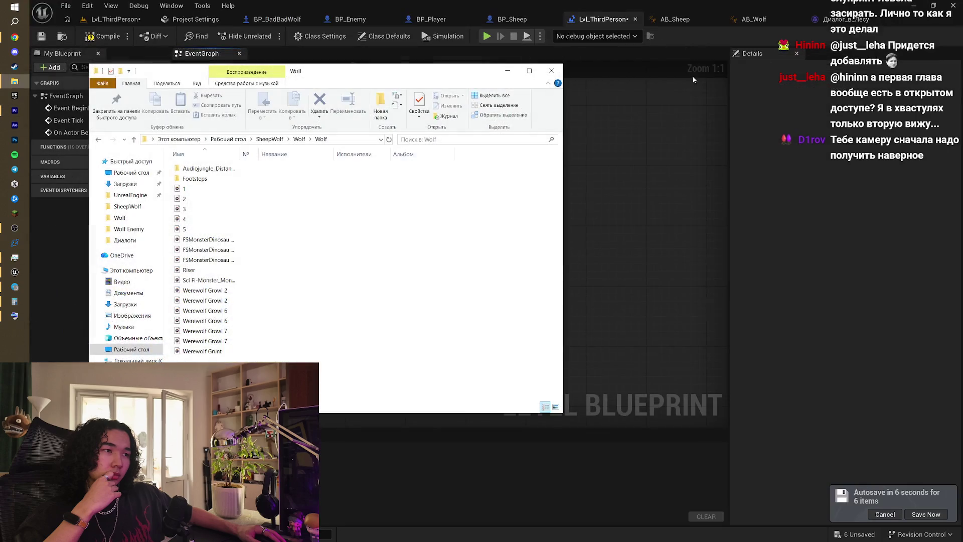
left_click(661, 173)
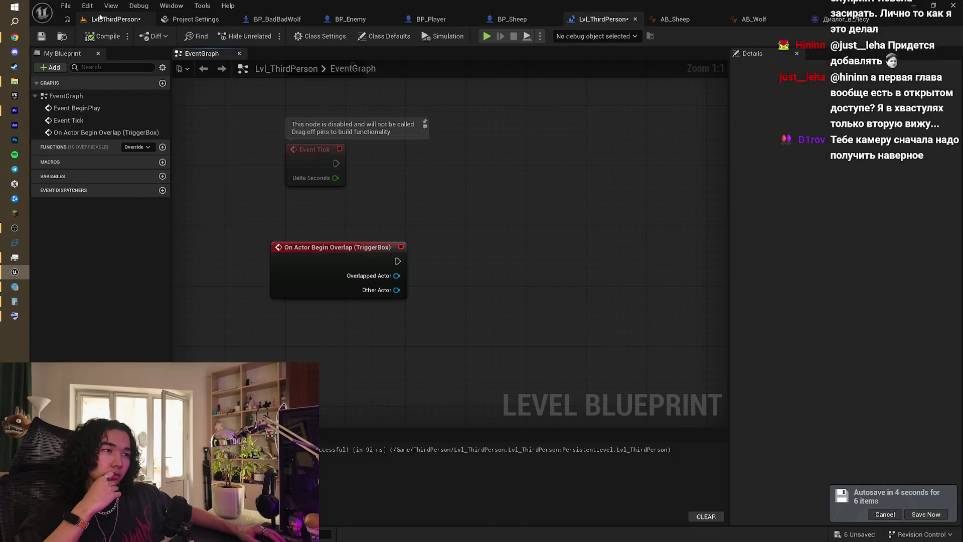
left_click(115, 19)
left_click(441, 315)
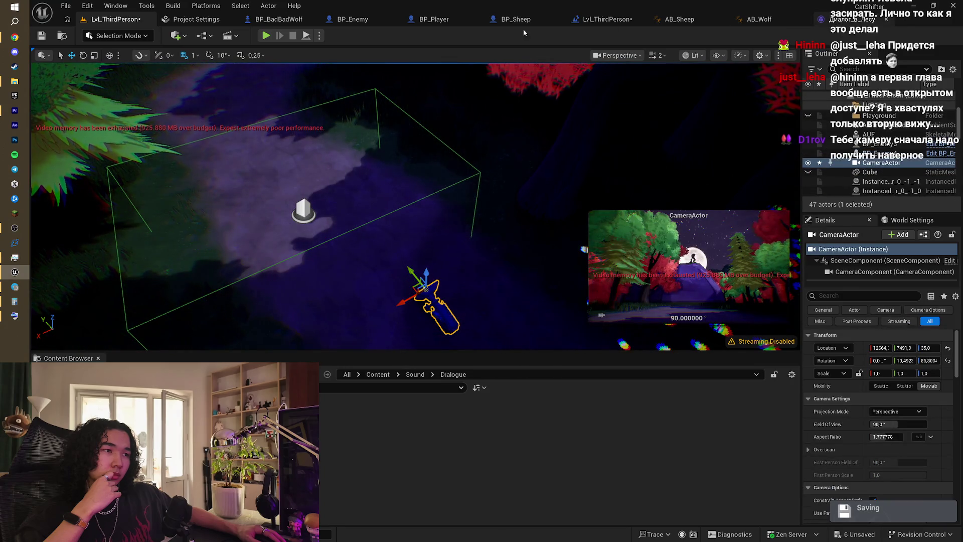
left_click(605, 19)
- Reselect the CameraActor and open the graph's action list in the CameraActor context
right_click(354, 324)
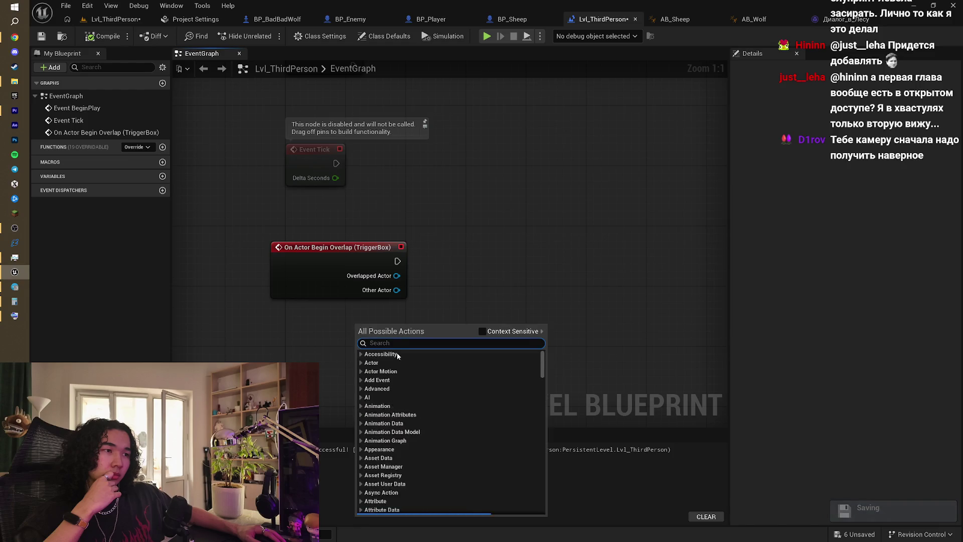
left_click(504, 307)
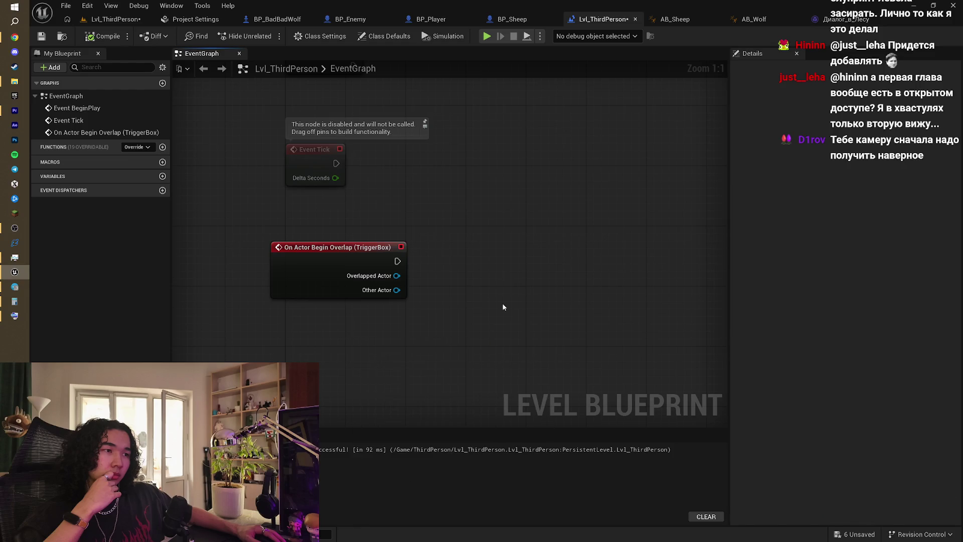
right_click(383, 344)
key("Escape")
left_click(116, 20)
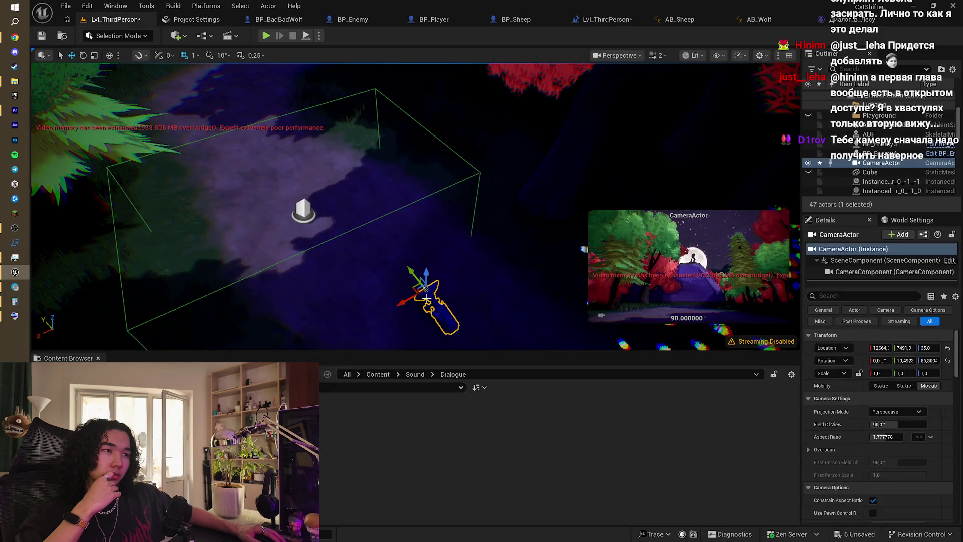
left_click(606, 19)
right_click(350, 364)
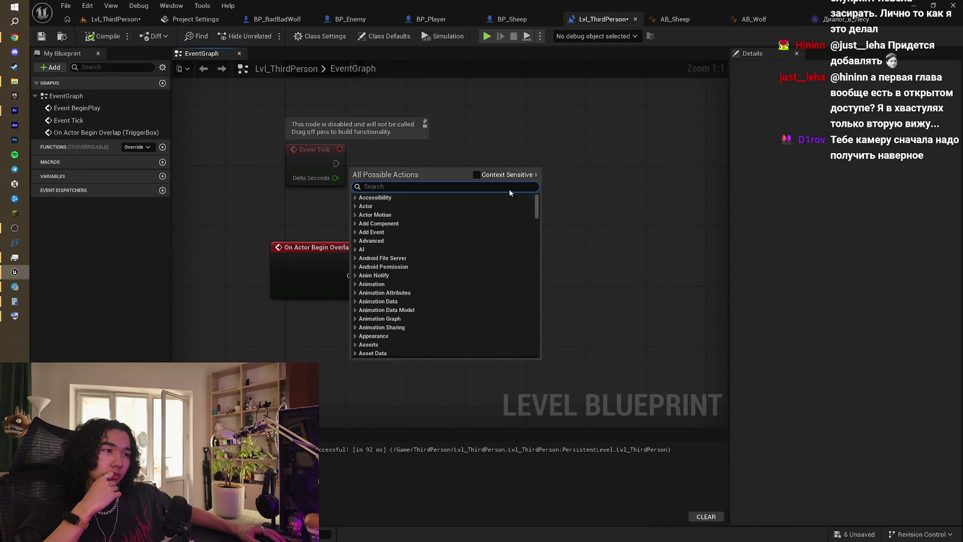
left_click(477, 175)
- Add the CameraActor reference node and search its pin's actions for 'set camer', then broaden it
left_click(405, 215)
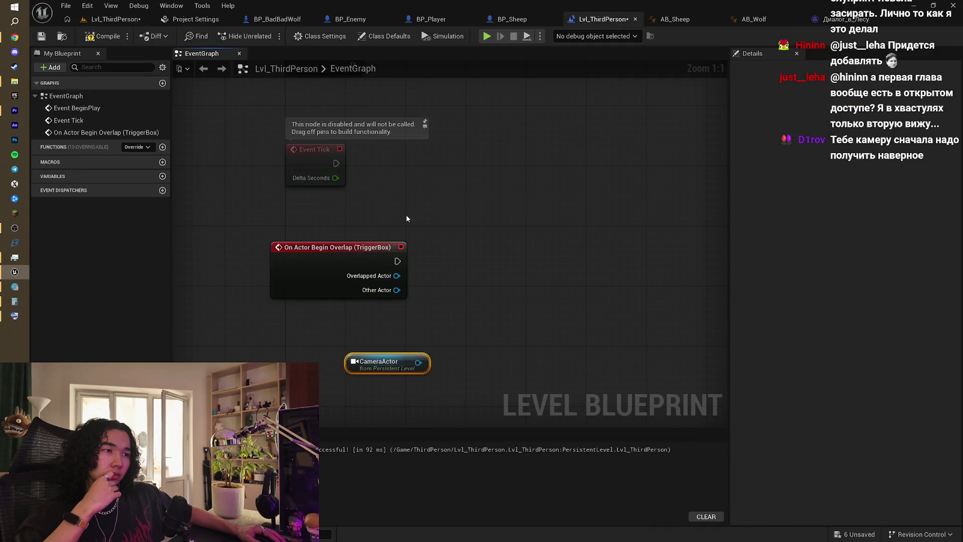
mouse_move(418, 361)
left_mouse_down()
mouse_move(501, 301)
mouse_move(492, 286)
left_mouse_up()
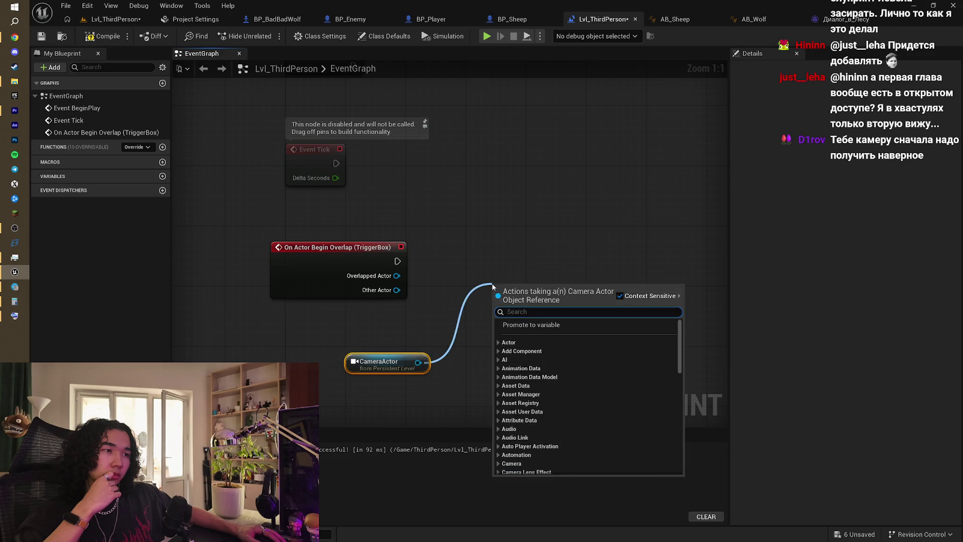
type("set ")
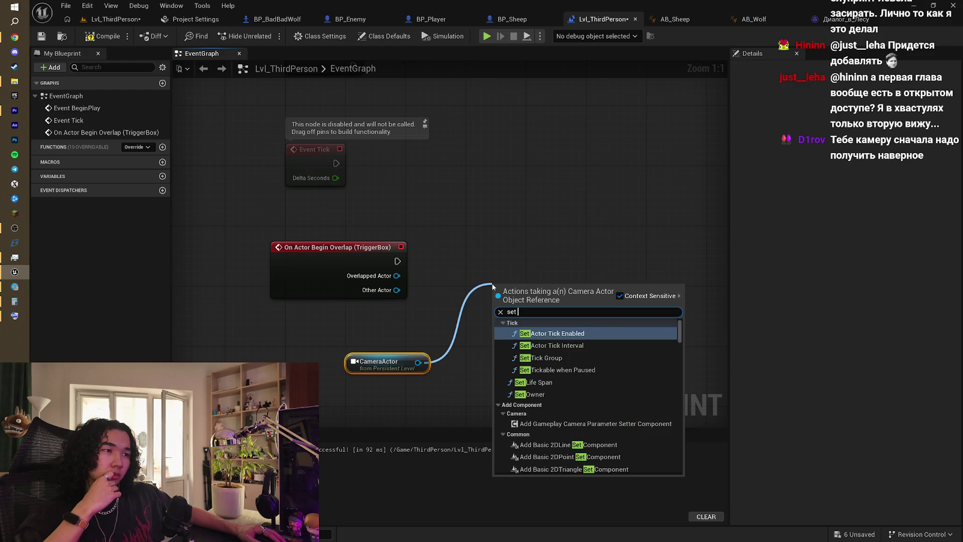
type("camera")
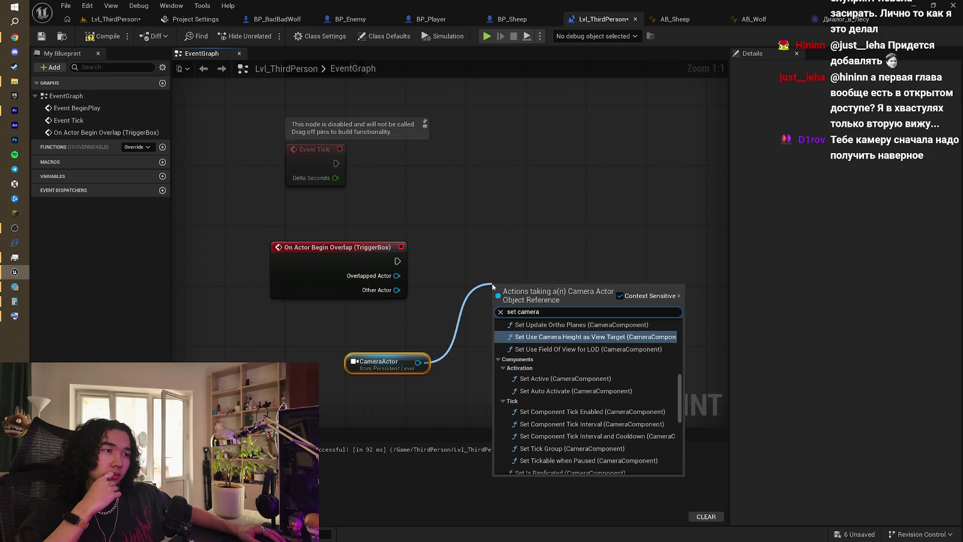
scroll(640, 378, "down", 1)
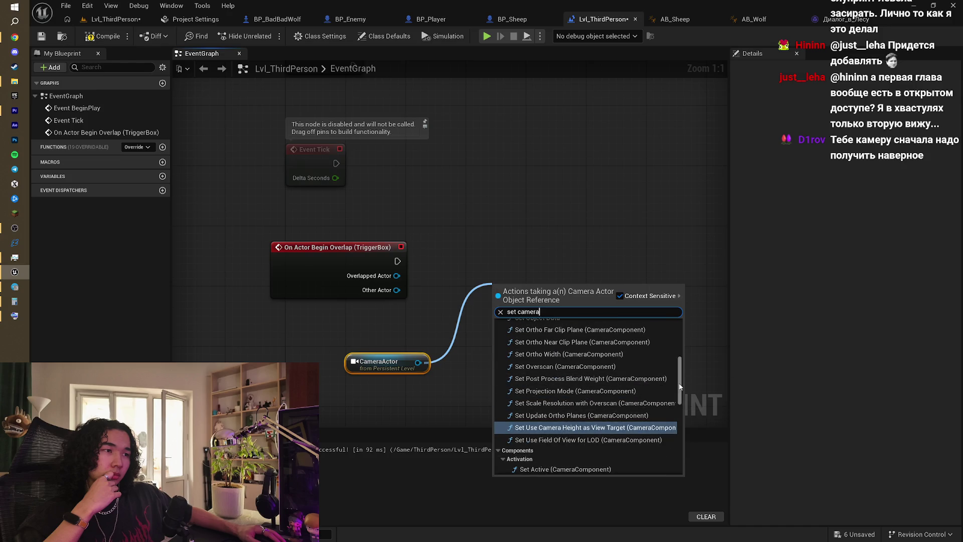
mouse_move(680, 406)
left_mouse_down()
mouse_move(682, 346)
mouse_move(681, 466)
left_mouse_up()
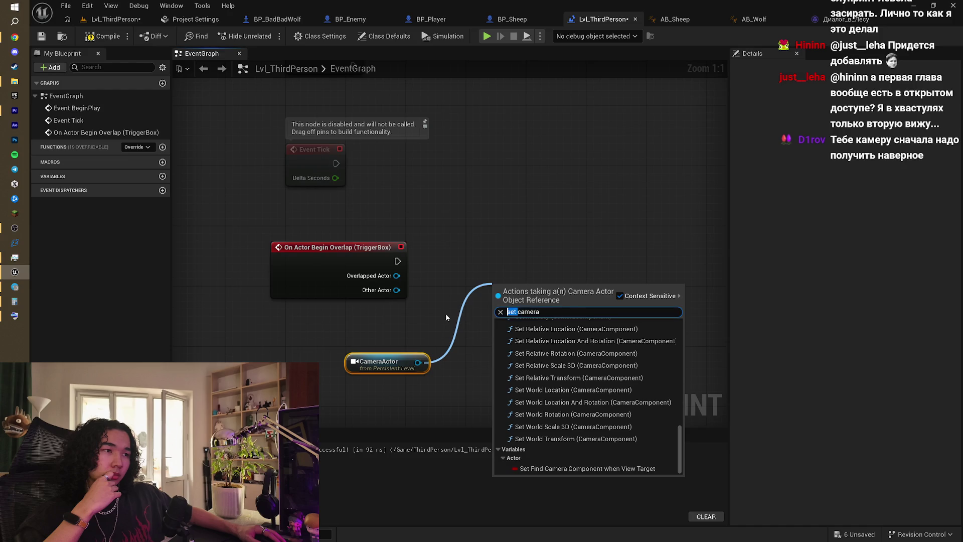
key("BackSpace")
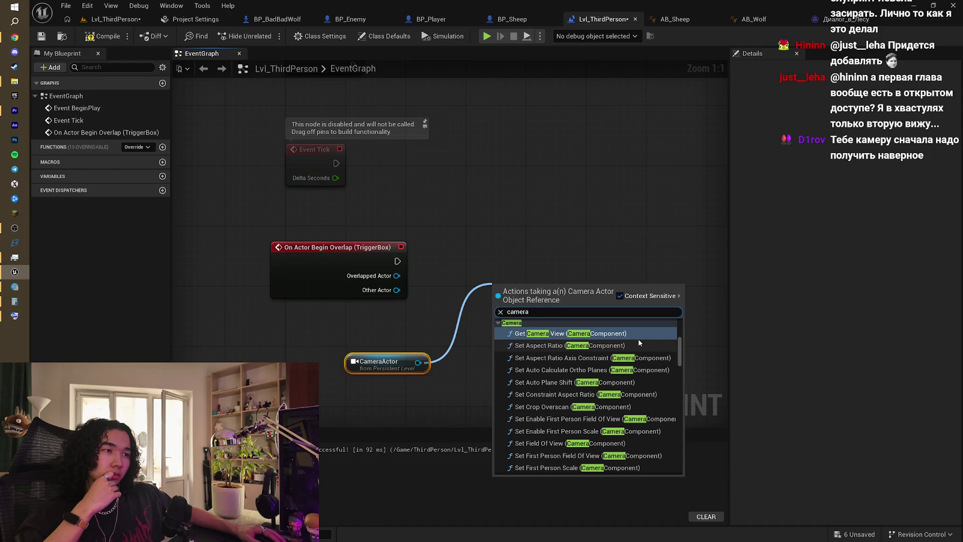
- Scroll through the offered camera actions and close the list without adding a node
scroll(638, 339, "up", 3)
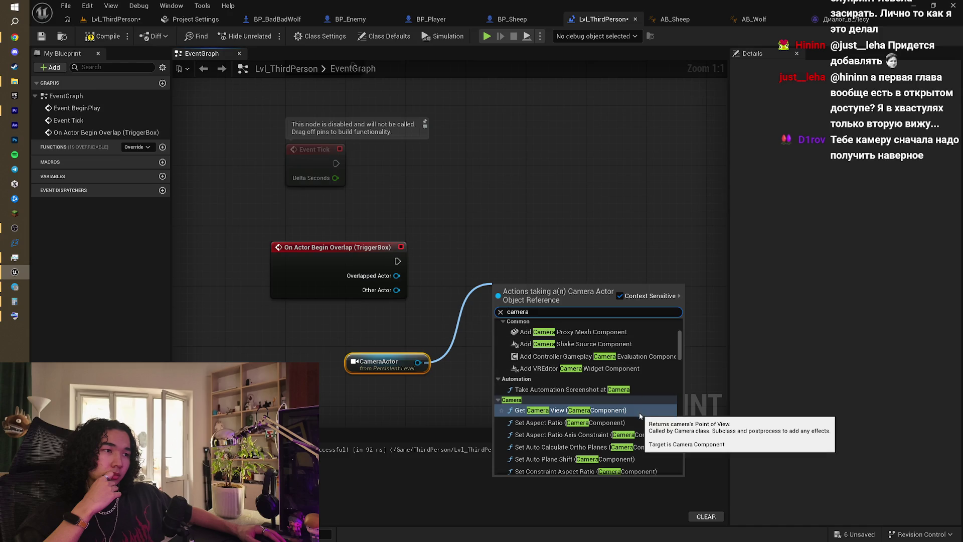
scroll(640, 415, "down", 3)
scroll(640, 414, "down", 5)
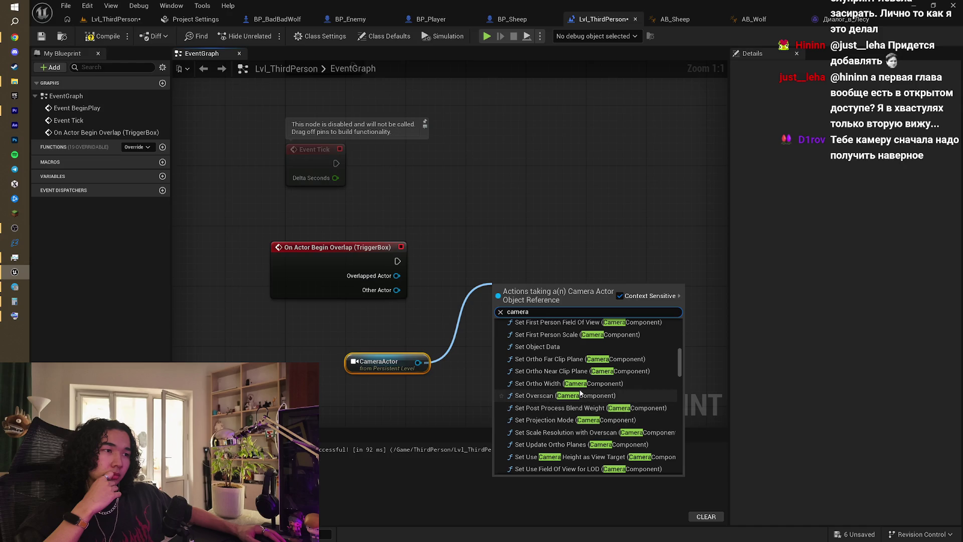
scroll(580, 393, "down", 3)
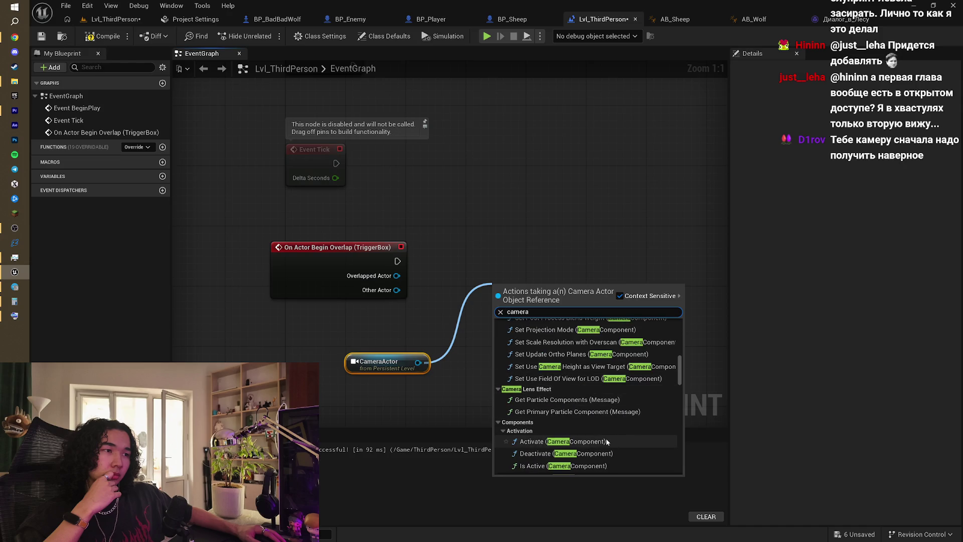
scroll(607, 442, "down", 7)
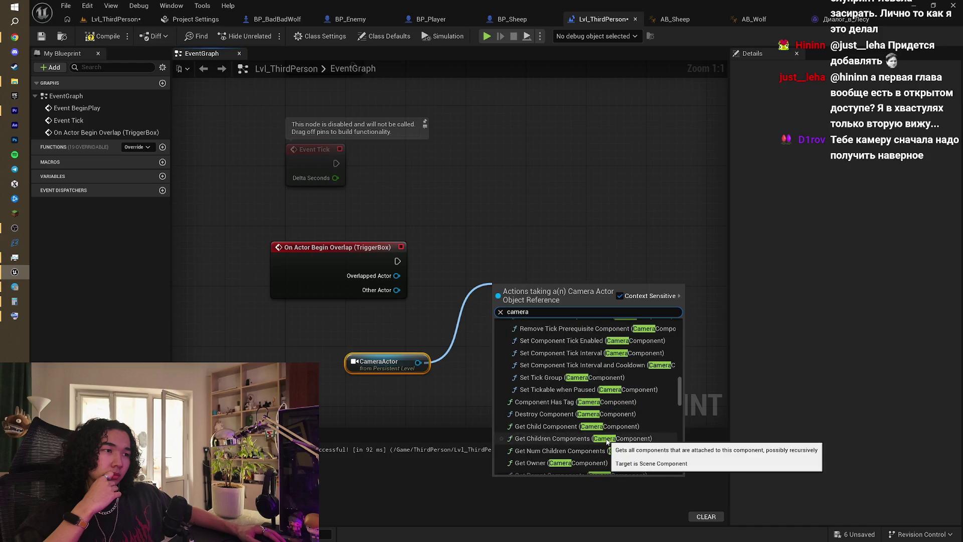
scroll(606, 441, "down", 5)
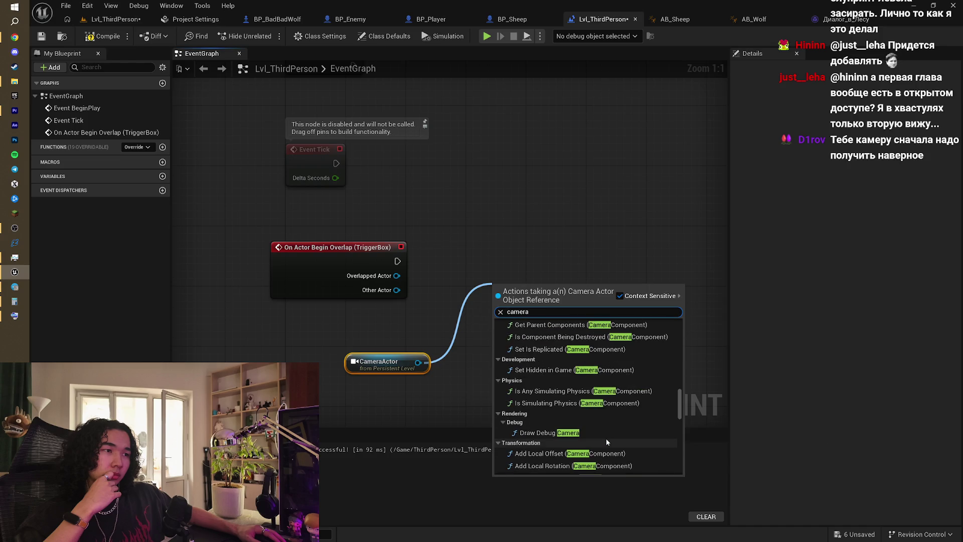
scroll(606, 438, "down", 1)
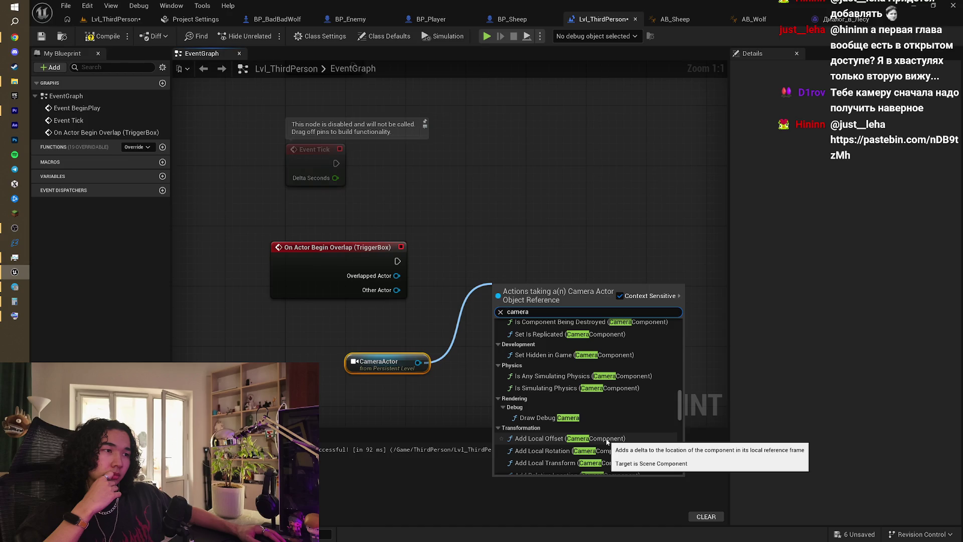
left_click(567, 221)
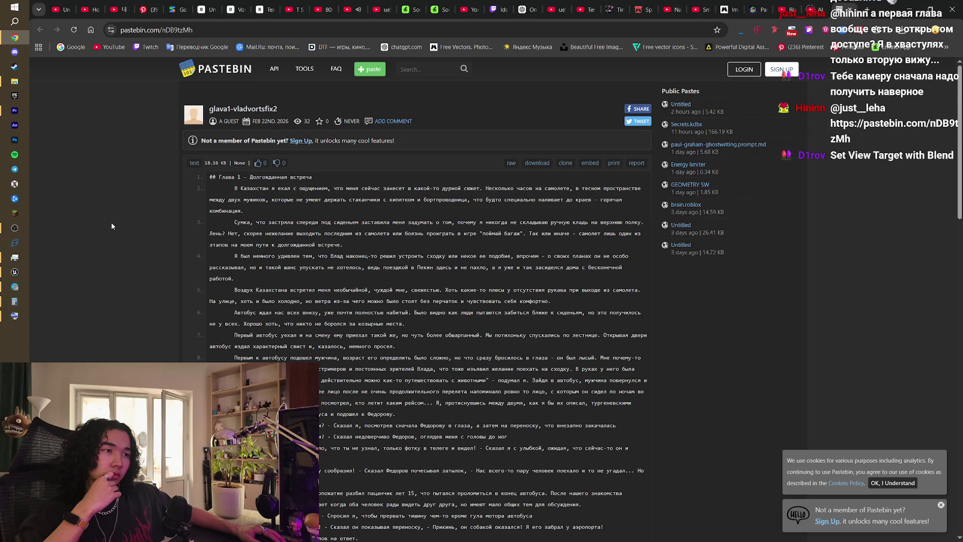
- Pause the YouTube camera tutorial in Chrome and start a wire from the level blueprint's CameraActor reference
left_click(813, 9)
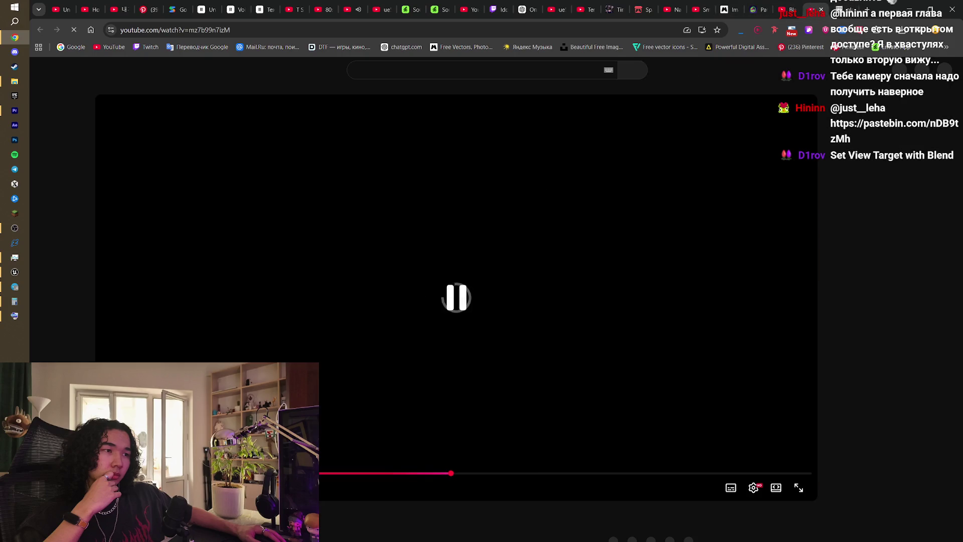
key("alt+Tab")
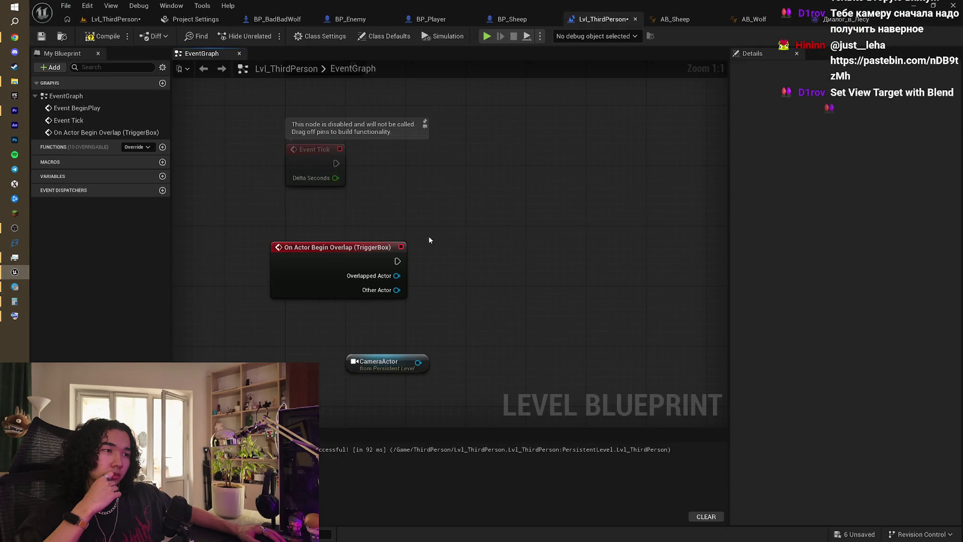
key("alt+Tab")
left_click(356, 233)
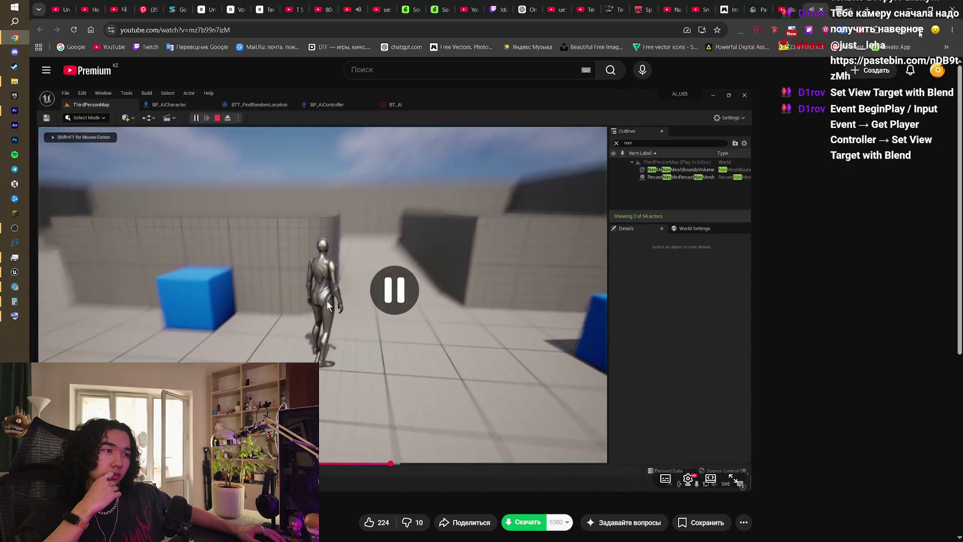
key("alt+Tab")
left_click_drag(416, 364, 476, 298)
- Cancel the pending wire and add a Get Player Controller node to the event graph
left_click(494, 213)
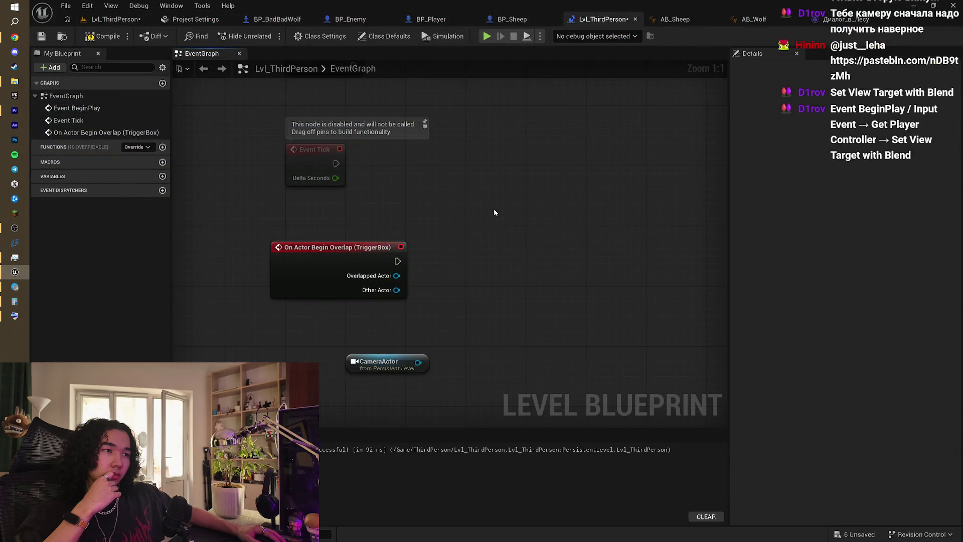
mouse_move(479, 218)
left_mouse_down()
mouse_move(453, 224)
mouse_move(463, 194)
left_mouse_up()
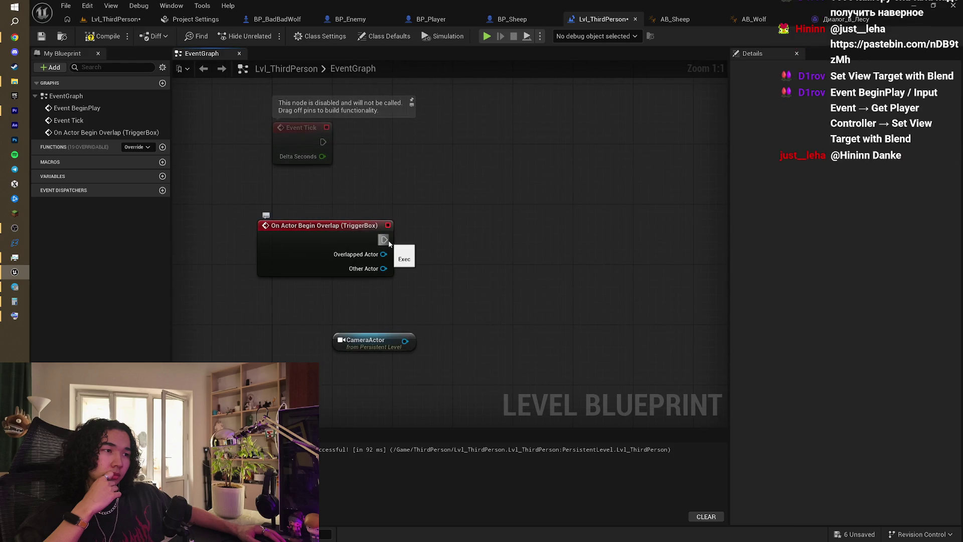
right_click(404, 302)
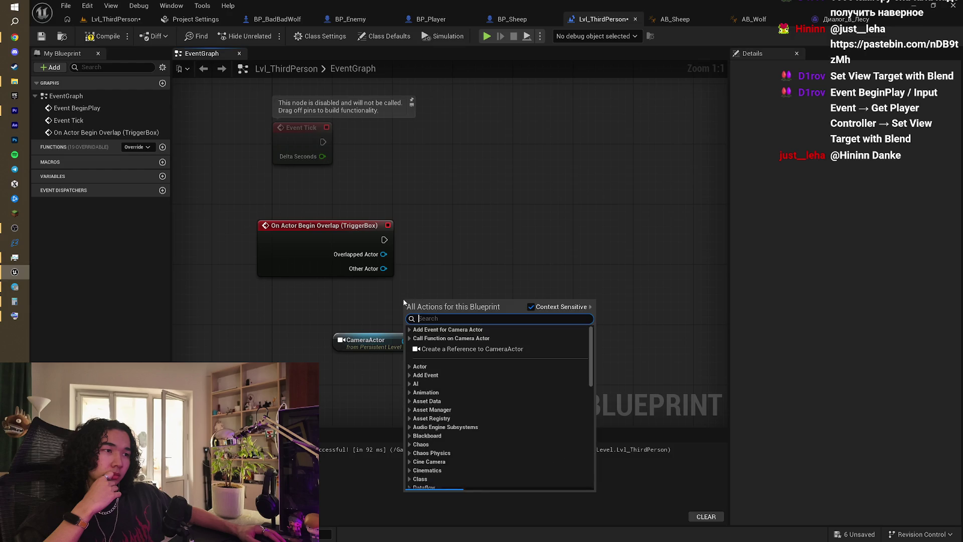
type("get pla")
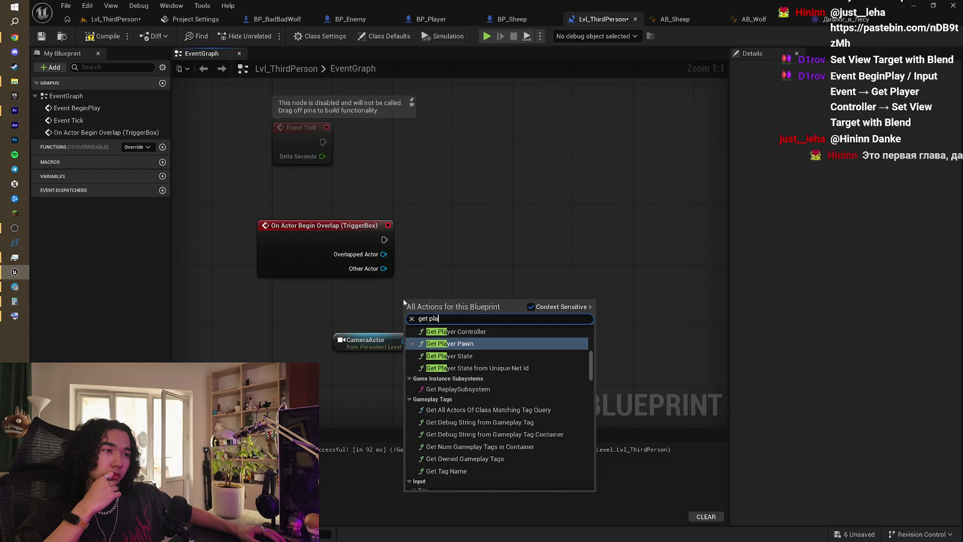
key("Up")
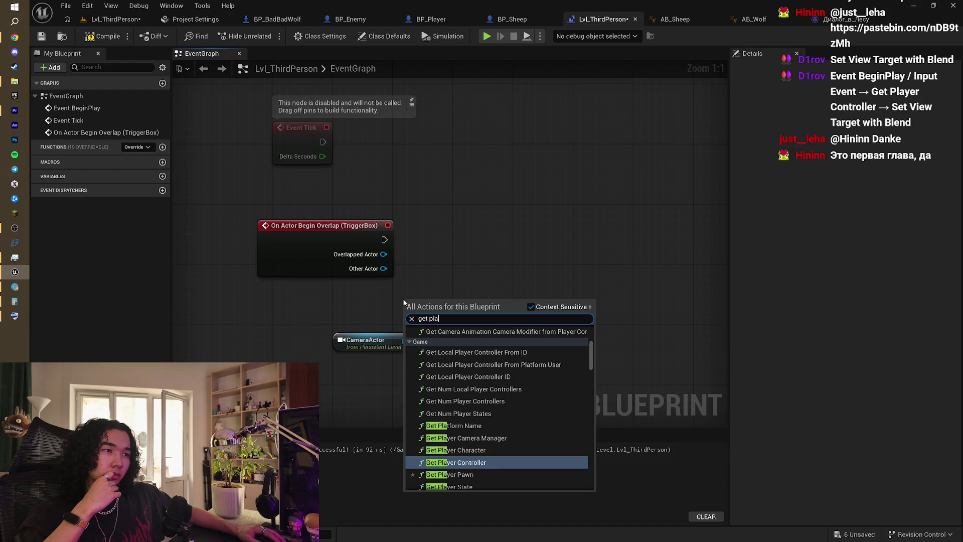
key("Return")
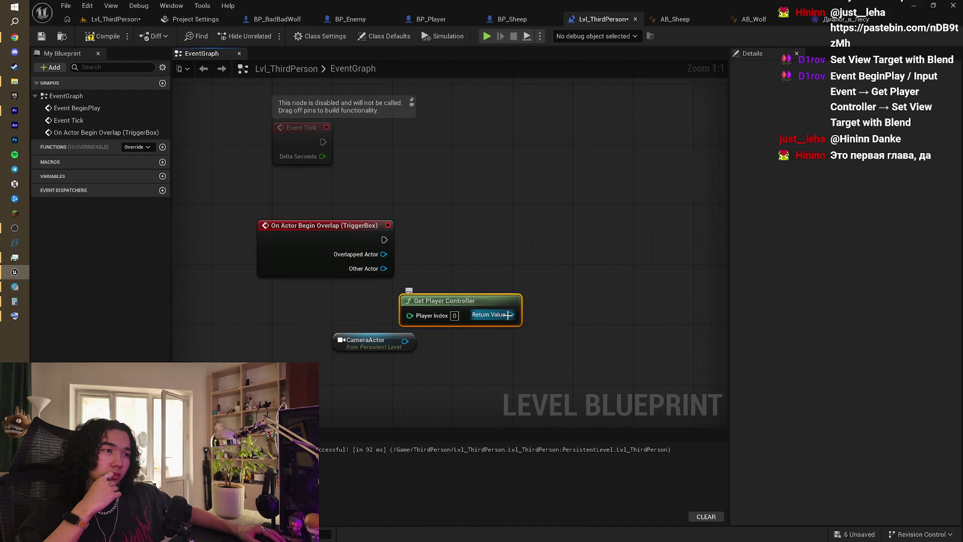
- Add Set View Target with Blend from the player controller, wired to CameraActor and the overlap event
mouse_move(508, 315)
left_mouse_down()
mouse_move(578, 296)
mouse_move(604, 253)
left_mouse_up()
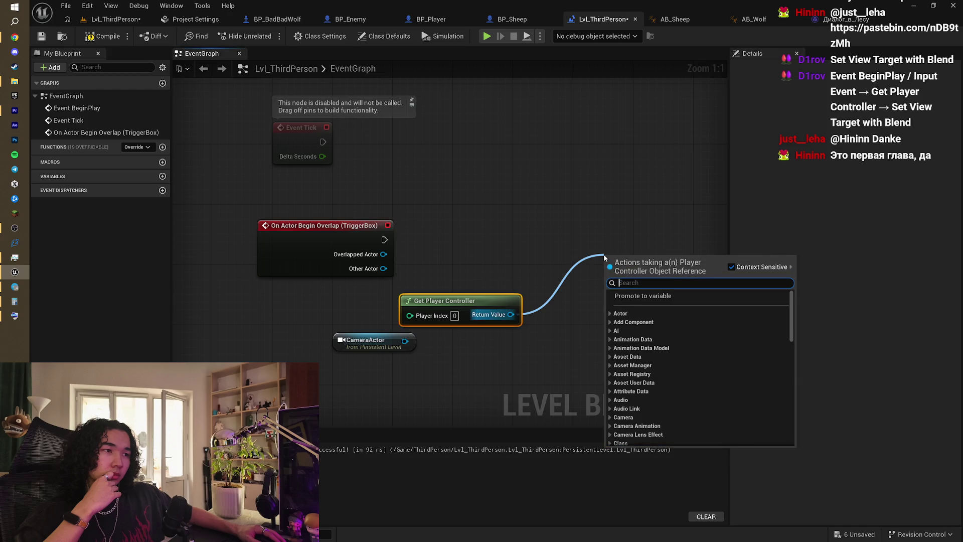
type("set vi")
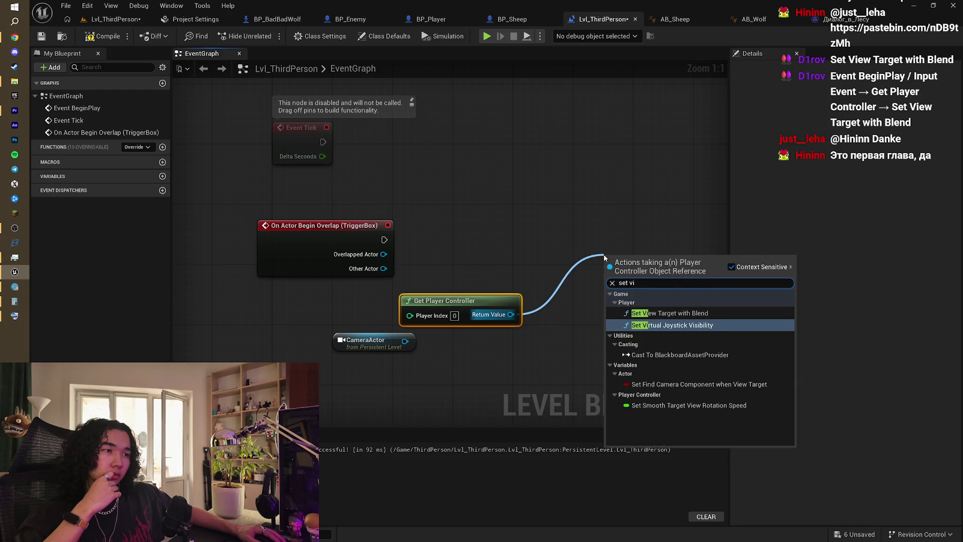
type("e")
key("Return")
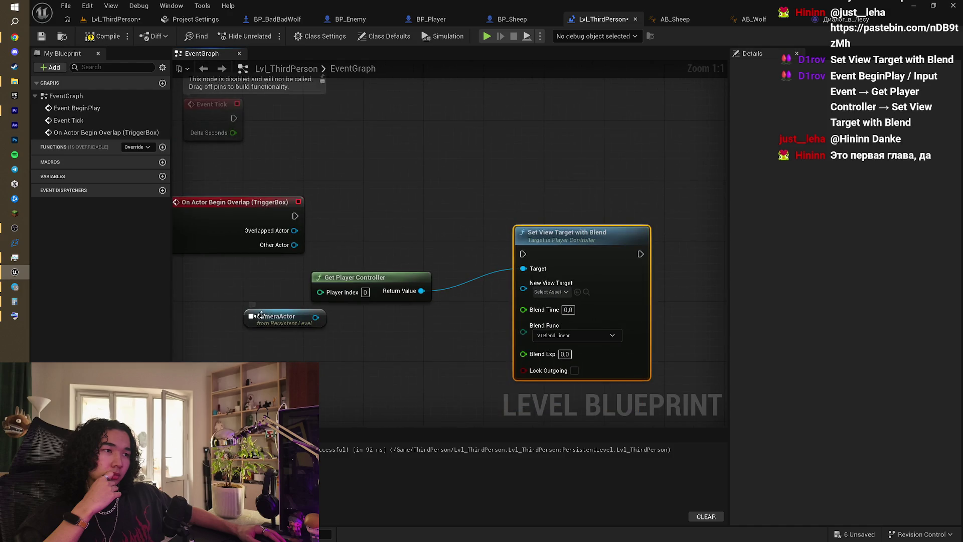
left_click_drag(261, 315, 312, 333)
left_click_drag(406, 328, 524, 288)
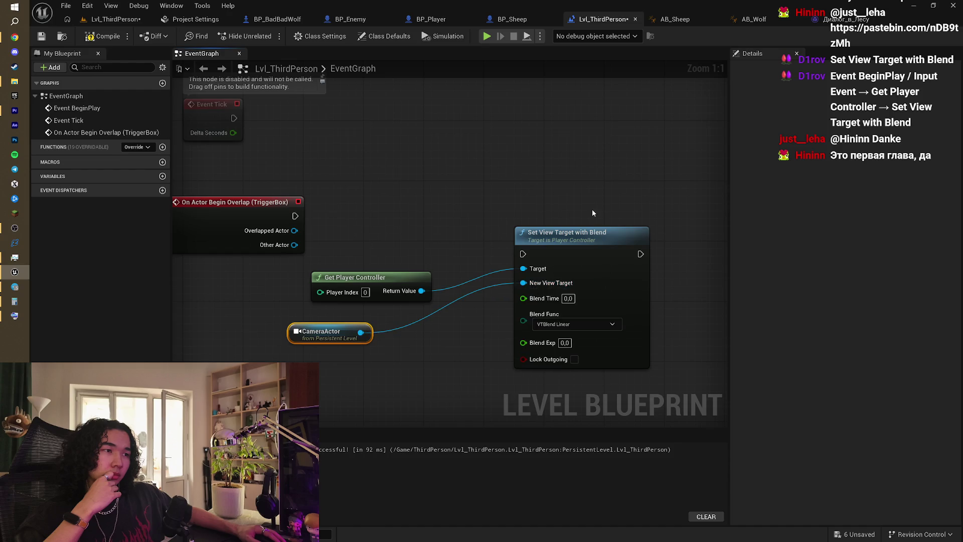
mouse_move(234, 220)
left_mouse_down()
mouse_move(423, 240)
mouse_move(464, 257)
left_mouse_up()
- Tidy the camera-blend nodes, compile the level blueprint, and return to the level viewport
left_click_drag(490, 239, 467, 205)
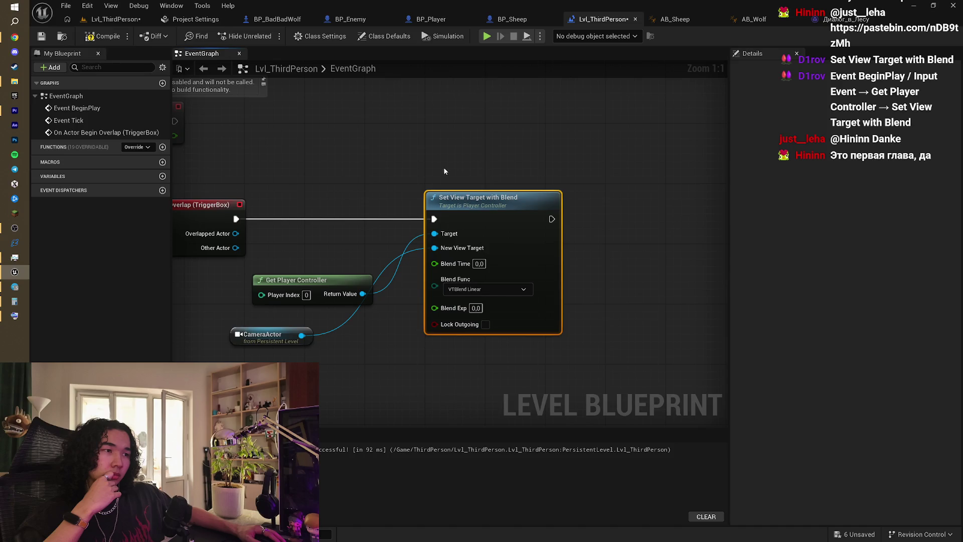
left_click_drag(444, 172, 469, 169)
mouse_move(355, 275)
left_mouse_down()
mouse_move(295, 283)
mouse_move(375, 244)
left_mouse_up()
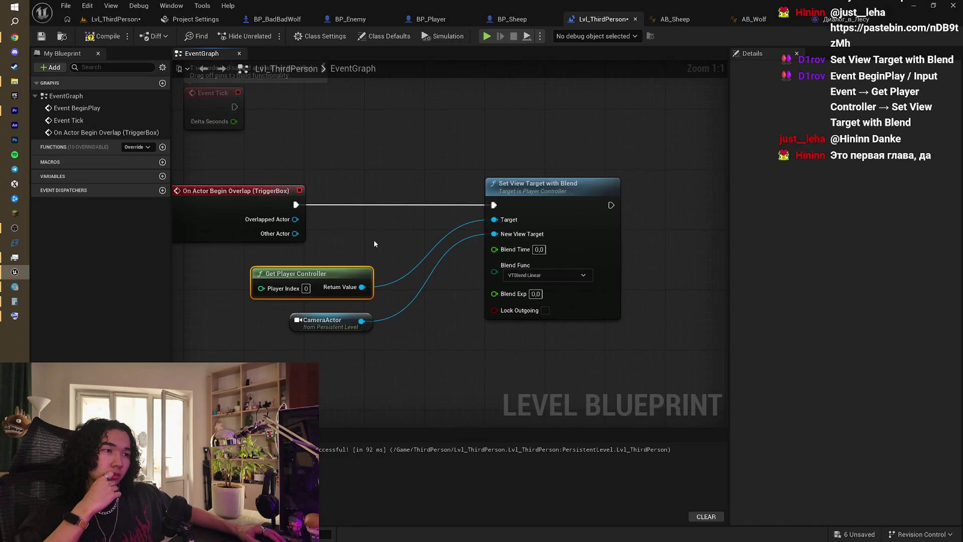
left_click(103, 37)
left_click_drag(408, 168, 456, 184)
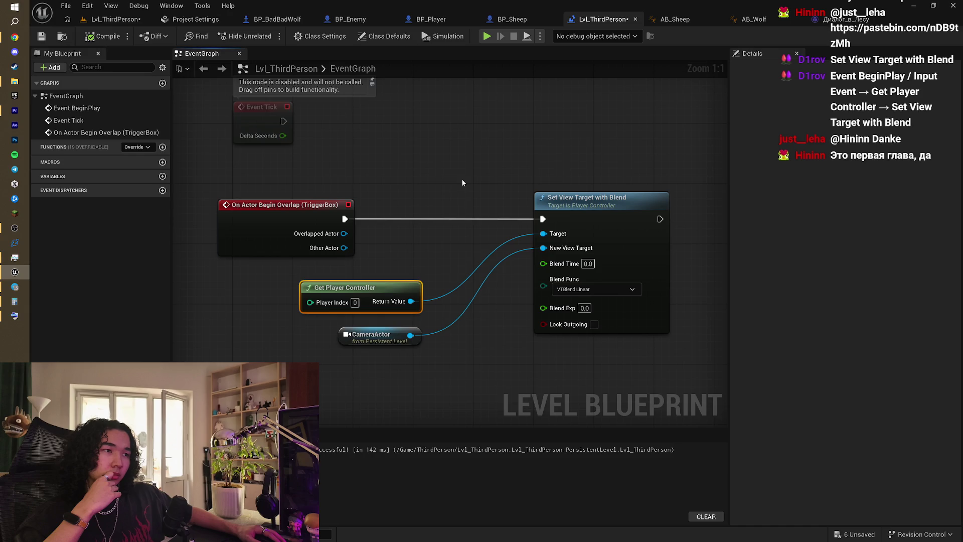
left_click(440, 181)
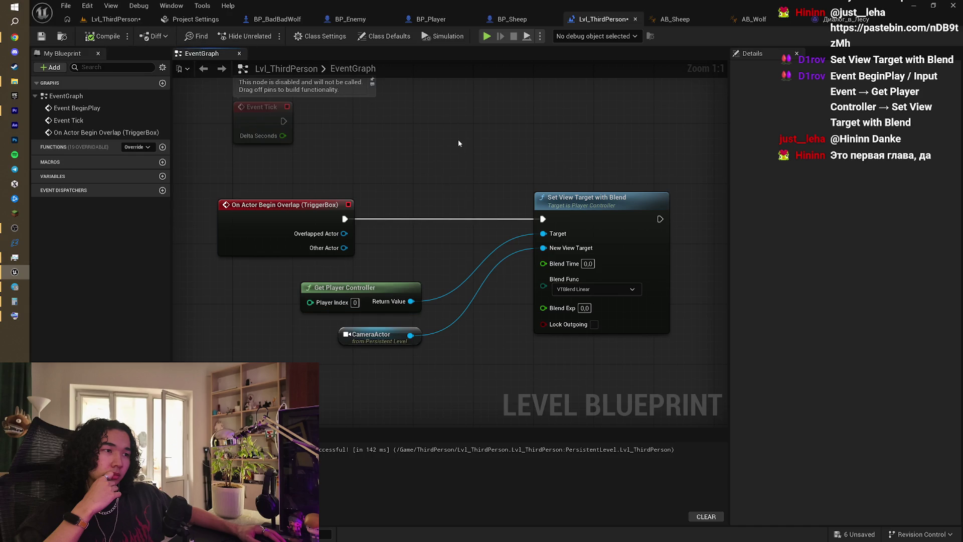
left_click(113, 19)
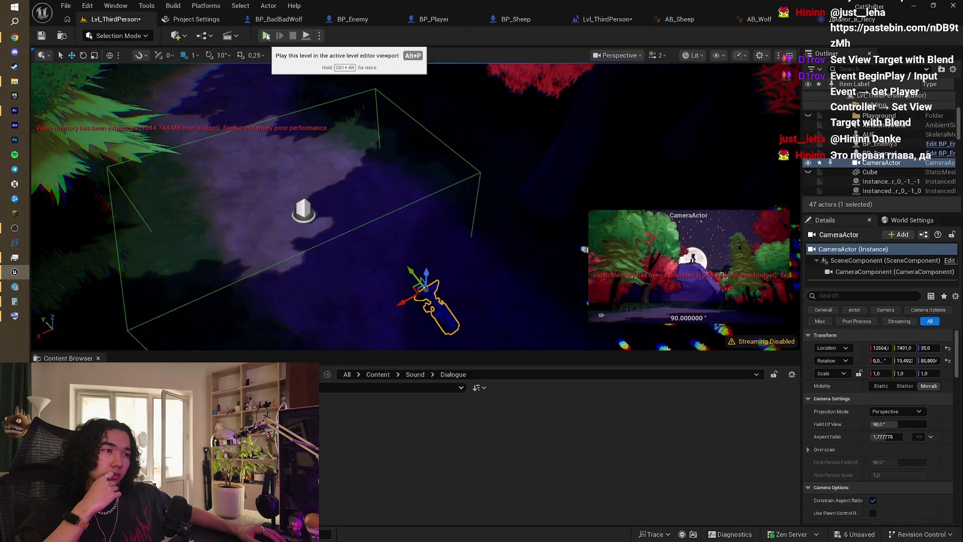
- Play the level, walk the sheep into the trigger box to see the moonlit camera blend, then stop
left_click_drag(321, 210, 321, 190)
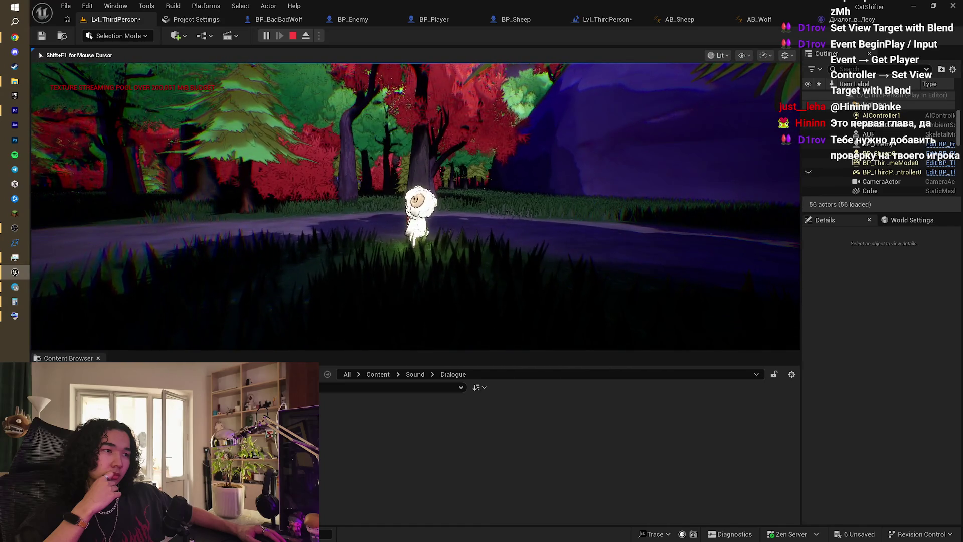
key("w")
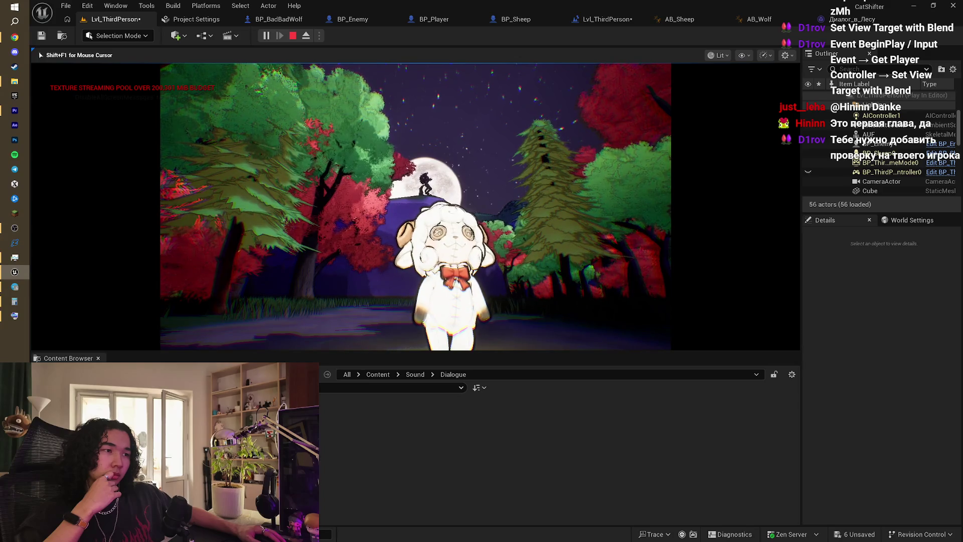
key("Escape")
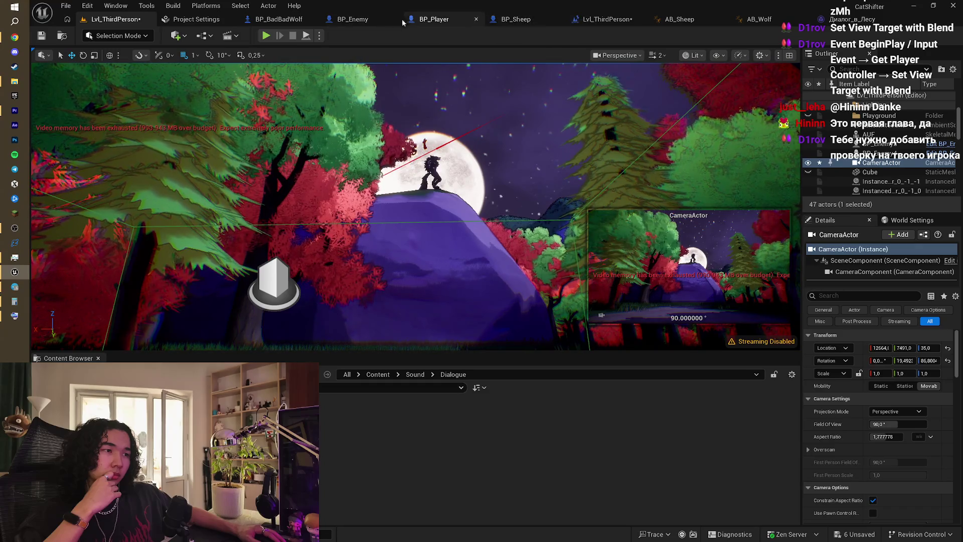
key("f")
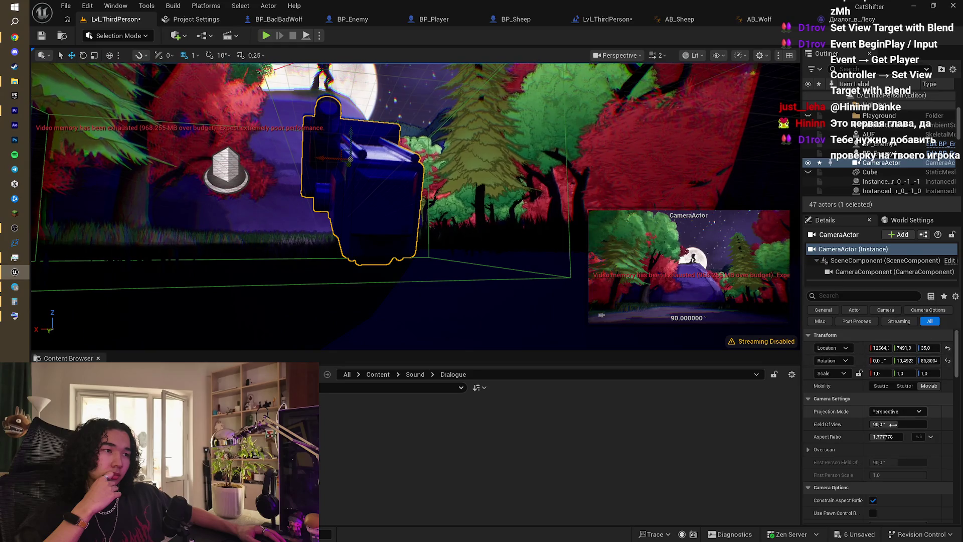
scroll(893, 424, "down", 5)
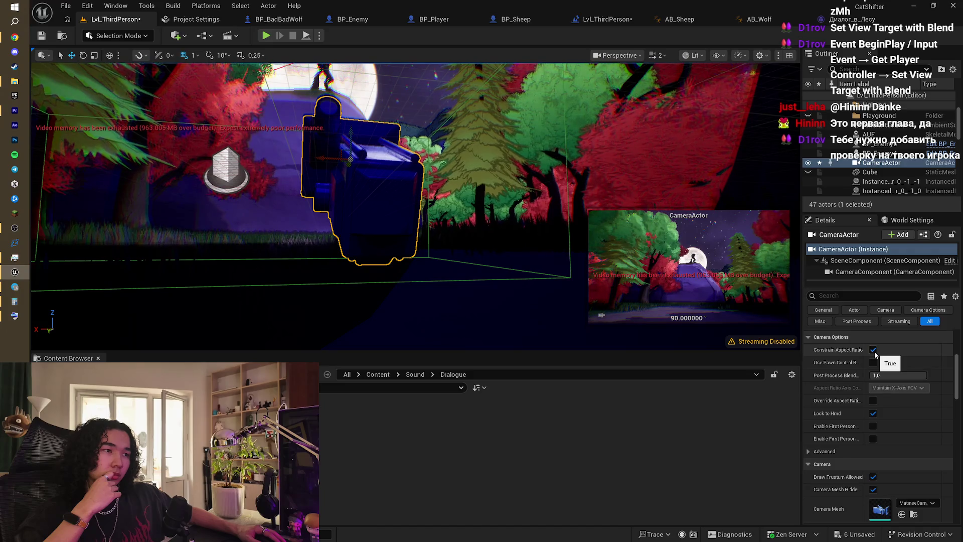
scroll(888, 386, "down", 15)
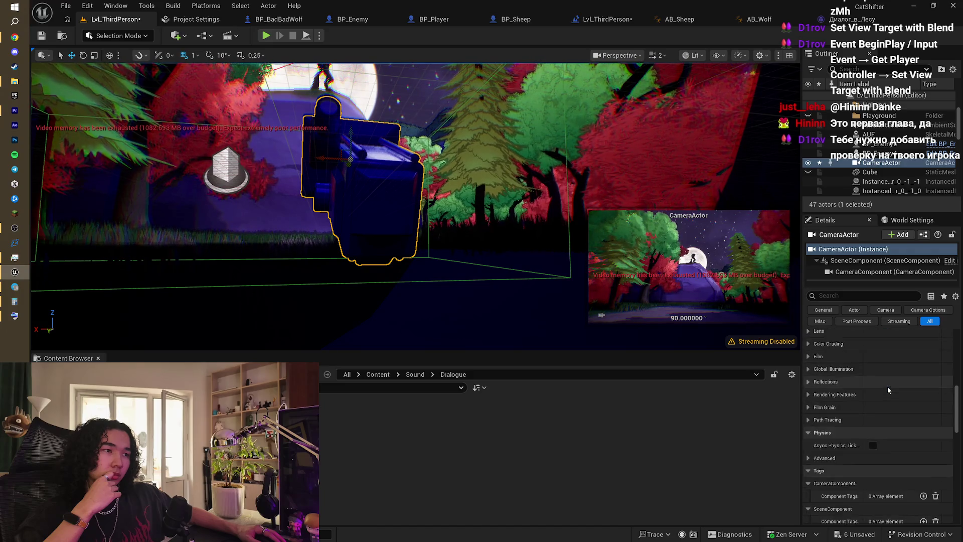
scroll(887, 390, "down", 5)
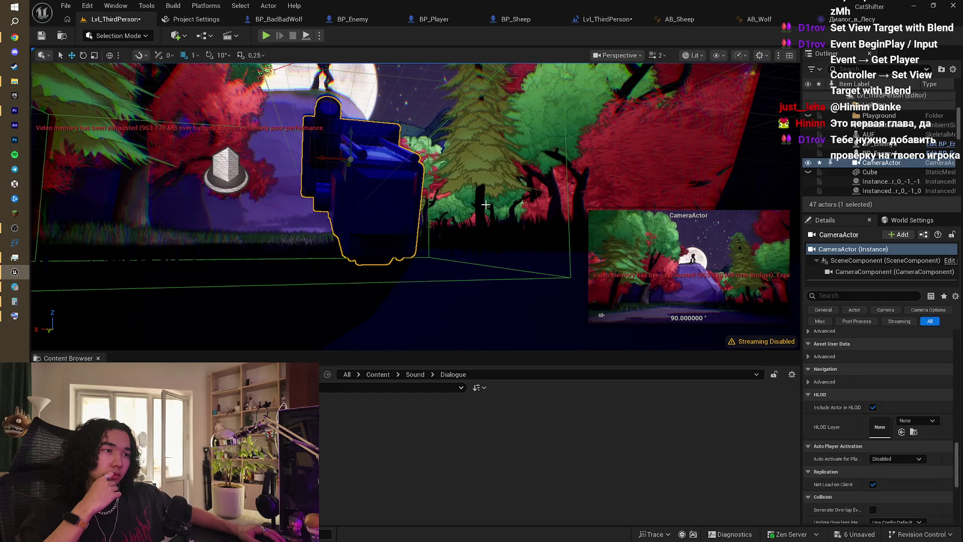
mouse_move(468, 204)
left_mouse_down()
mouse_move(467, 151)
mouse_move(474, 178)
mouse_move(459, 178)
left_mouse_up()
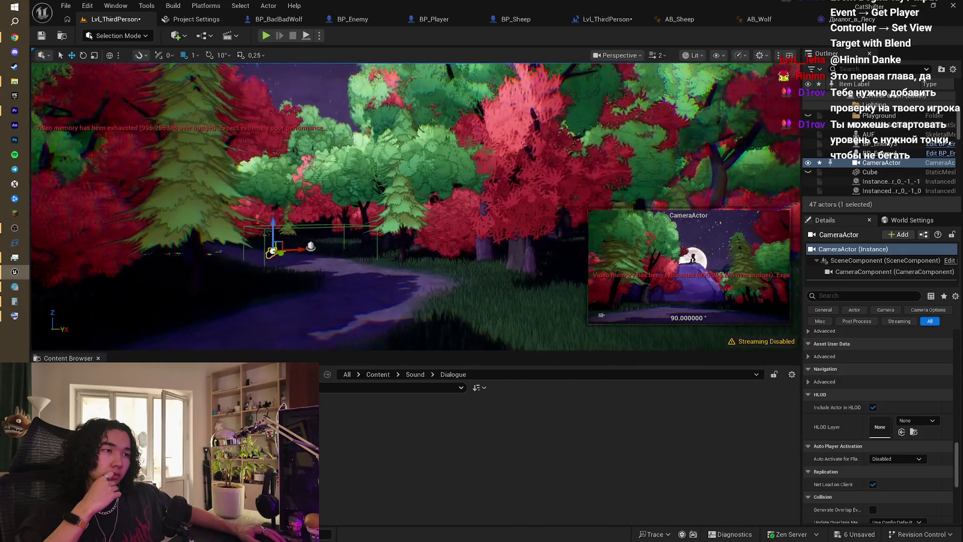
- Find PlayerStart by filtering the Outliner for 'pla', delete it, and start a play-in-editor session
scroll(891, 149, "up", 2)
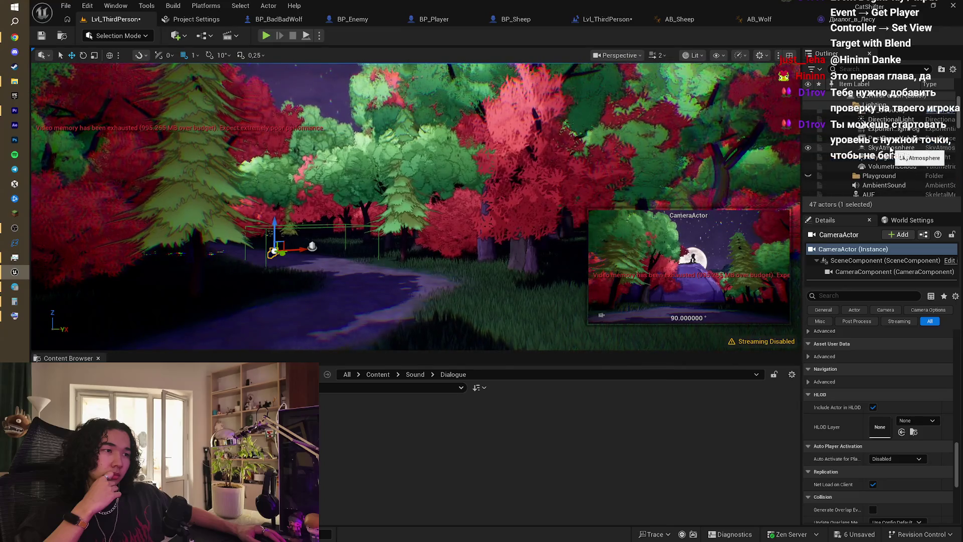
scroll(891, 149, "up", 1)
scroll(901, 171, "down", 5)
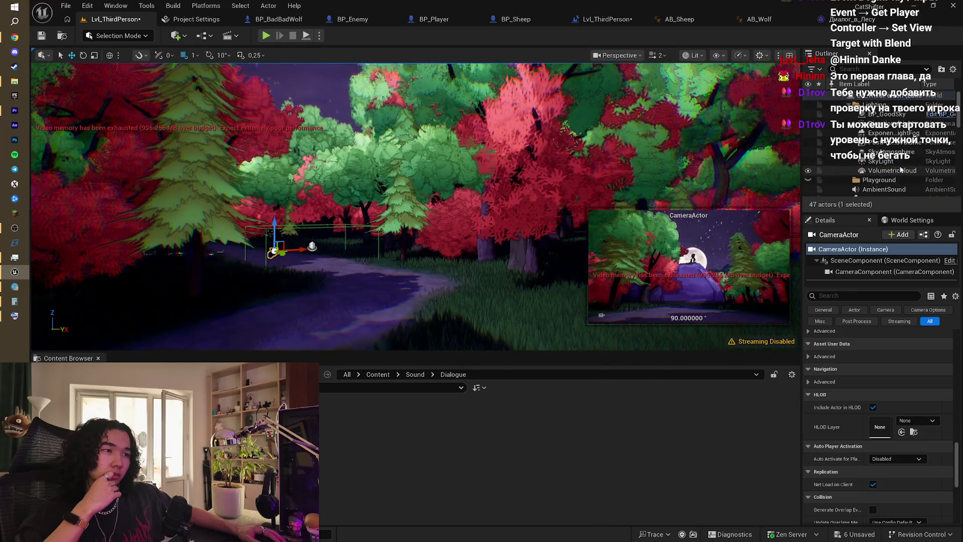
left_click(867, 69)
type("pla")
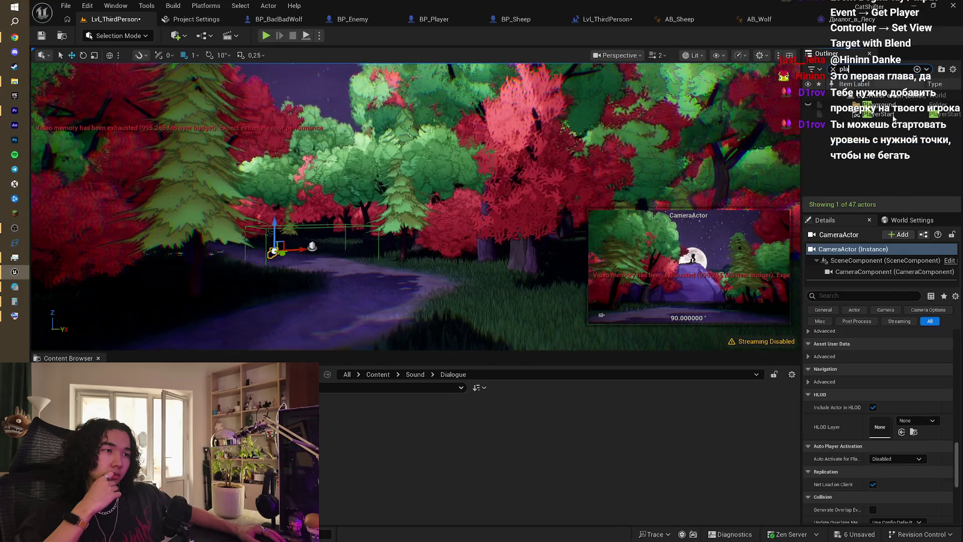
left_click(894, 117)
key("Delete")
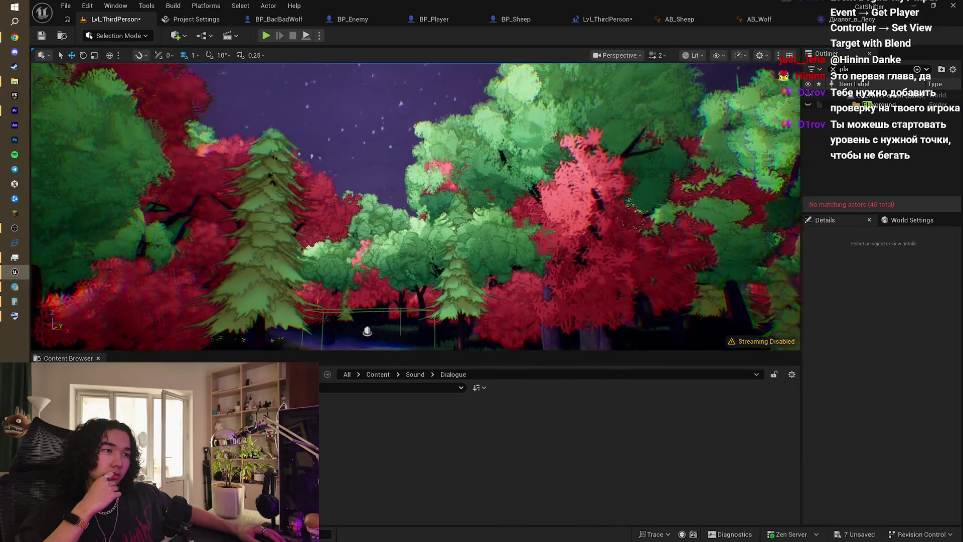
key("alt+p")
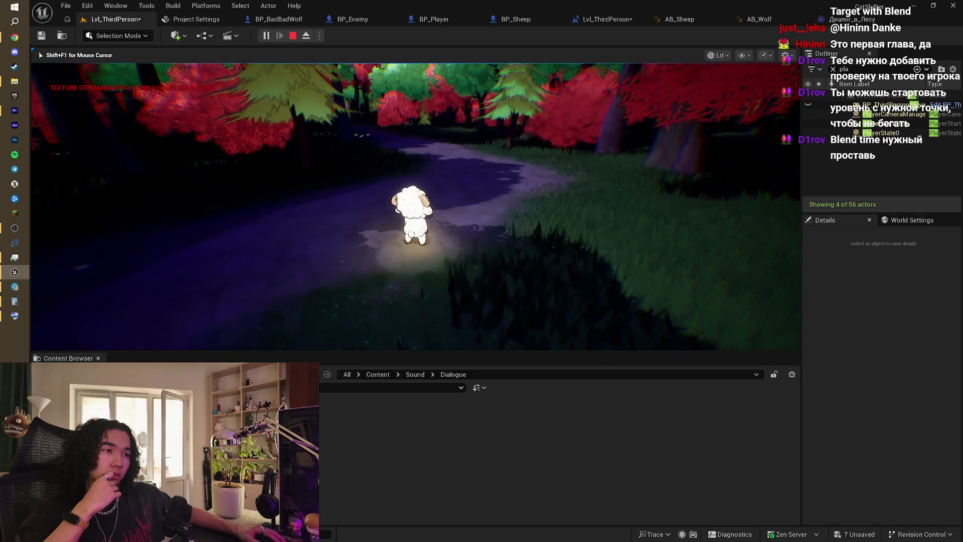
- Run the sheep forward into the trigger box to see the camera blend, then stop the play test
key("w")
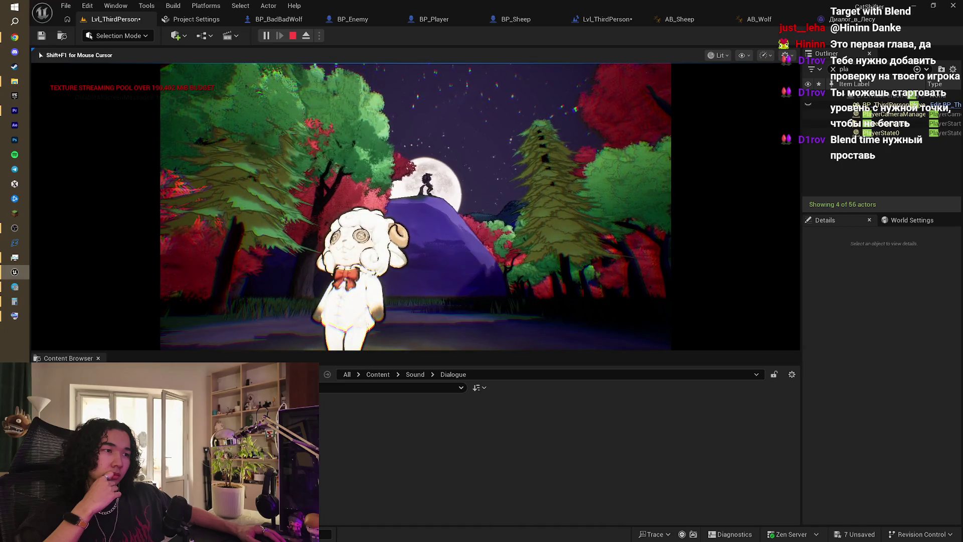
key("Escape")
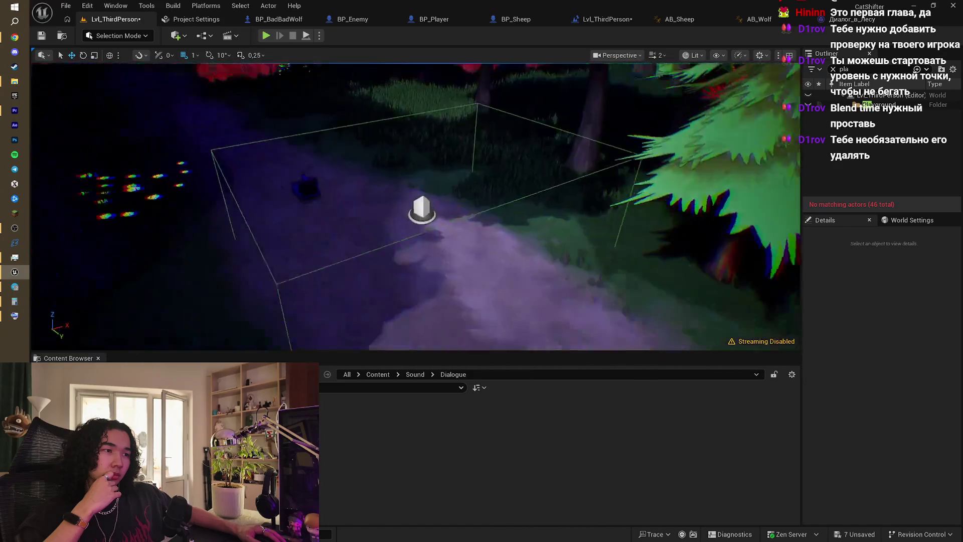
- Select the CameraActor near the trigger and inspect the Set View Target with Blend nodes in the level blueprint
left_click_drag(409, 257, 403, 263)
left_click(392, 300)
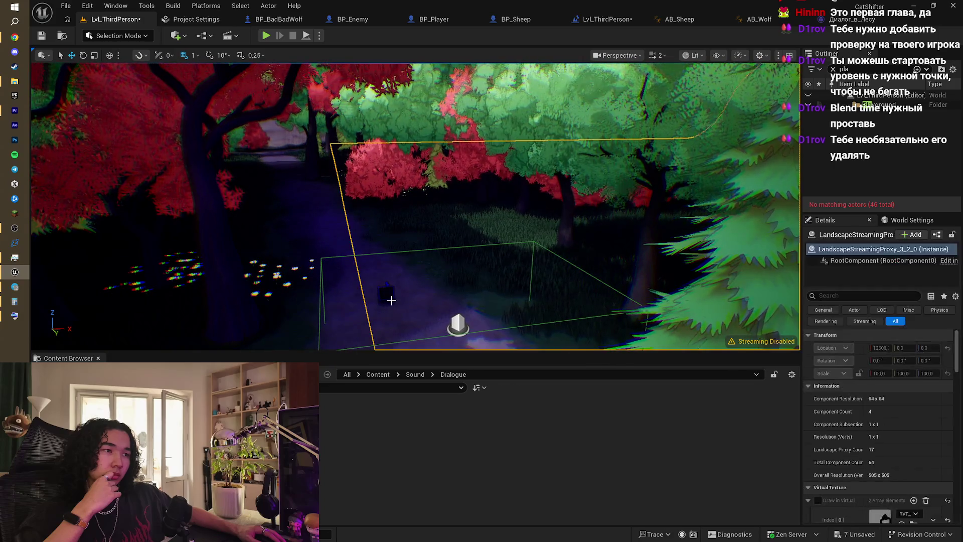
left_click(392, 300)
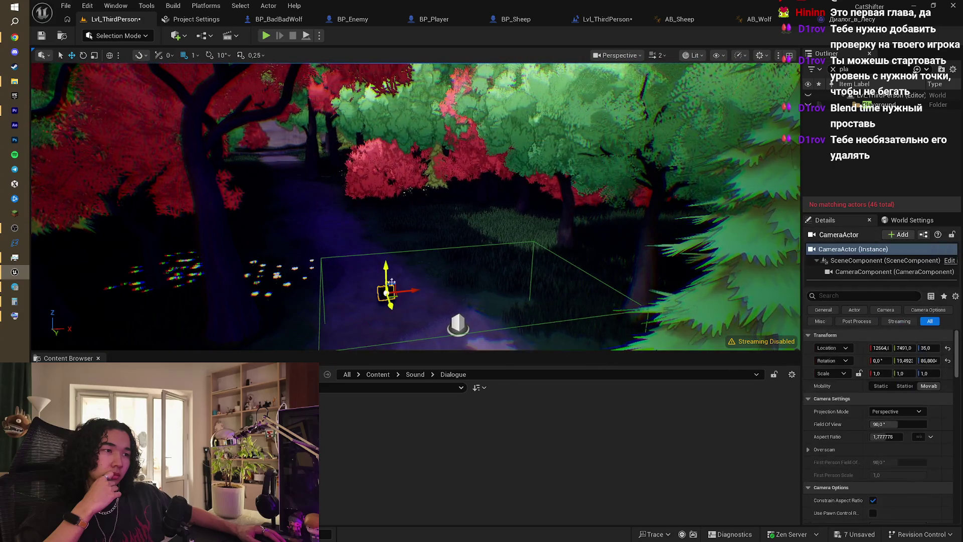
left_click(611, 24)
left_click_drag(584, 237, 546, 217)
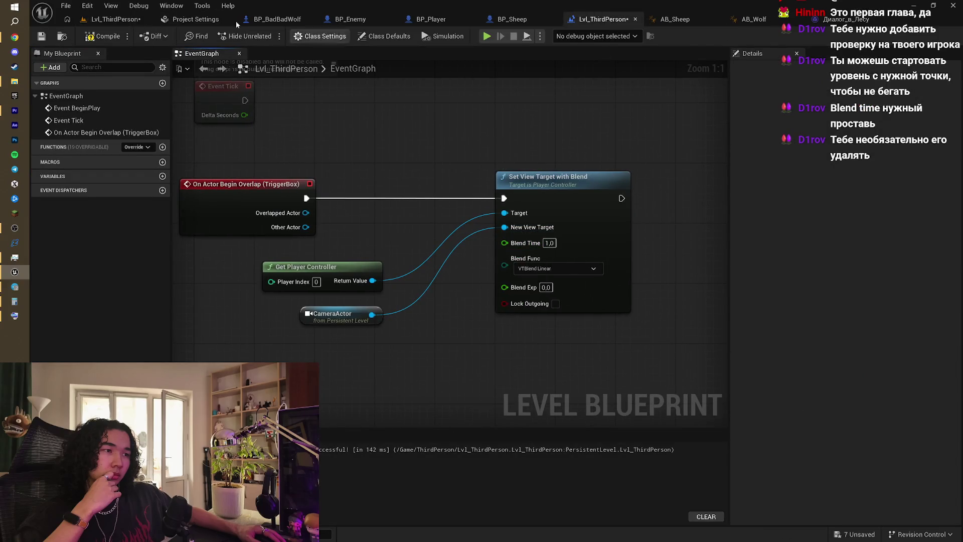
- Back in the level viewport, deselect the camera and start another play test
left_click(105, 20)
left_click(316, 166)
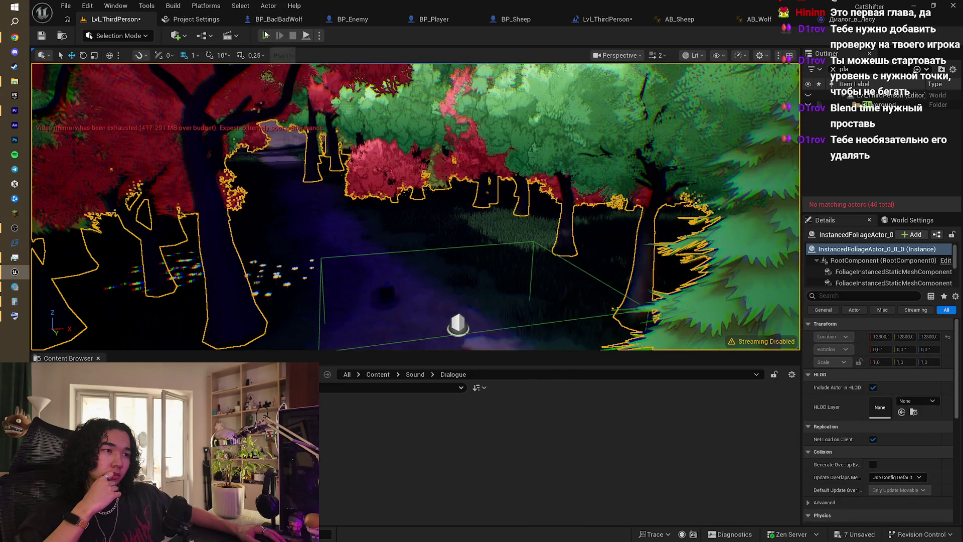
key("alt+p")
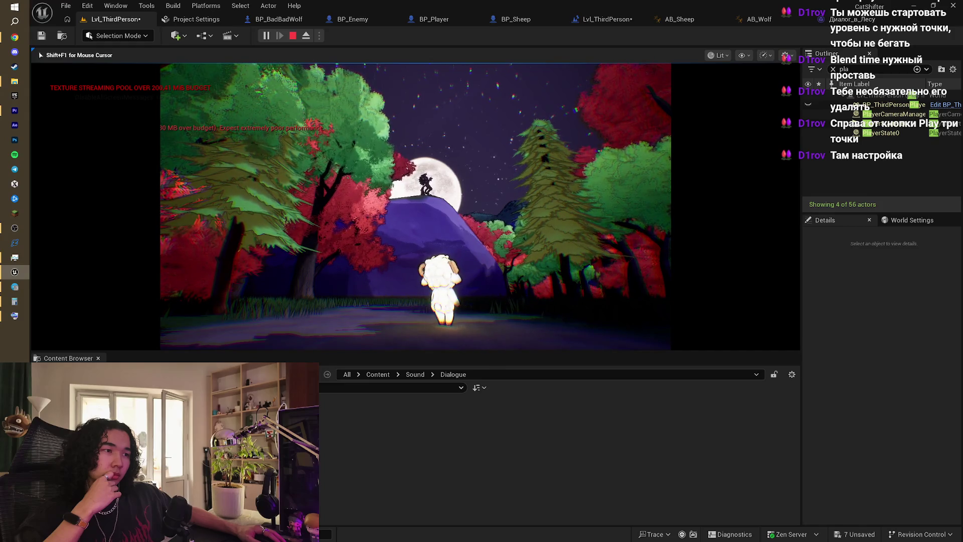
- Stop the play session and glance at the play-mode options without changing them
key("Escape")
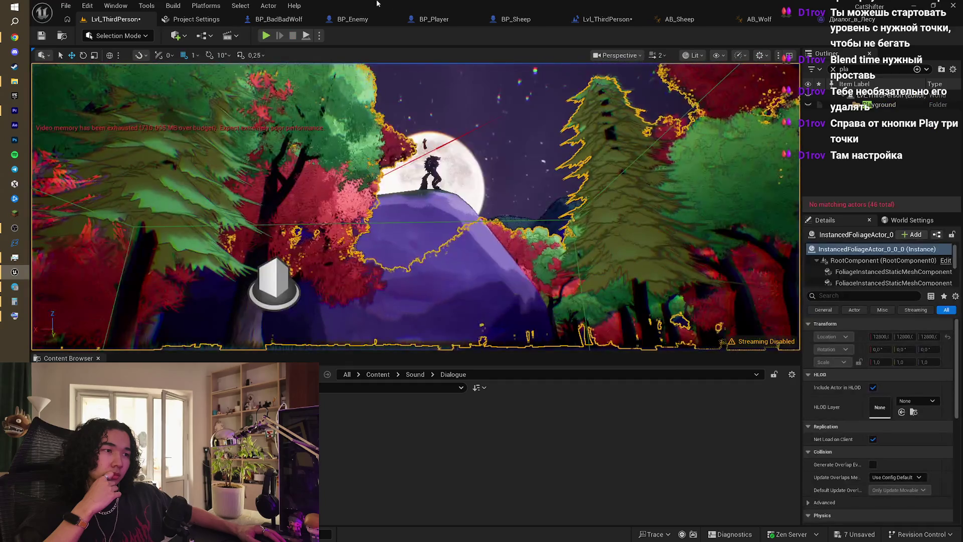
left_click(319, 37)
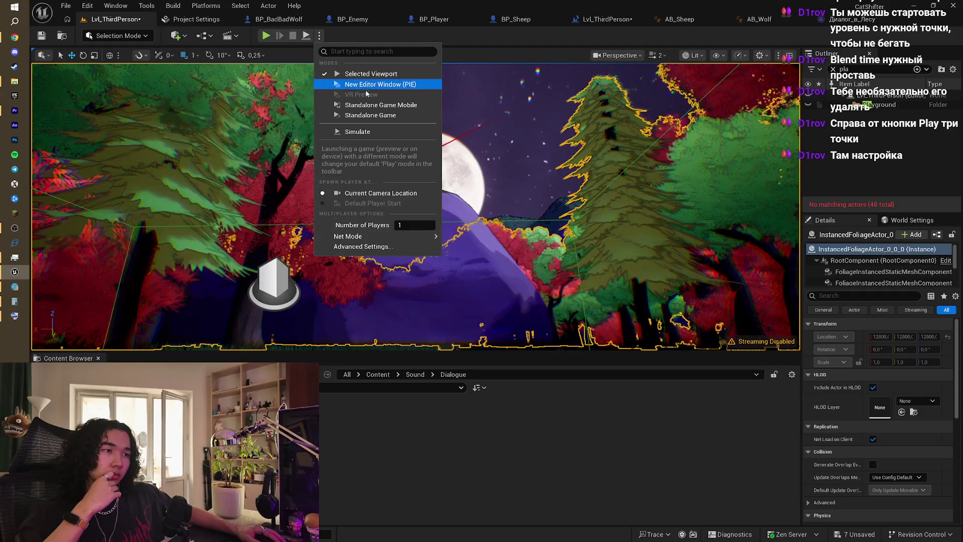
left_click(415, 31)
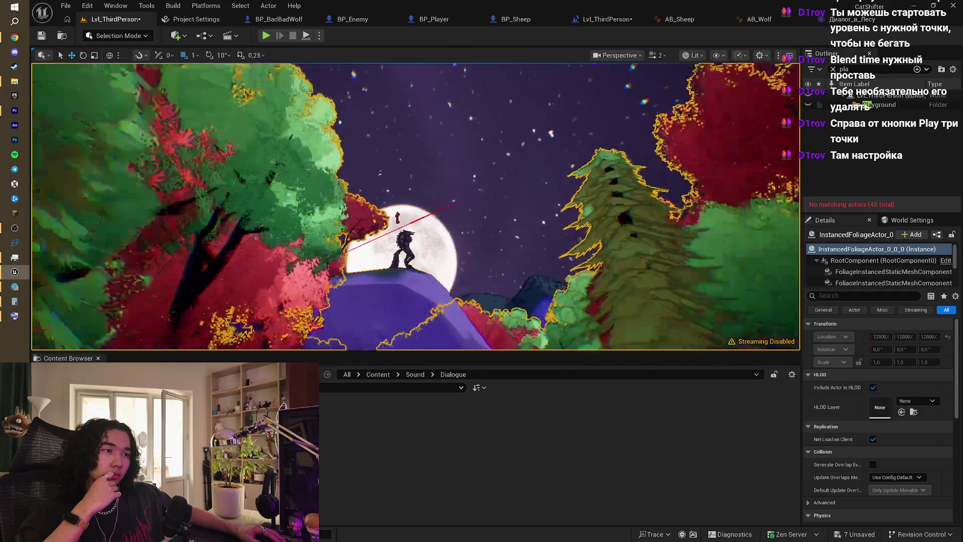
- Run and stop a quick play test from BP_Enemy, then reopen the level's play-mode options
left_click(353, 19)
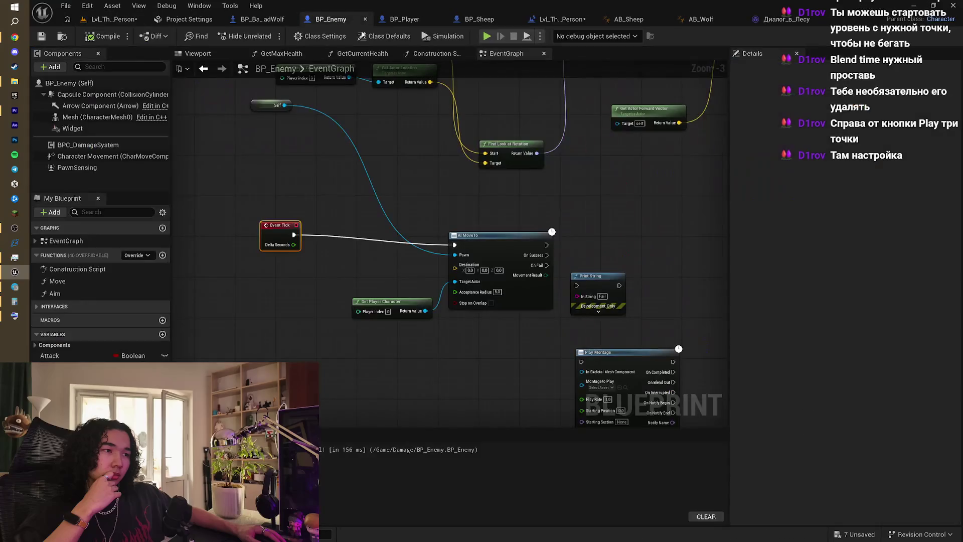
left_click(485, 37)
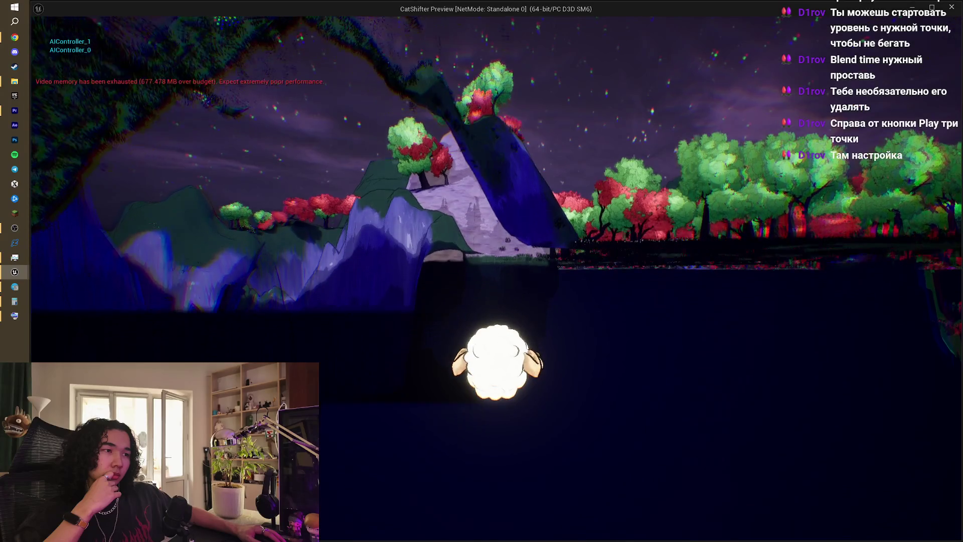
key("Escape")
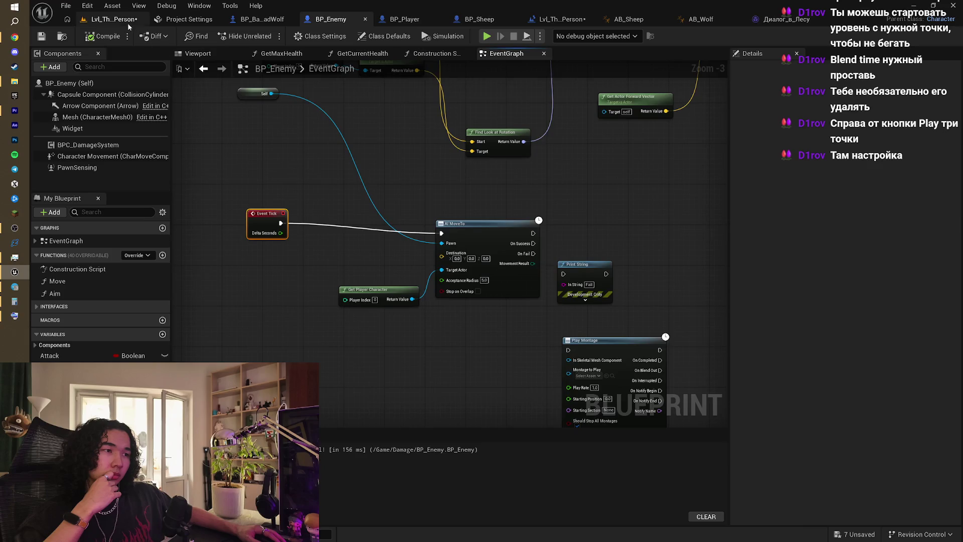
left_click(114, 19)
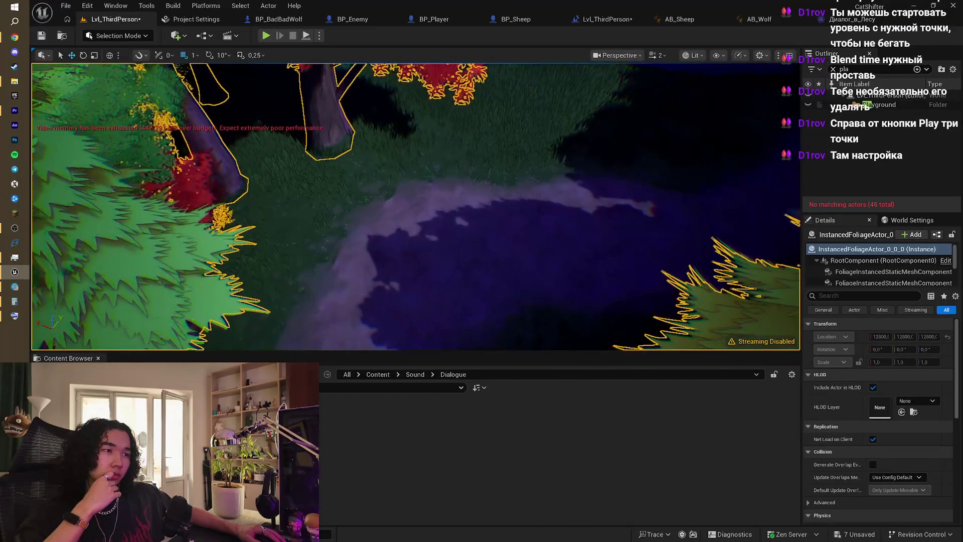
left_click(320, 36)
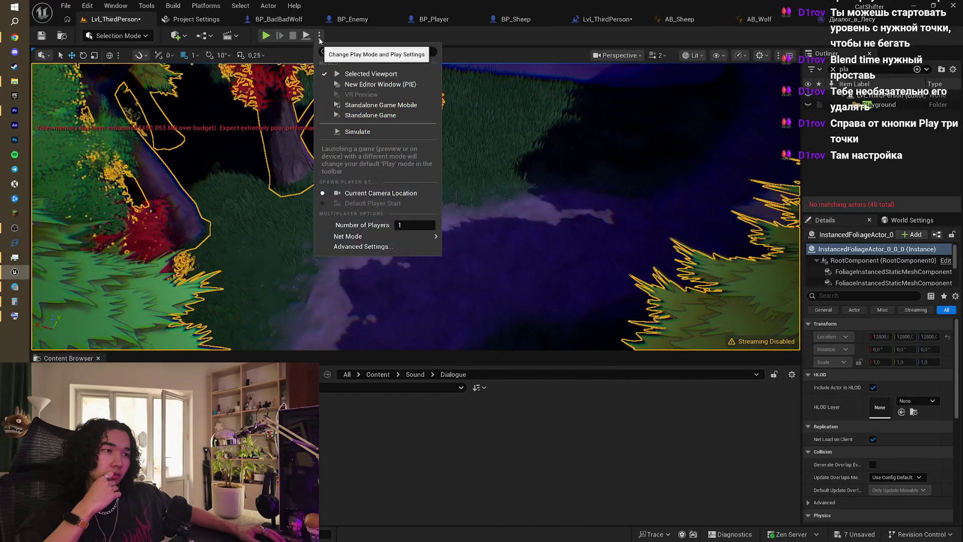
- Play the level in a New Editor Window, walk the sheep around with WASD, then close the preview
left_click(395, 86)
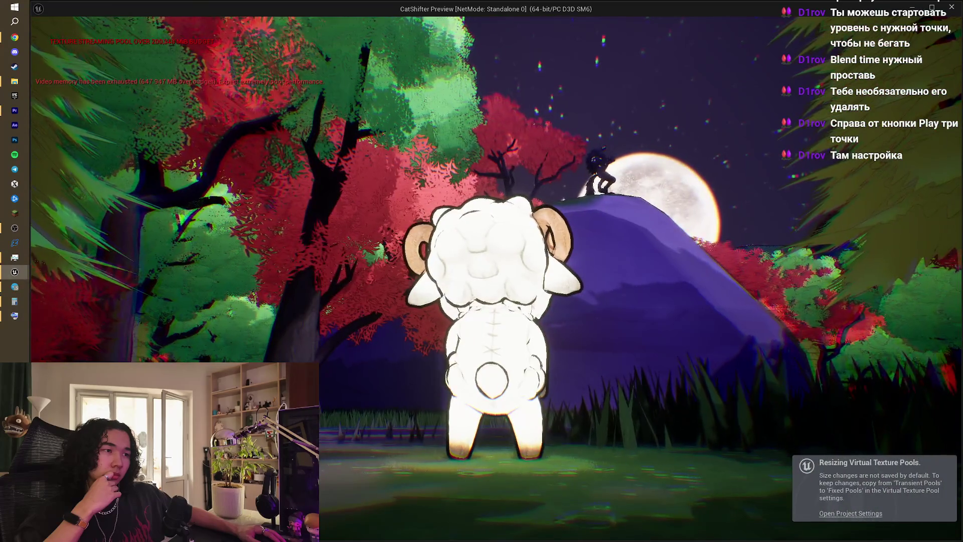
key("w")
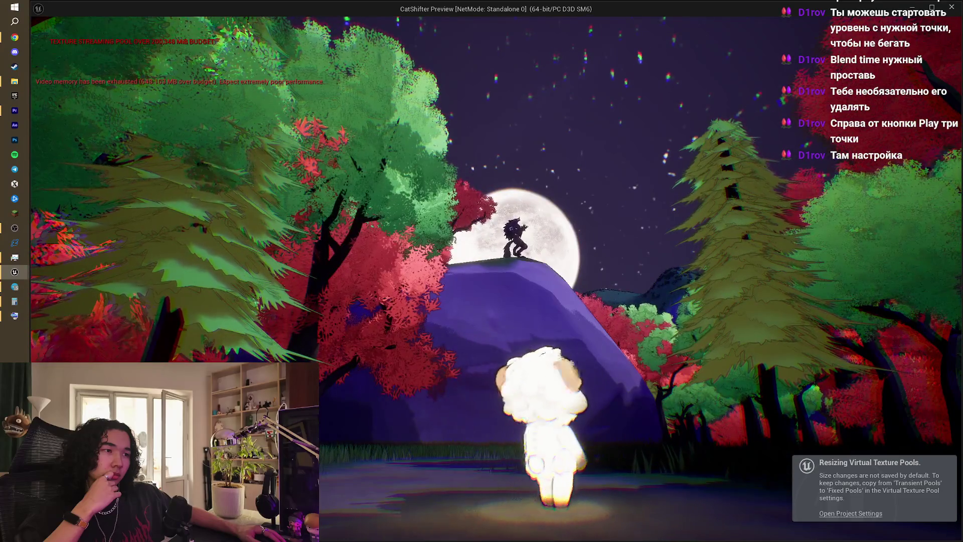
key("s")
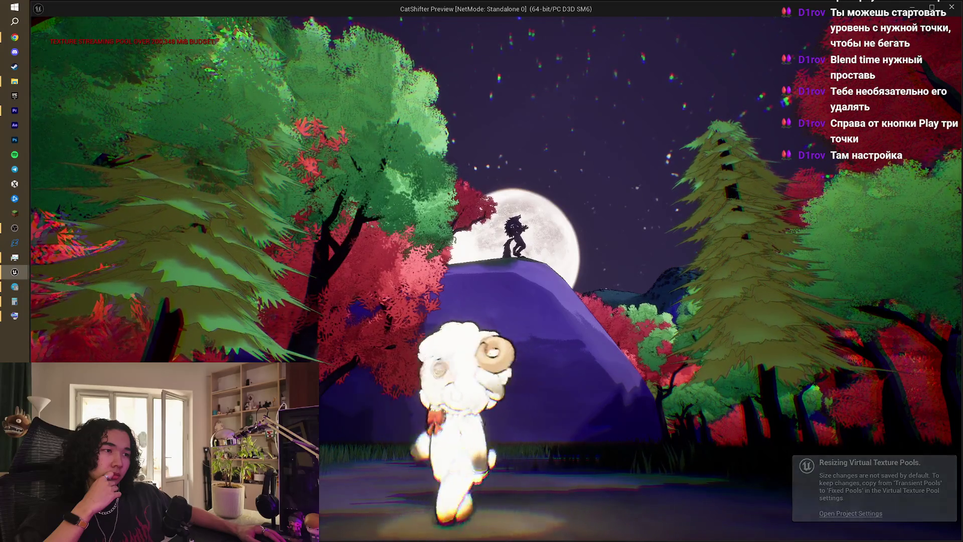
key("a")
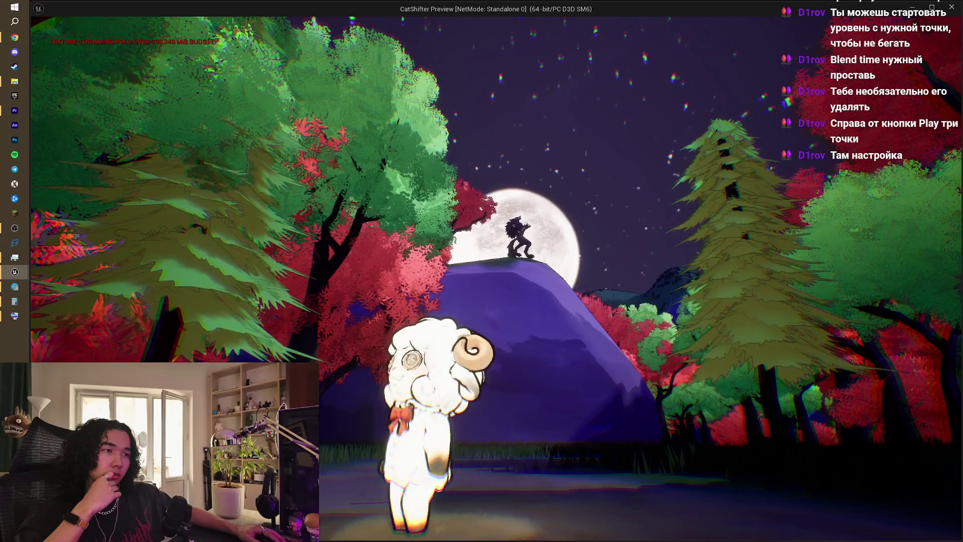
key("a")
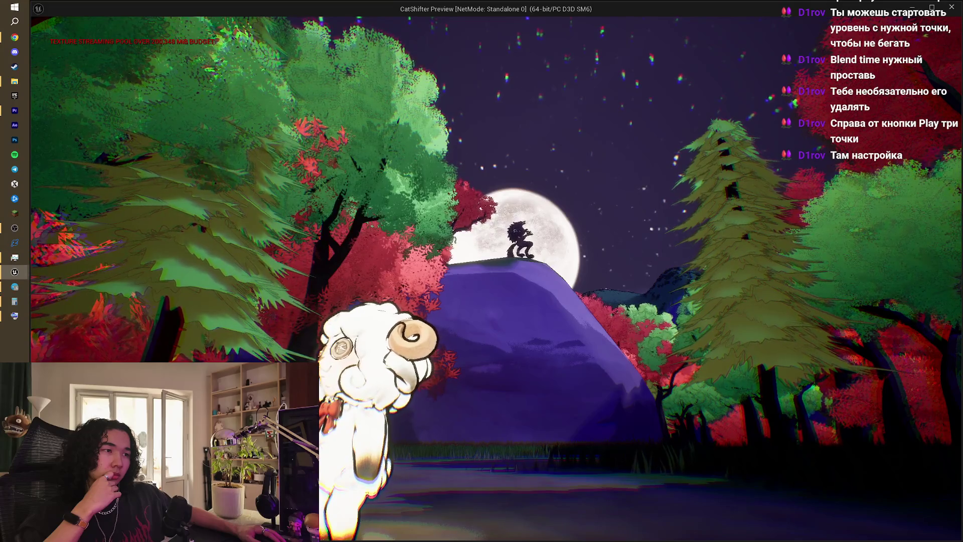
key("a")
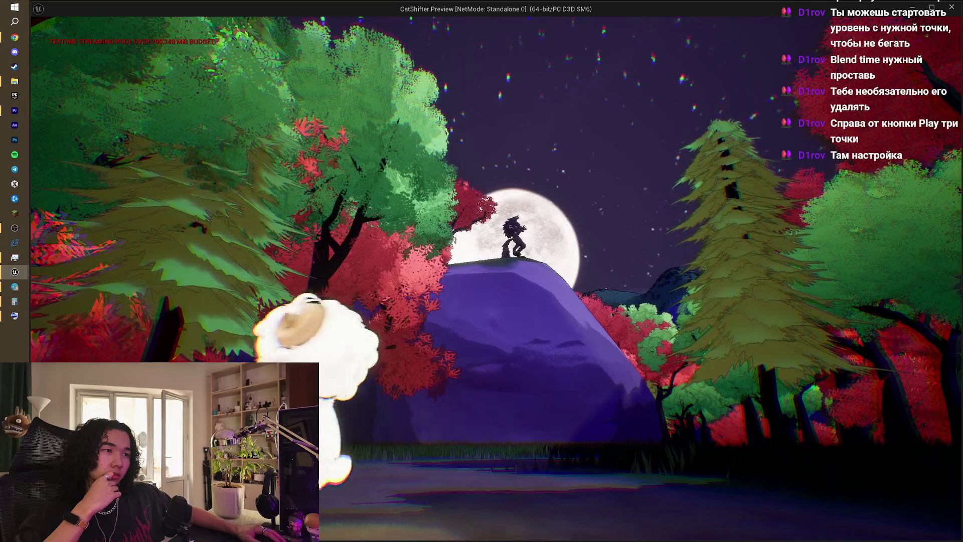
key("a")
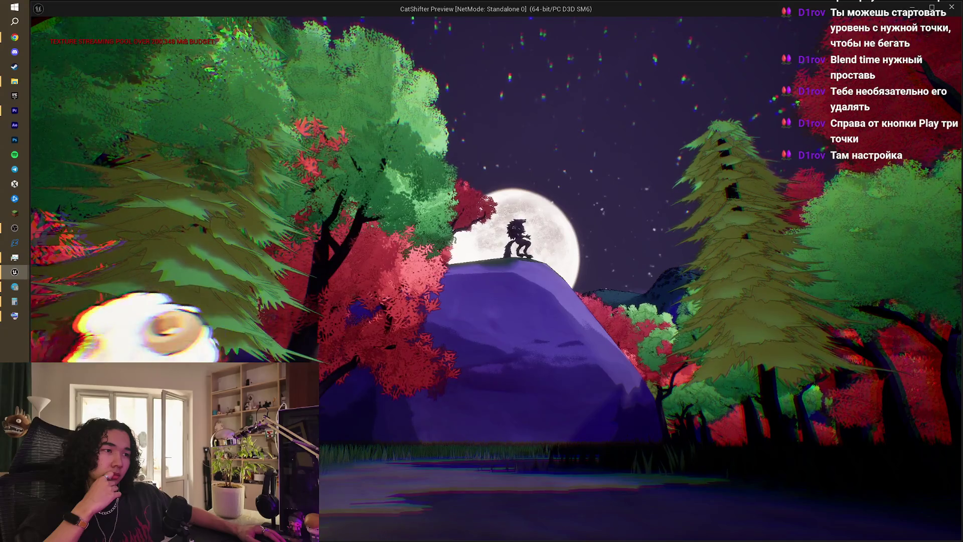
key("s")
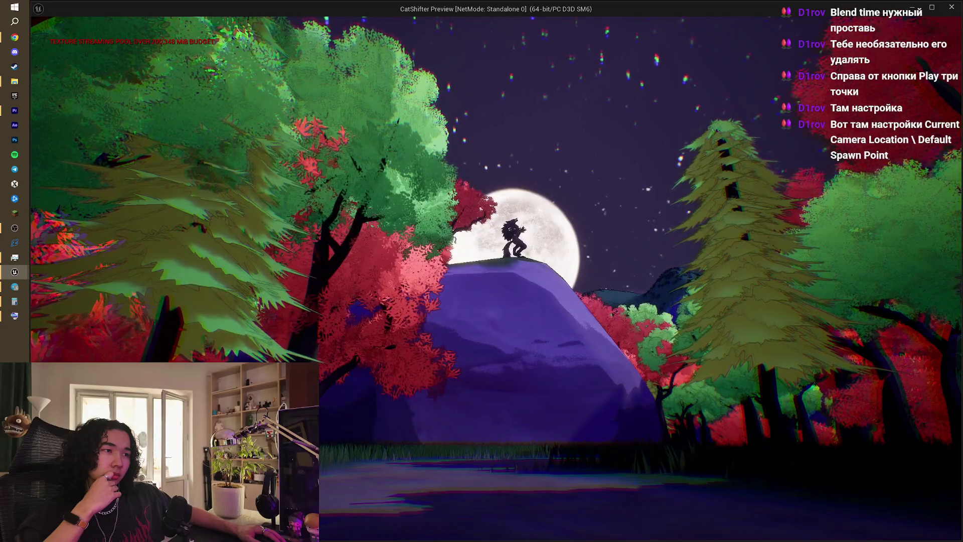
key("Escape")
mouse_move(416, 205)
left_mouse_down()
mouse_move(417, 251)
mouse_move(429, 266)
left_mouse_up()
mouse_move(265, 86)
left_mouse_down()
mouse_move(264, 75)
mouse_move(264, 87)
left_mouse_up()
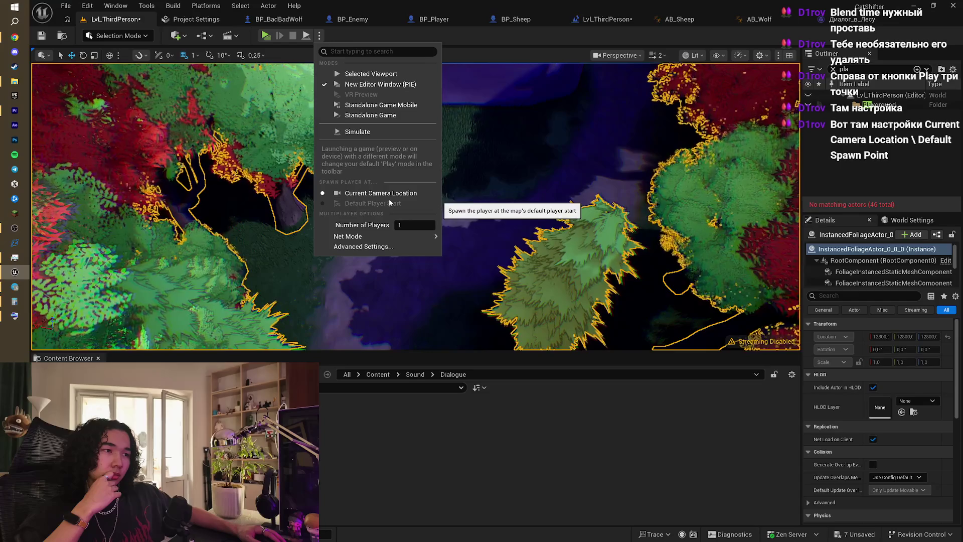
- Place a Player Start on the forest path via Quick Add and raise it to Z 144
left_click_drag(498, 123, 502, 70)
key("w")
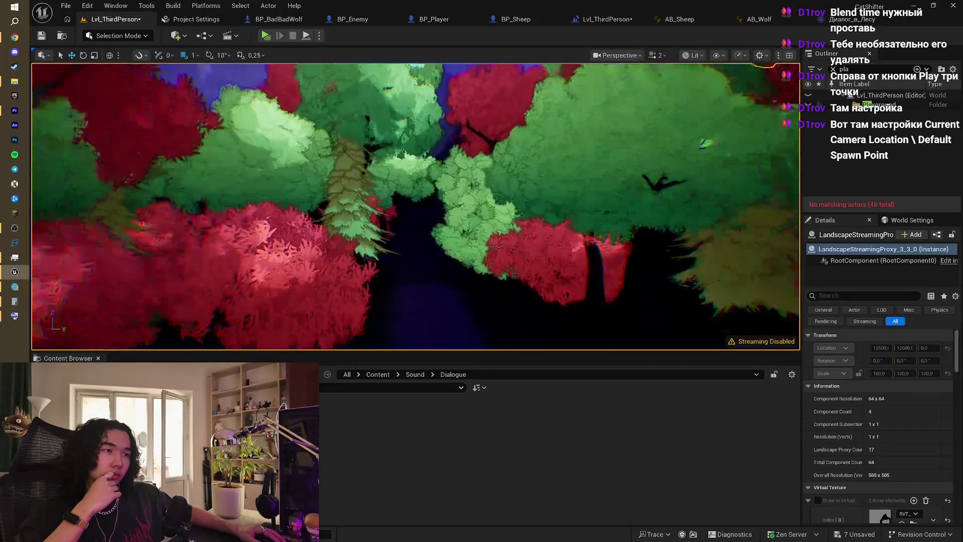
key("w")
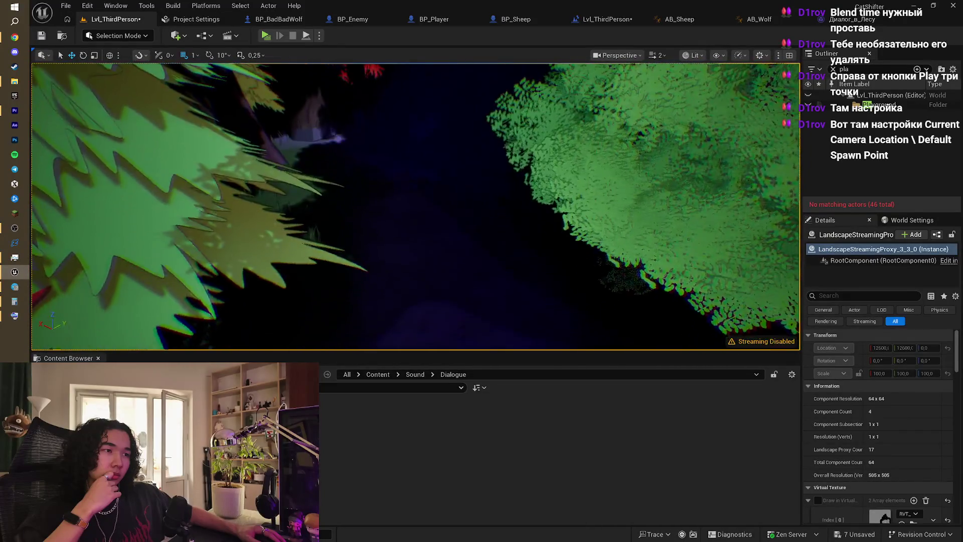
left_click(185, 38)
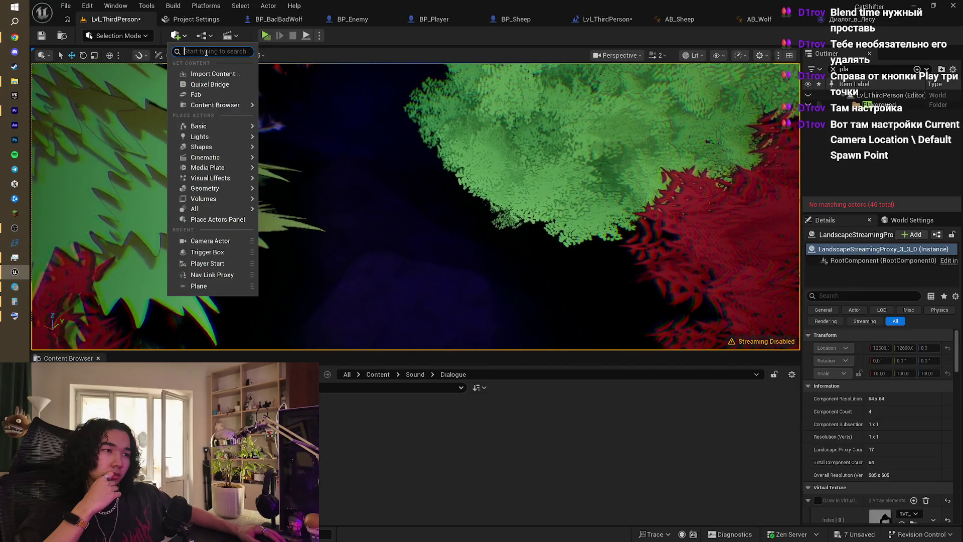
type("pla")
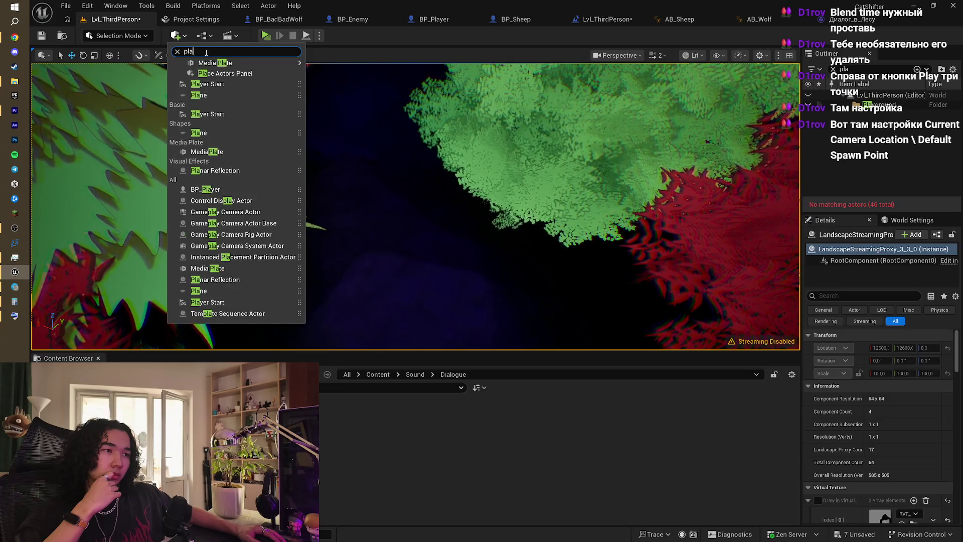
left_click(211, 84)
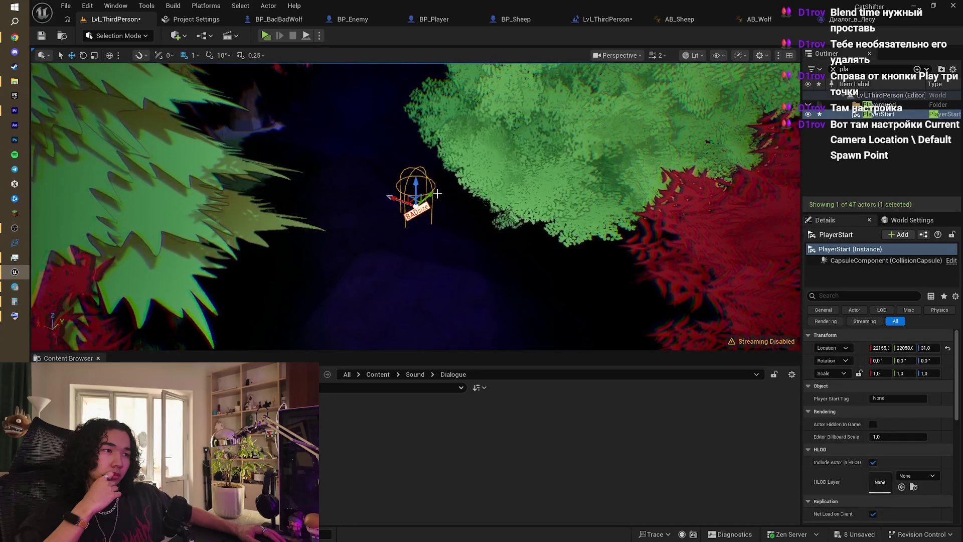
left_click_drag(416, 185, 429, 138)
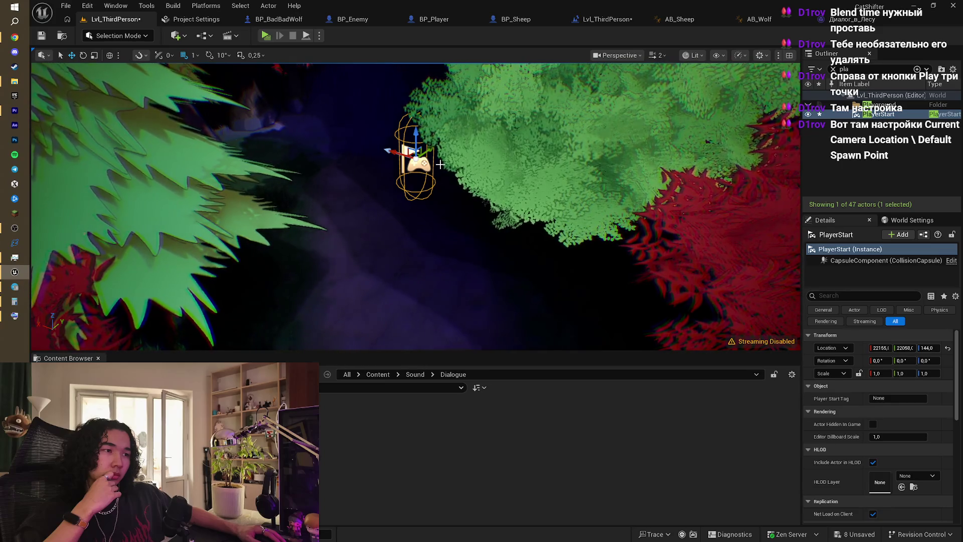
- Fly the view to check the Player Start beside the trigger box, then open the level blueprint
left_click_drag(417, 205, 341, 196)
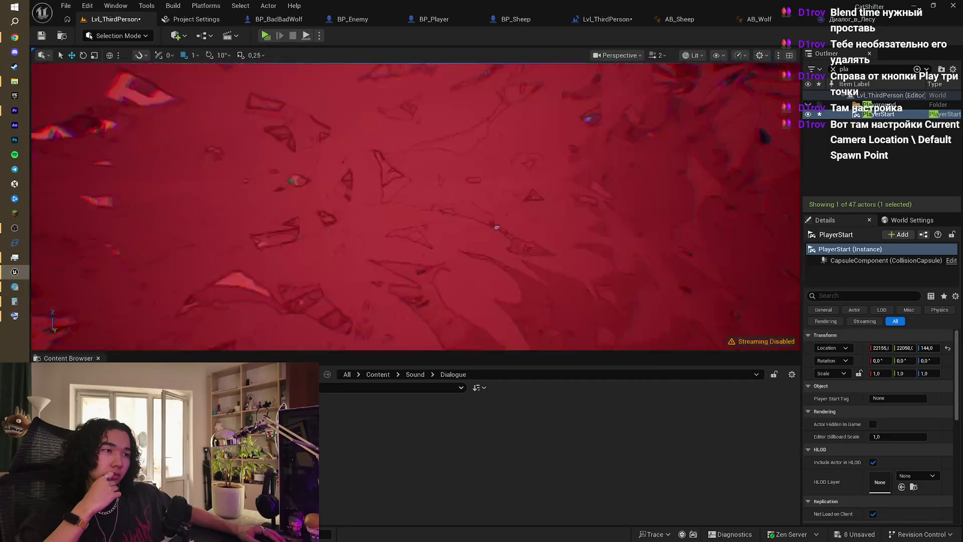
key("w")
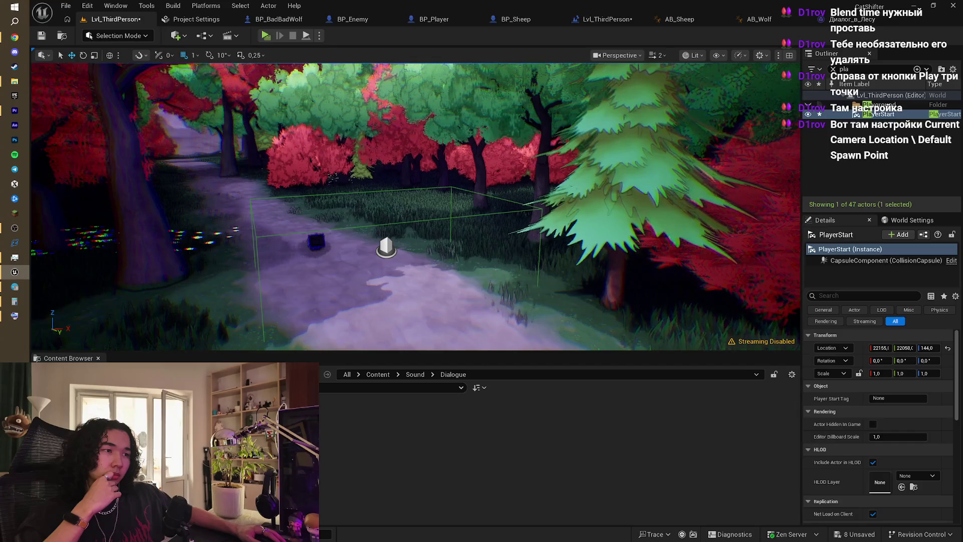
key("w")
key("w")
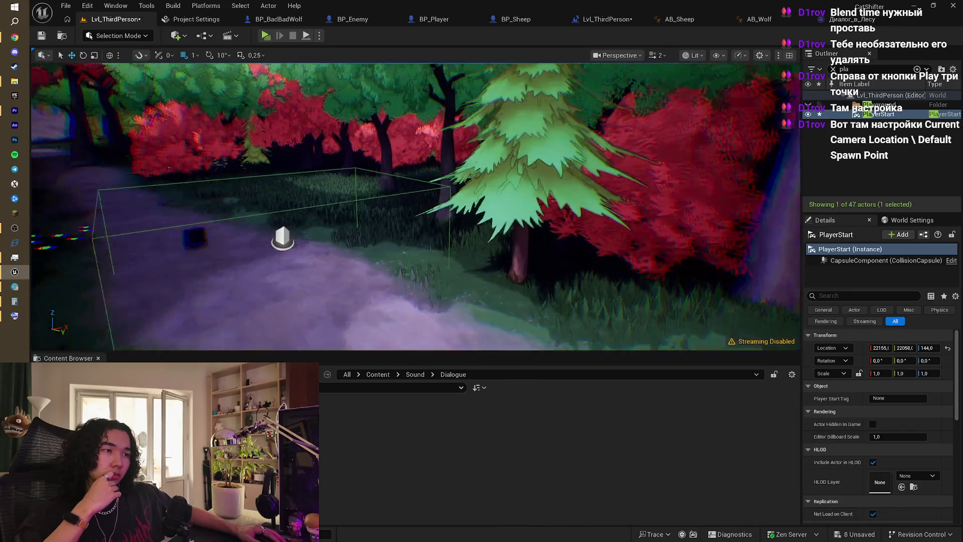
key("a")
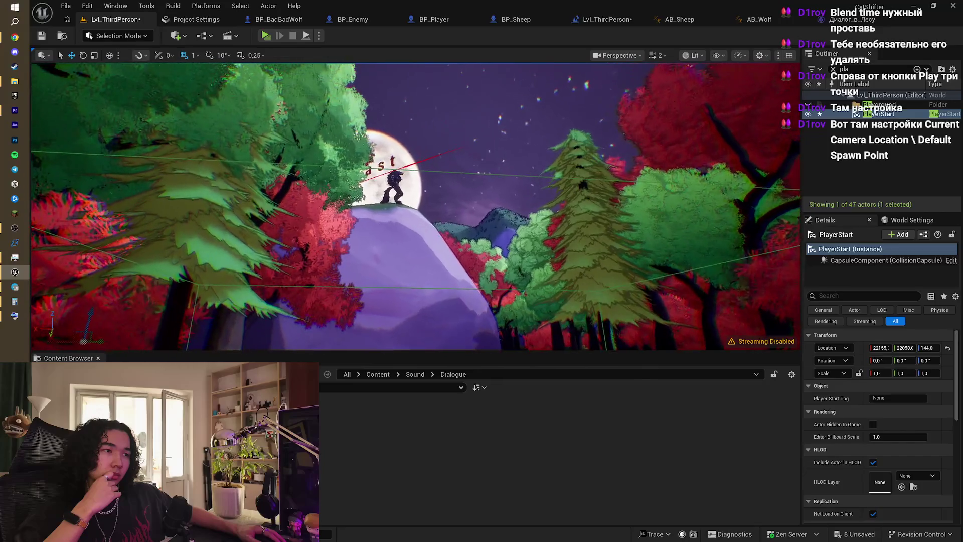
key("w")
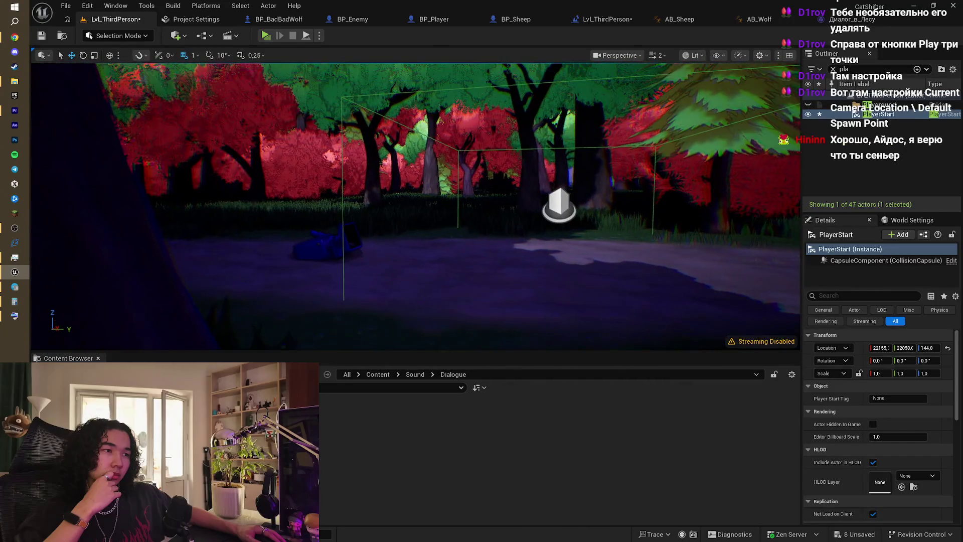
key("w")
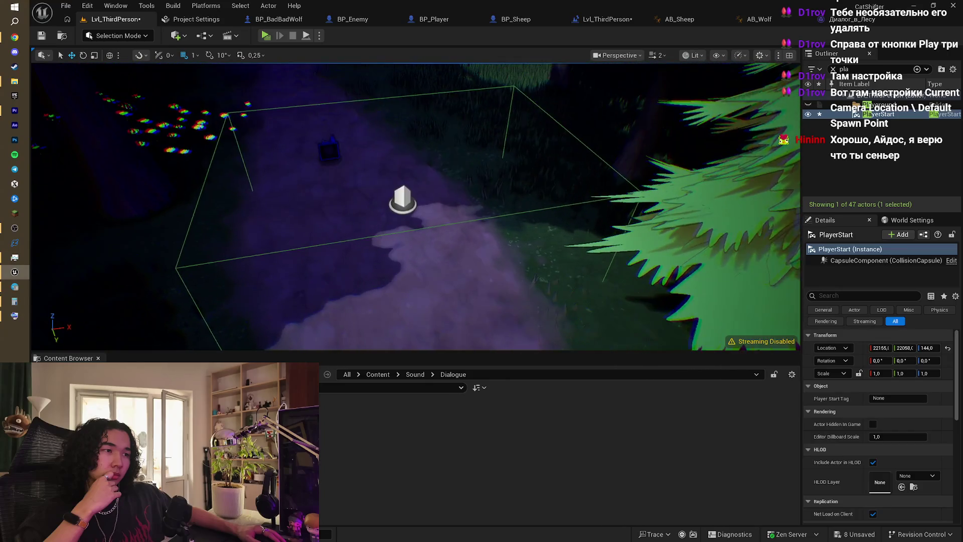
key("w")
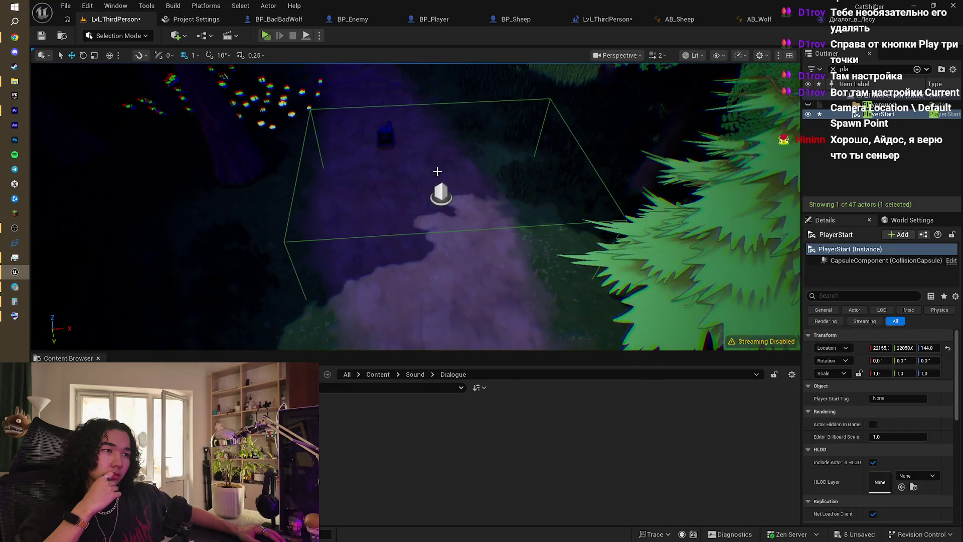
left_click(611, 23)
- Frame the overlap nodes and drag a wire from Overlapped Actor to list compatible actions
scroll(588, 102, "down", 1)
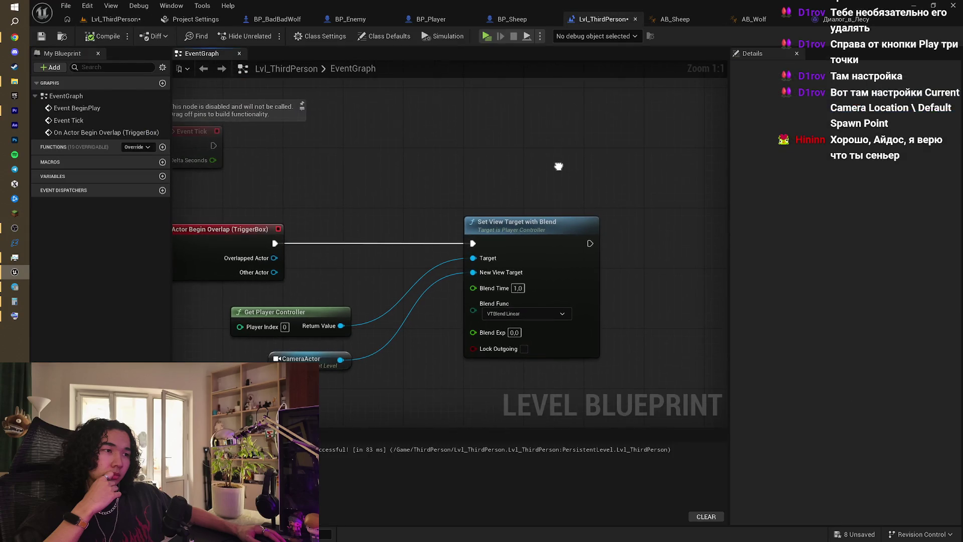
scroll(558, 164, "down", 1)
left_click_drag(559, 170, 586, 145)
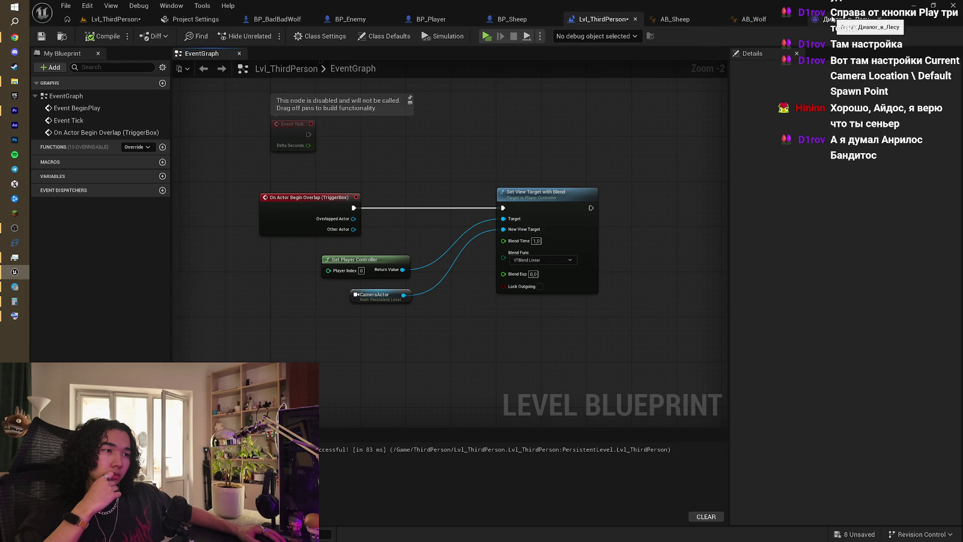
left_click_drag(573, 165, 515, 147)
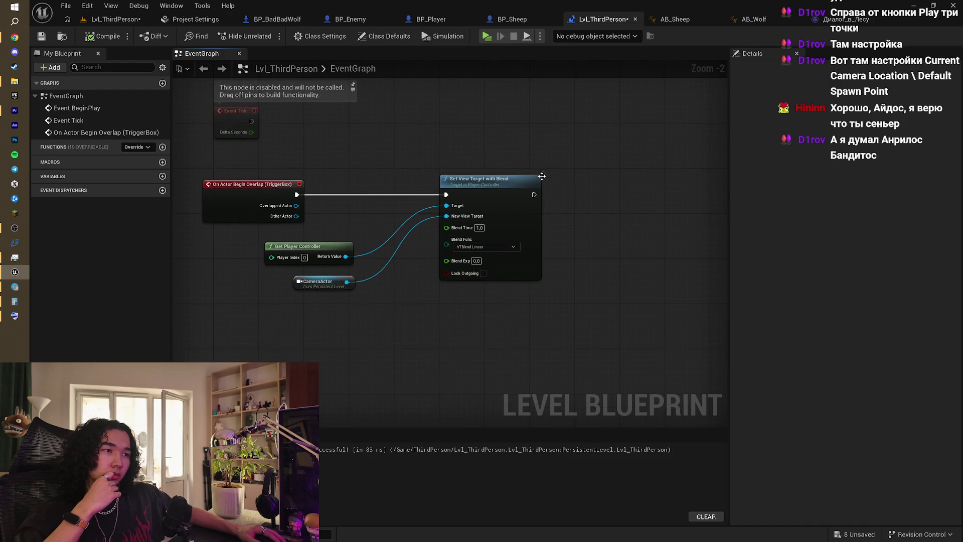
left_click_drag(558, 185, 513, 200)
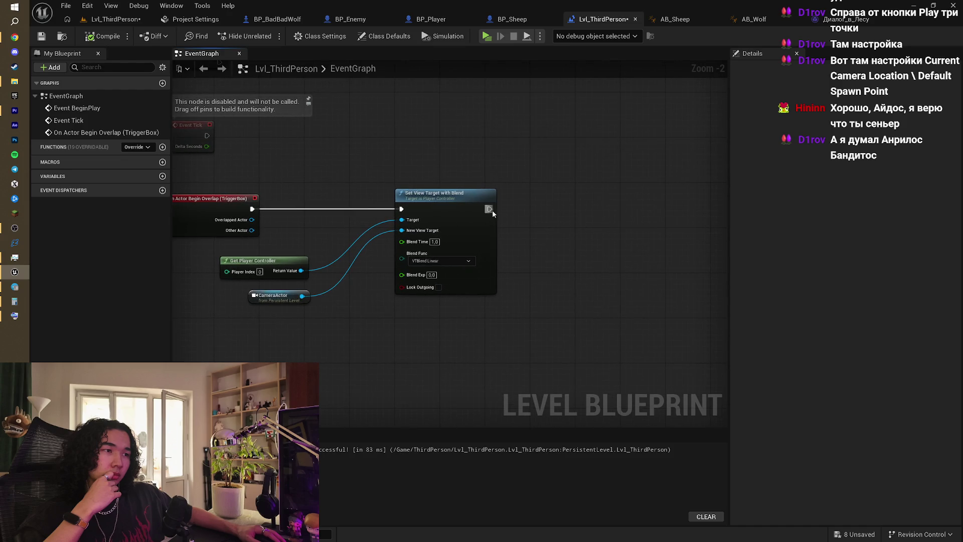
mouse_move(446, 165)
left_mouse_down()
mouse_move(417, 173)
mouse_move(451, 170)
left_mouse_up()
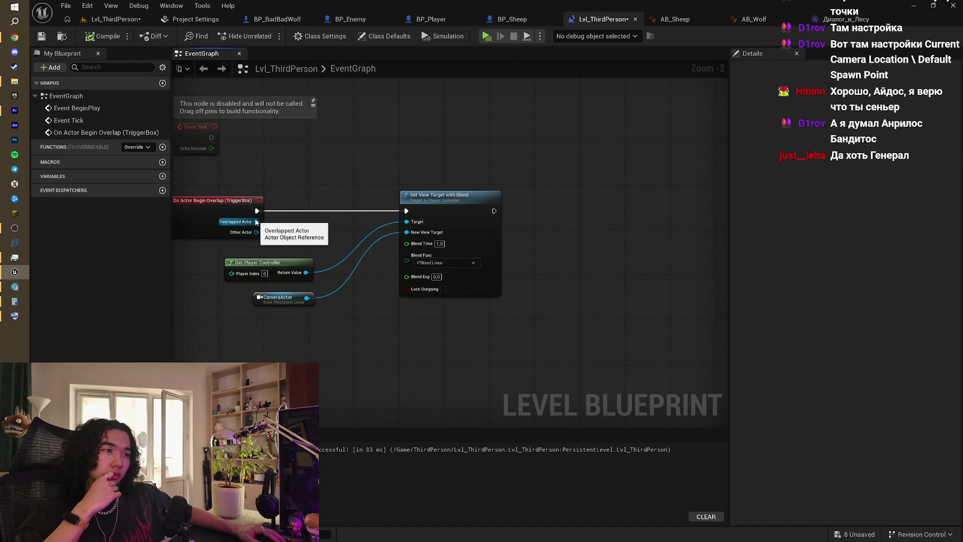
mouse_move(257, 221)
left_mouse_down()
mouse_move(571, 245)
mouse_move(559, 201)
mouse_move(565, 219)
left_mouse_up()
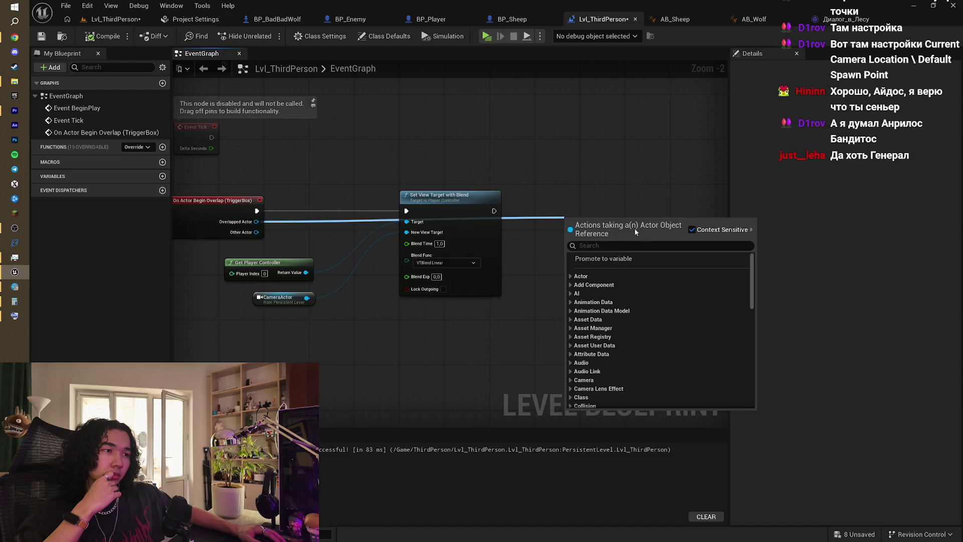
- Add Cast To BP_Sheep on the Overlapped Actor and run it after the first camera blend
type("cas")
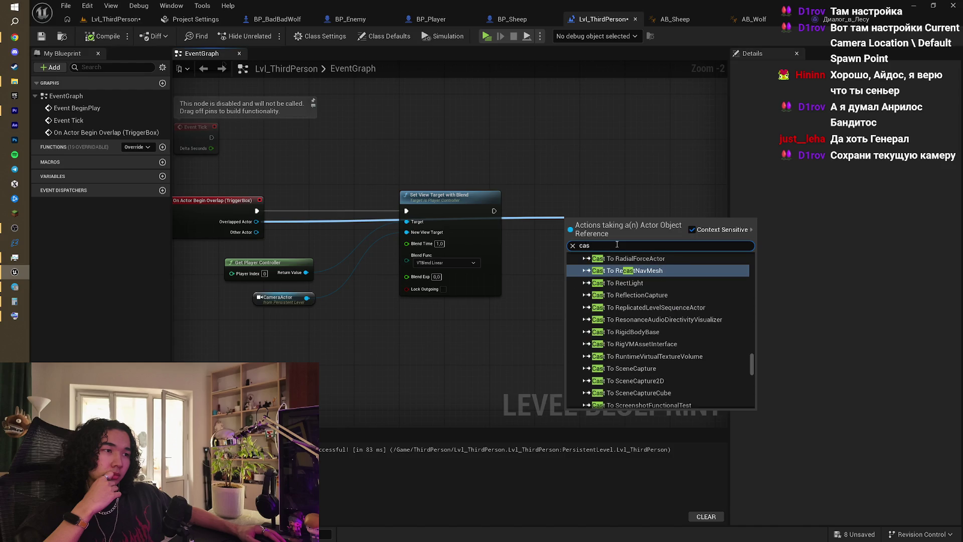
type("t to")
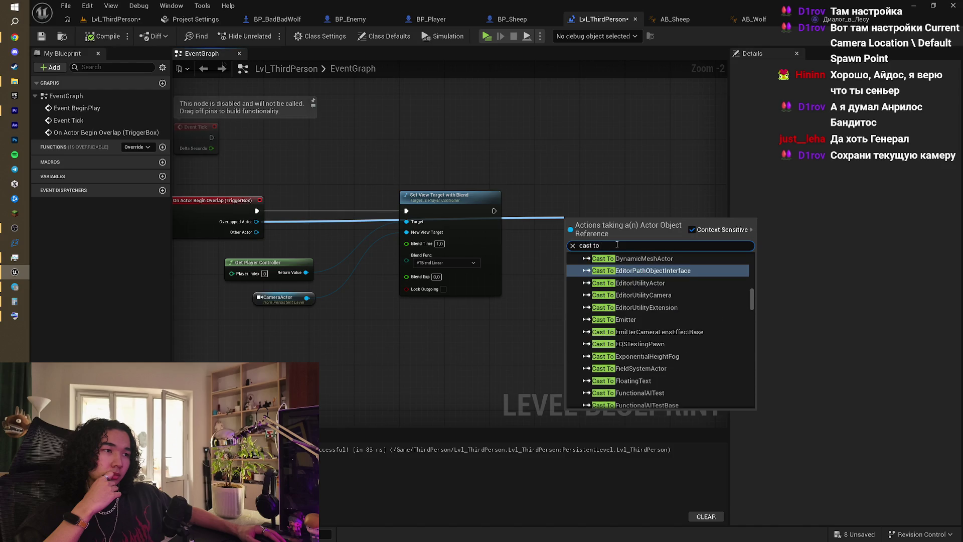
type(" bp")
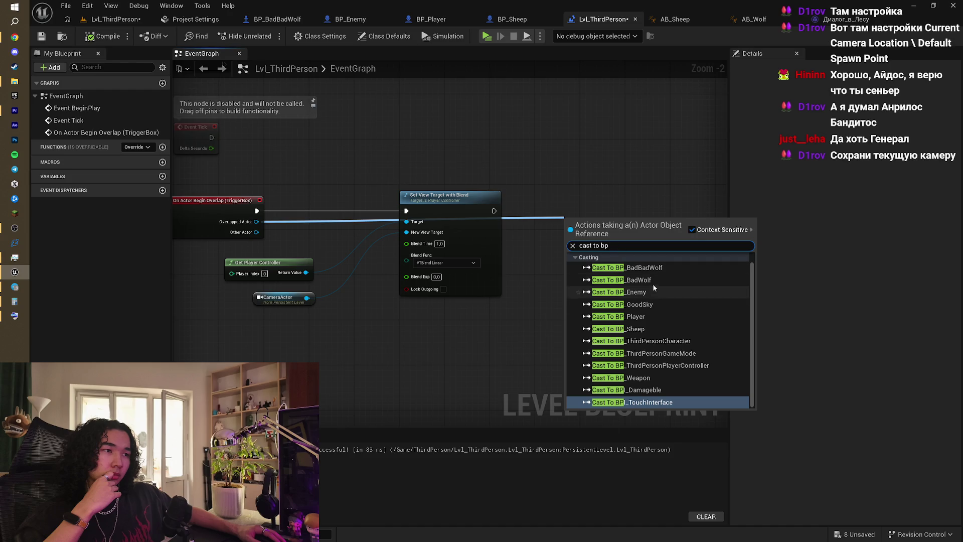
left_click(655, 330)
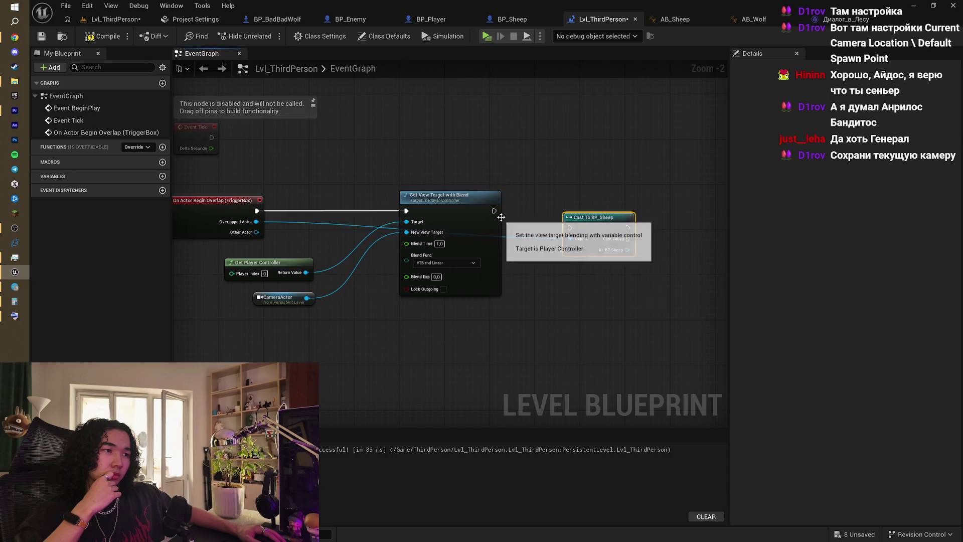
left_click_drag(494, 211, 570, 229)
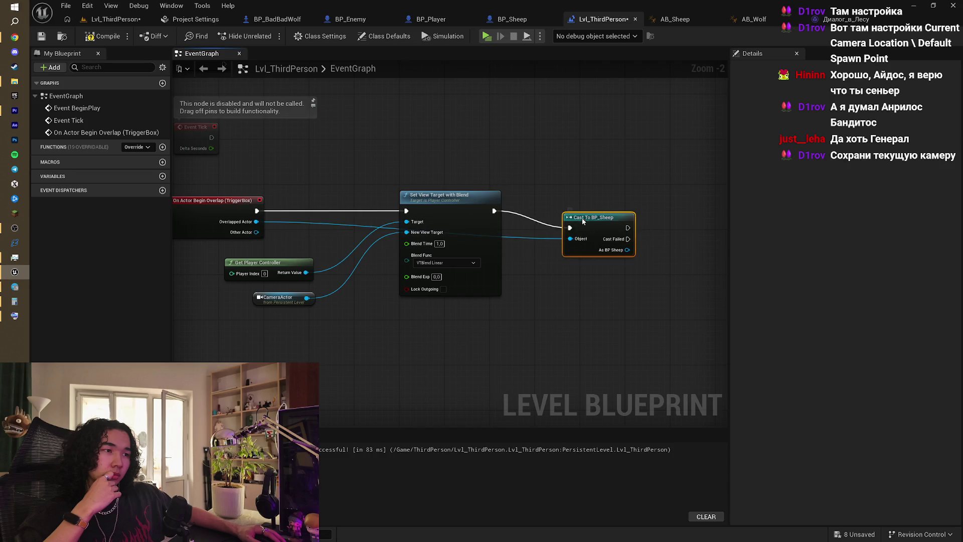
mouse_move(634, 221)
left_mouse_down()
mouse_move(617, 203)
mouse_move(554, 210)
mouse_move(580, 252)
left_mouse_up()
- Add Get Camera View and a duplicate Set View Target with Blend after the successful cast
type("g")
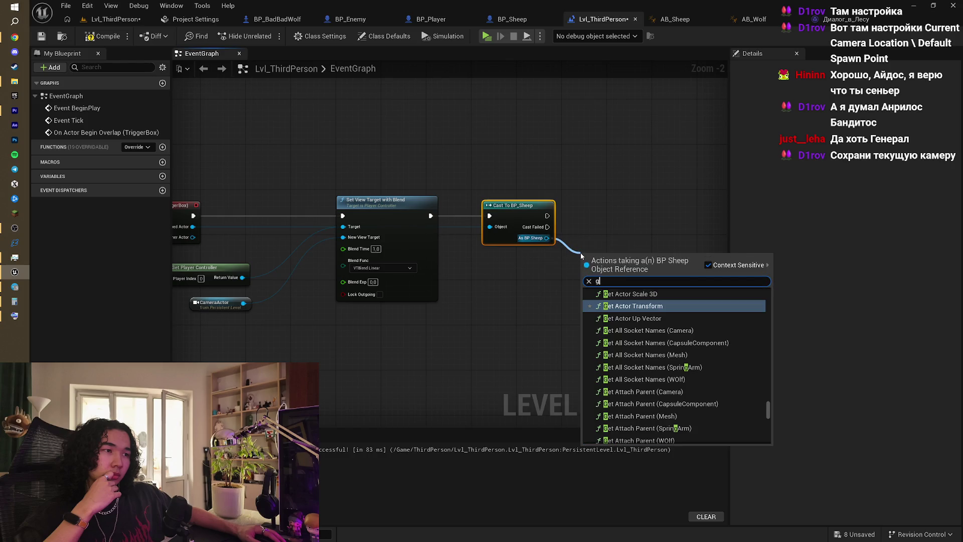
type("et camer")
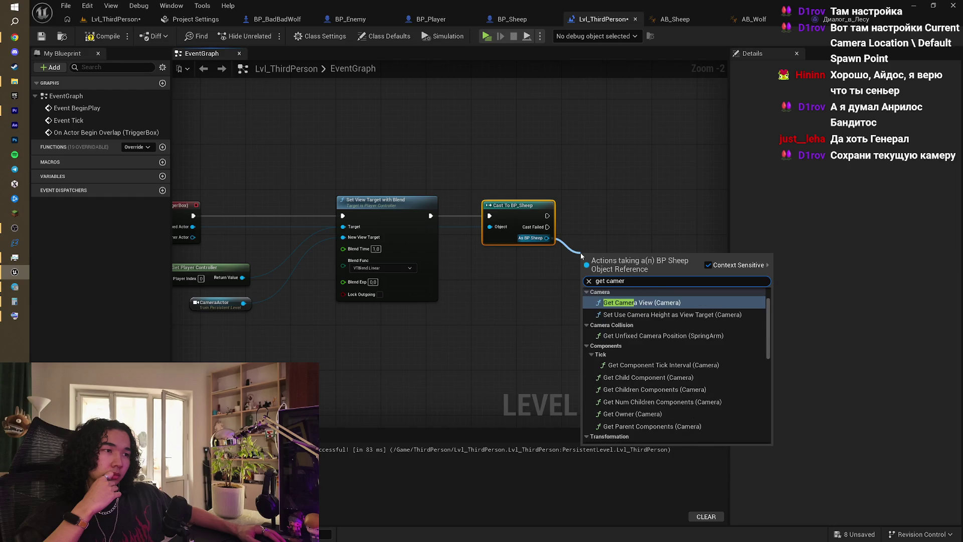
key("Return")
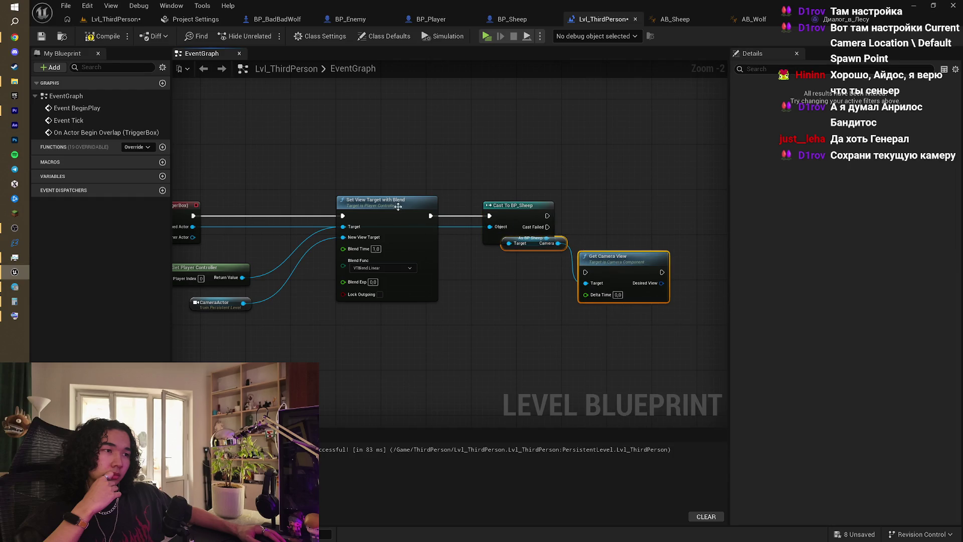
left_click(398, 207)
key("ctrl+c")
key("ctrl+v")
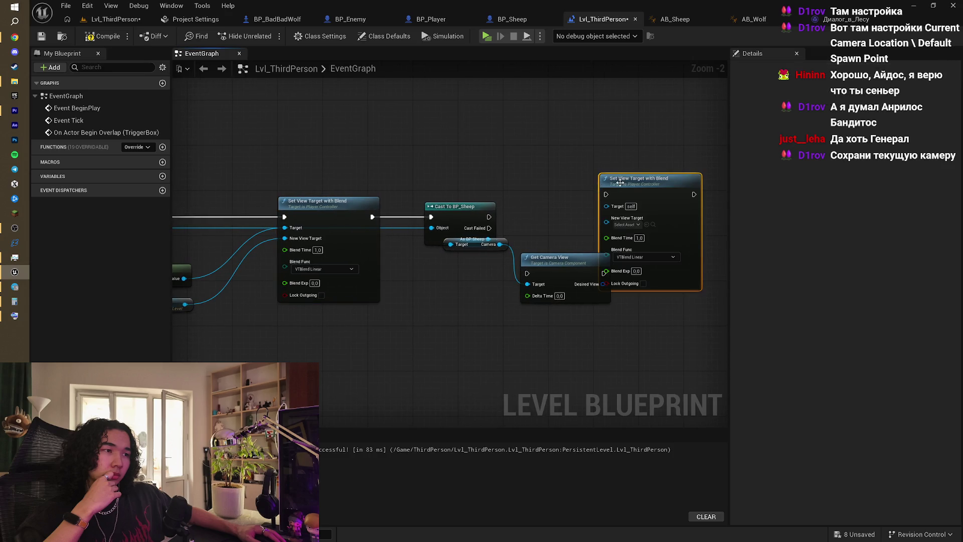
left_click_drag(621, 182, 678, 205)
left_click_drag(489, 216, 662, 218)
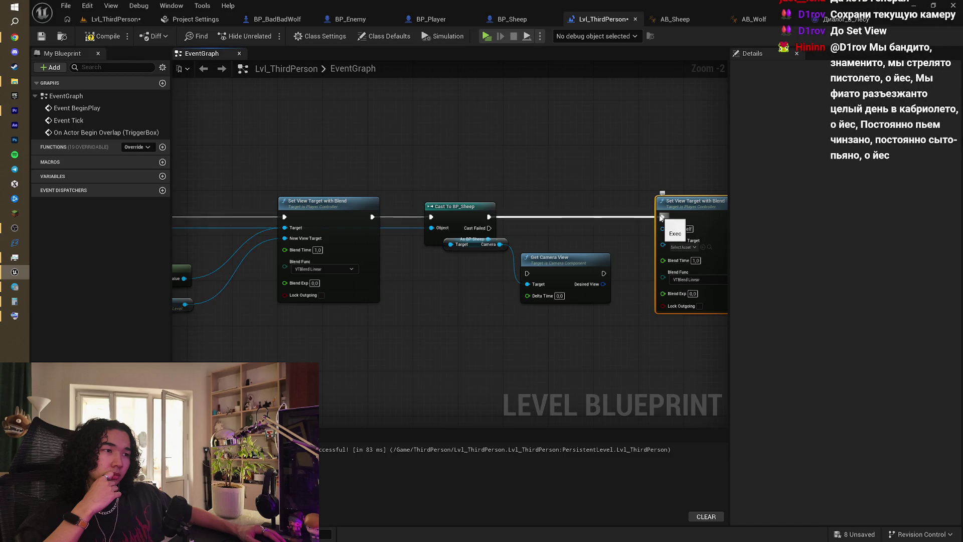
left_click_drag(661, 217, 575, 231)
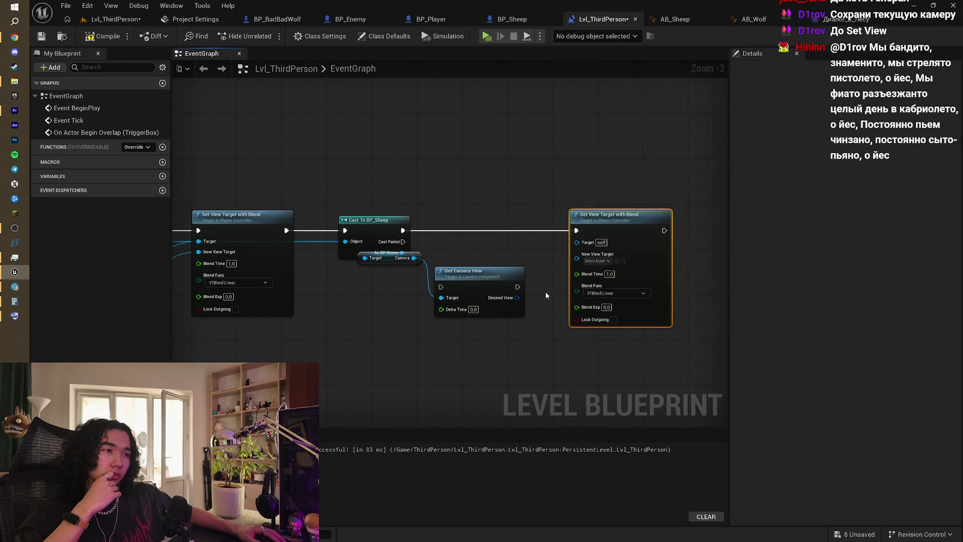
- Route execution from the cast through Get Camera View into the second blend
left_click_drag(489, 276, 506, 236)
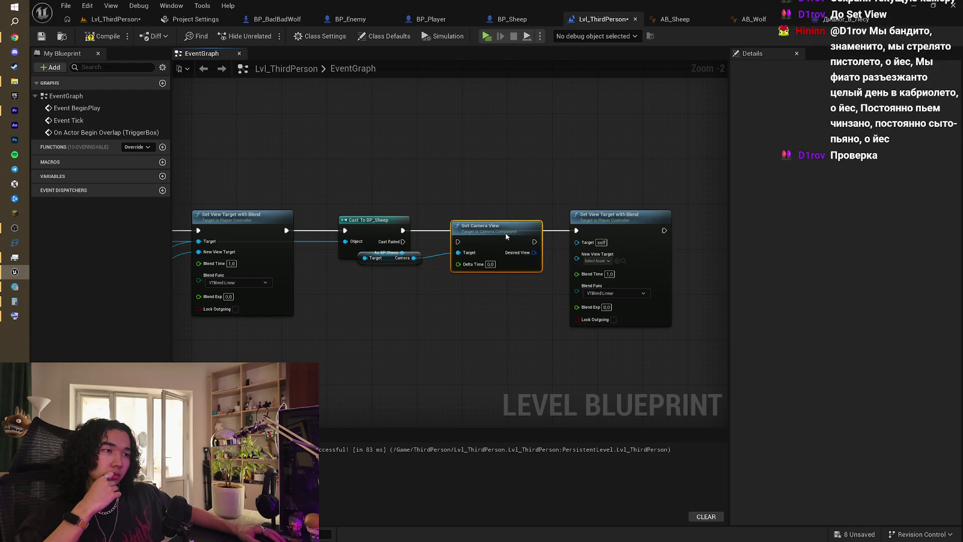
mouse_move(403, 230)
left_mouse_down()
mouse_move(432, 227)
mouse_move(459, 242)
left_mouse_up()
left_click_drag(535, 242, 571, 231)
left_click_drag(529, 255, 578, 257)
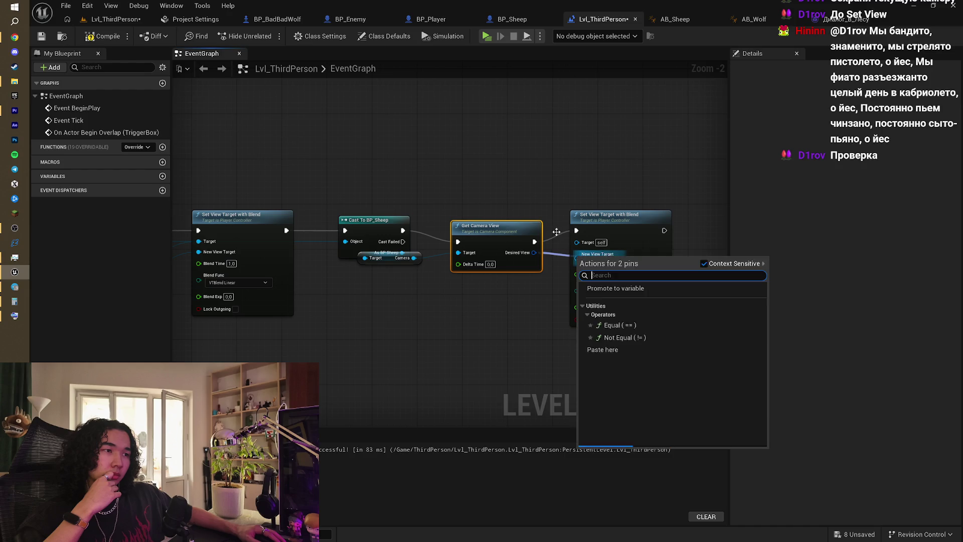
left_click(526, 183)
mouse_move(501, 189)
left_mouse_down()
mouse_move(563, 179)
mouse_move(549, 198)
left_mouse_up()
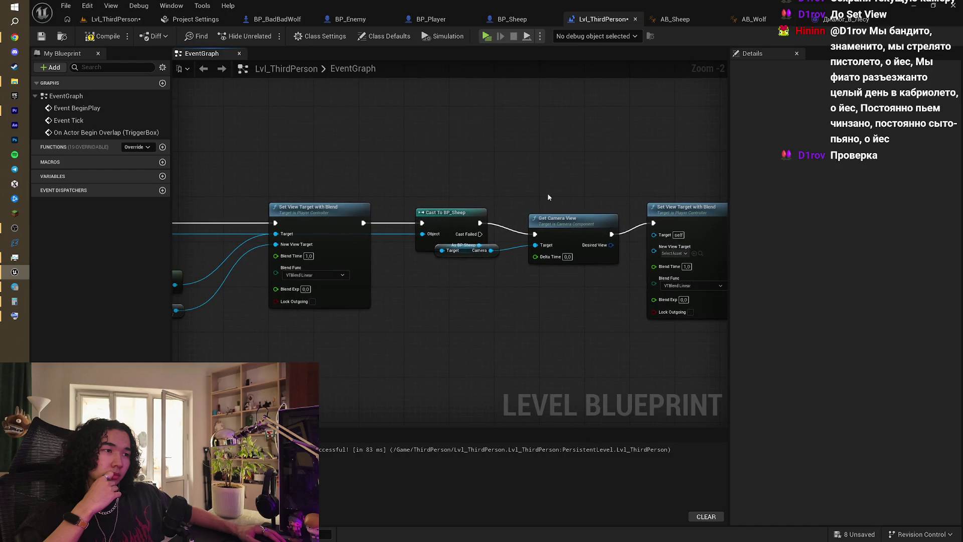
left_click_drag(479, 212, 517, 203)
left_click_drag(342, 200, 577, 201)
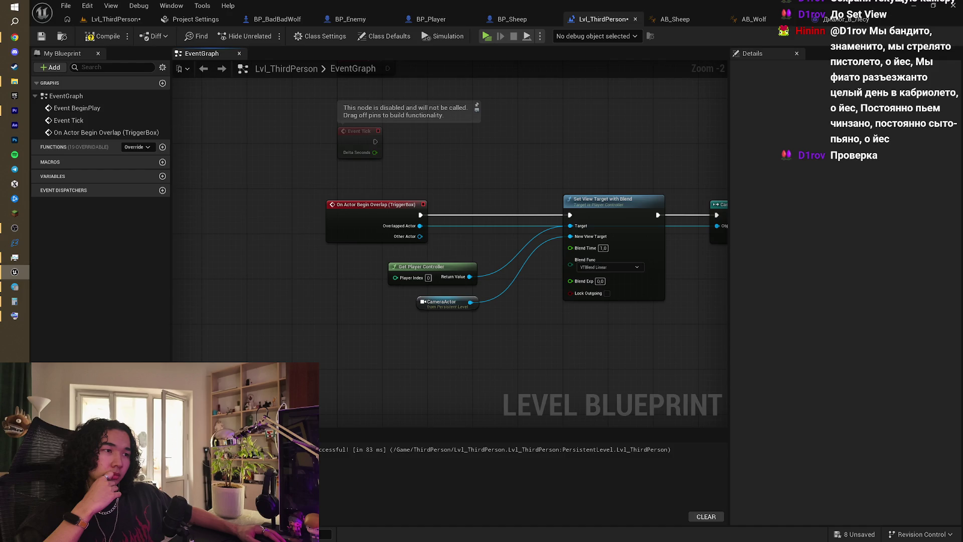
- Shift the cast and camera blend node groups to the right to make room
scroll(473, 281, "down", 2)
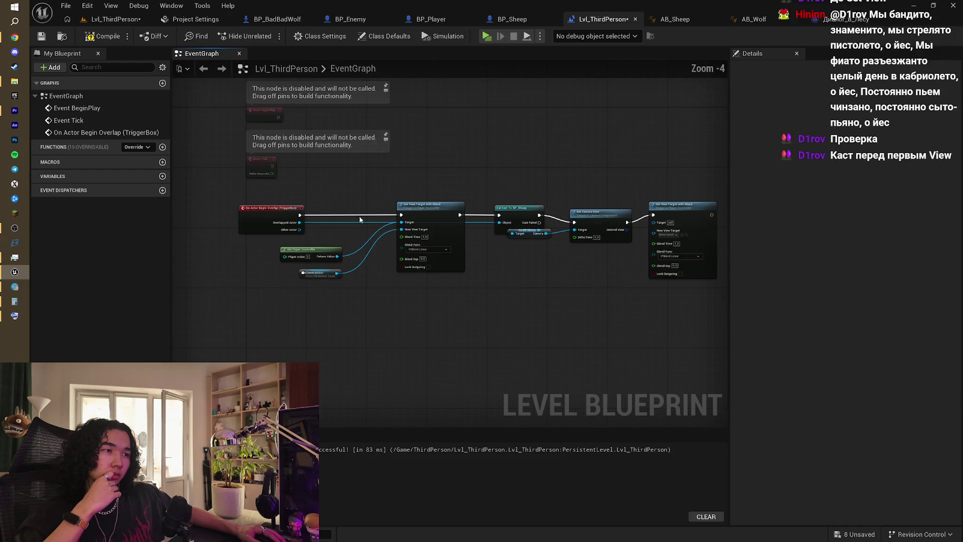
left_click_drag(332, 191, 519, 253)
mouse_move(446, 211)
left_mouse_down()
mouse_move(646, 208)
mouse_move(561, 181)
mouse_move(468, 189)
mouse_move(625, 281)
mouse_move(653, 281)
left_mouse_up()
left_click(561, 182)
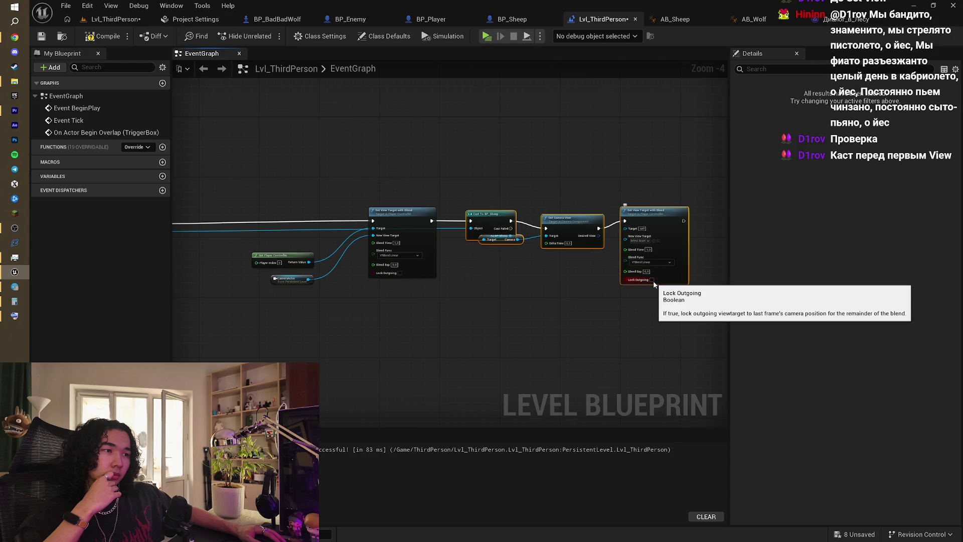
left_click_drag(256, 190, 304, 189)
mouse_move(304, 189)
left_mouse_down()
mouse_move(361, 193)
mouse_move(467, 296)
left_mouse_up()
scroll(501, 251, "down", 1)
mouse_move(560, 234)
left_mouse_down()
mouse_move(721, 235)
mouse_move(710, 239)
left_mouse_up()
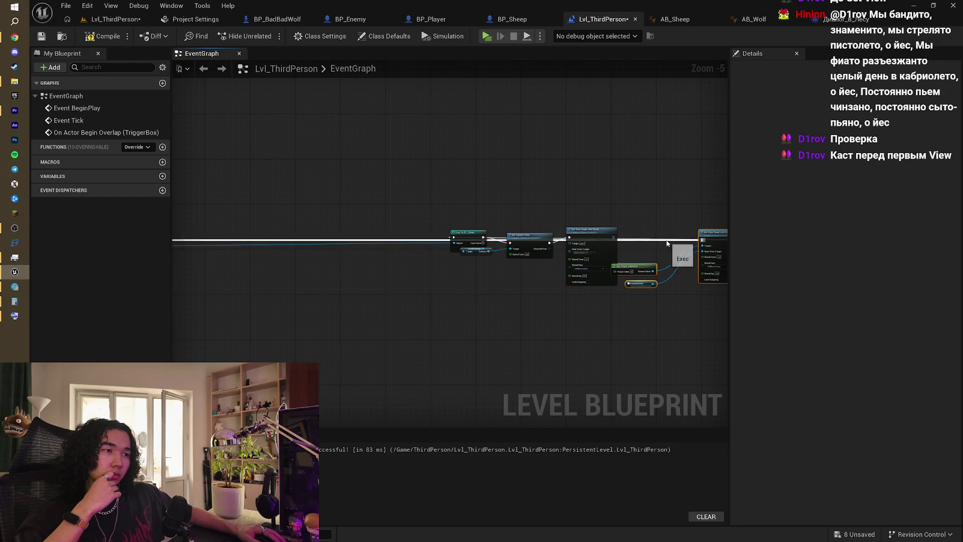
- Break the long exec wire and connect the overlap event directly to Cast To BP_Sheep
right_click(668, 241)
left_click(668, 218)
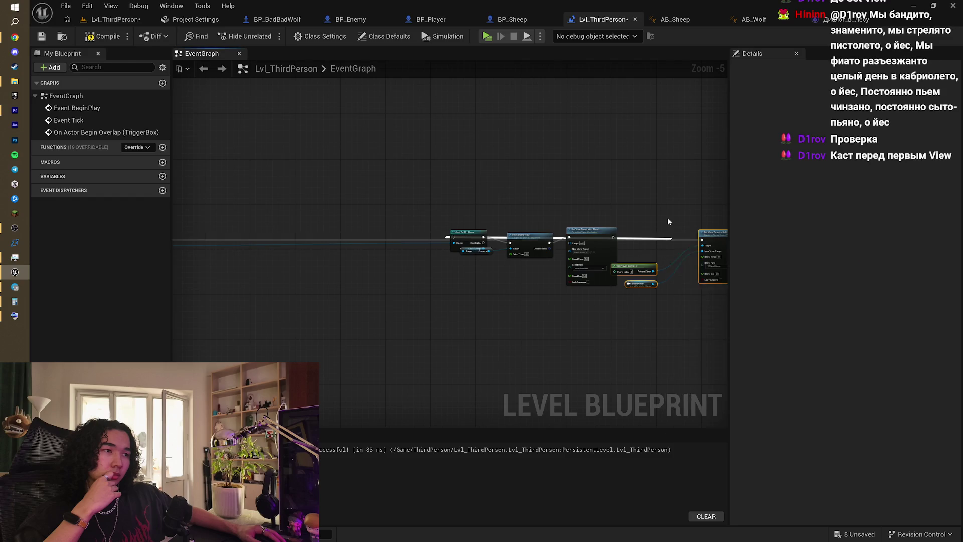
left_click(654, 242, "alt")
left_click_drag(225, 223, 367, 218)
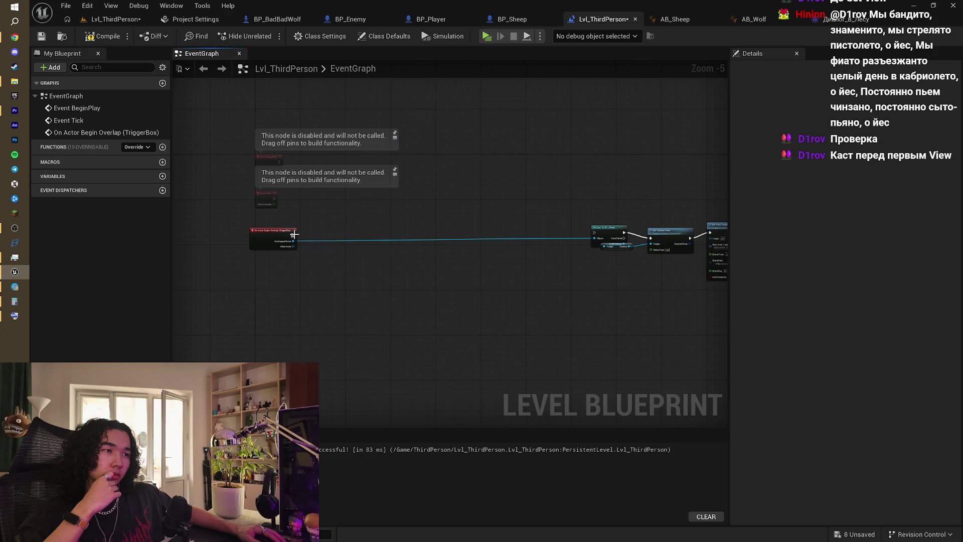
left_click_drag(294, 235, 596, 234)
mouse_move(690, 283)
left_mouse_down()
mouse_move(506, 276)
mouse_move(552, 286)
left_mouse_up()
scroll(448, 227, "up", 3)
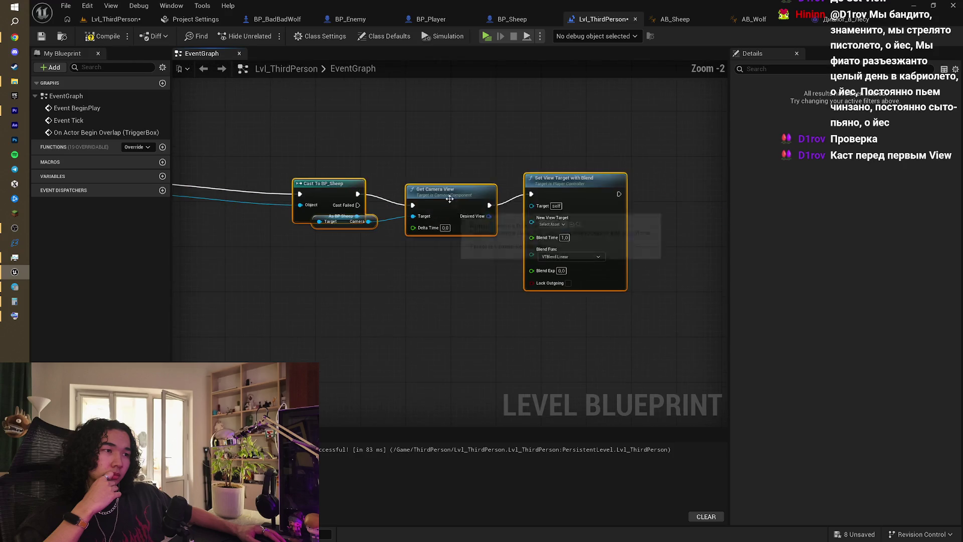
- Delete Get Camera View and the second blend, then tidy the Camera getter and blend nodes beside the cast
left_click_drag(445, 168, 598, 353)
key("Delete")
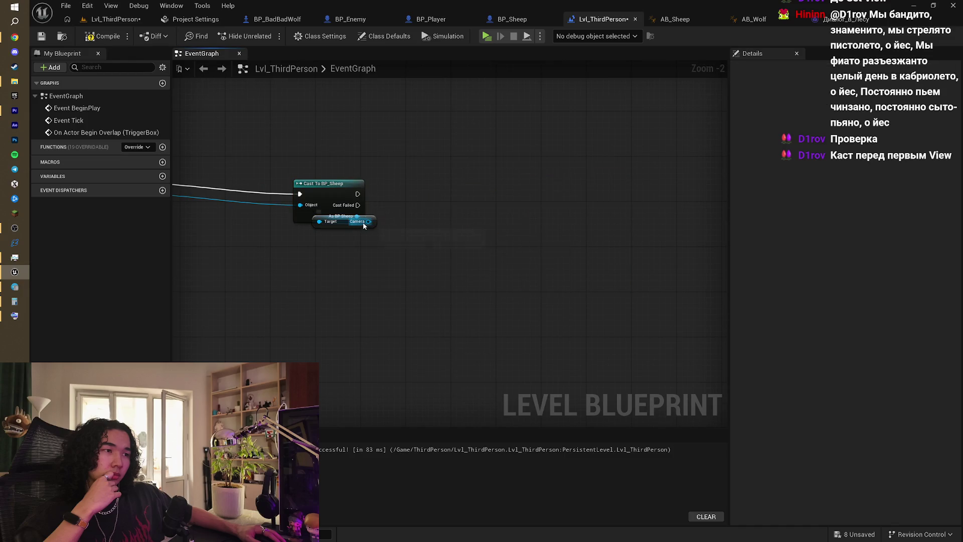
right_click(364, 226)
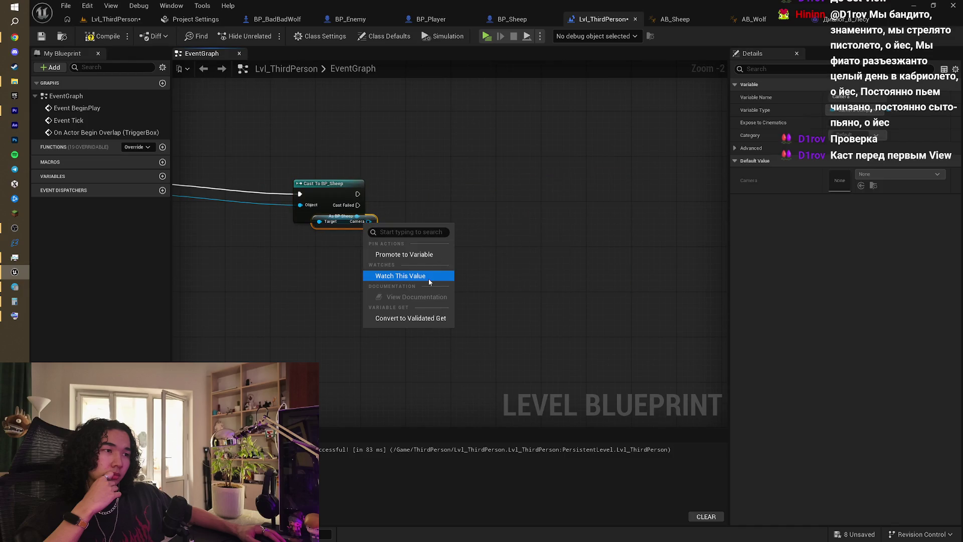
left_click(497, 246)
left_click_drag(347, 224, 349, 271)
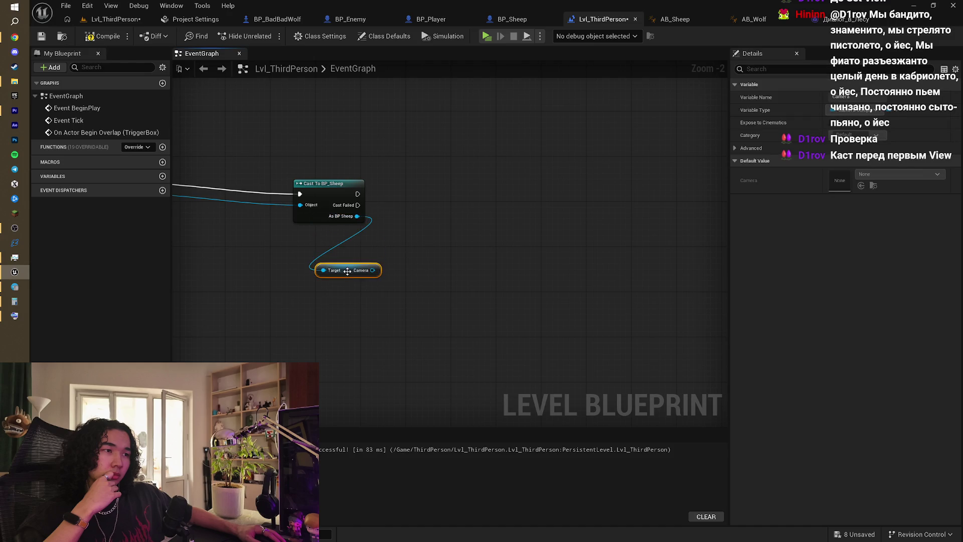
scroll(517, 269, "down", 3)
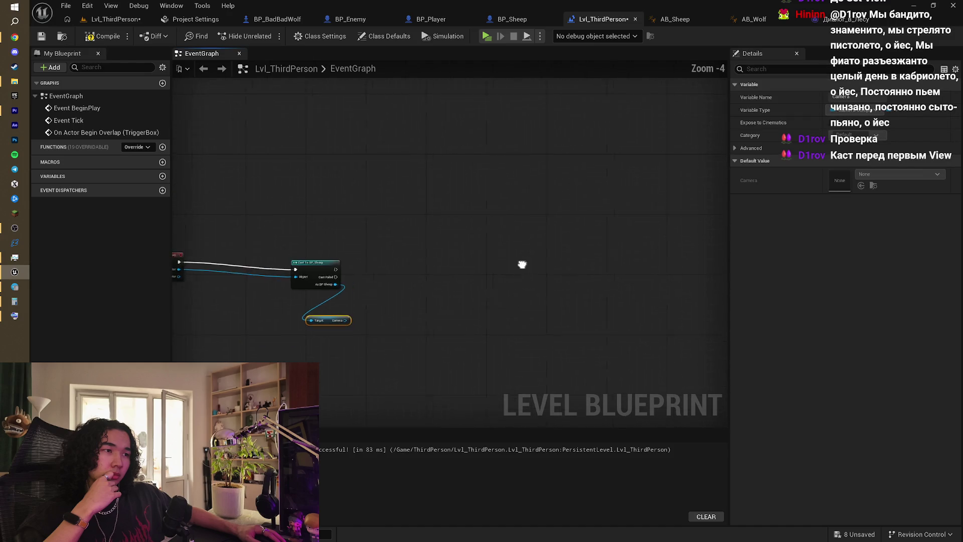
left_click_drag(436, 224, 627, 364)
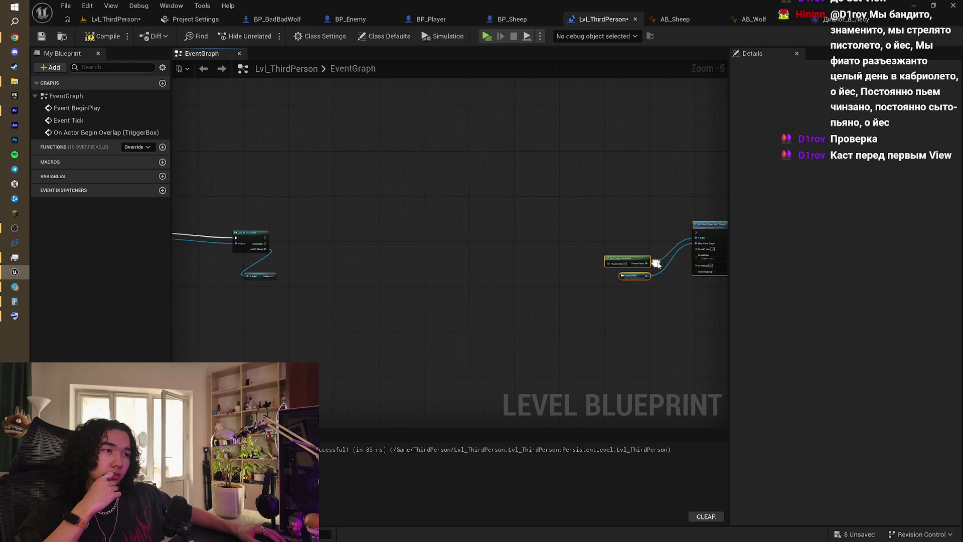
mouse_move(698, 229)
left_mouse_down()
mouse_move(361, 226)
mouse_move(372, 227)
left_mouse_up()
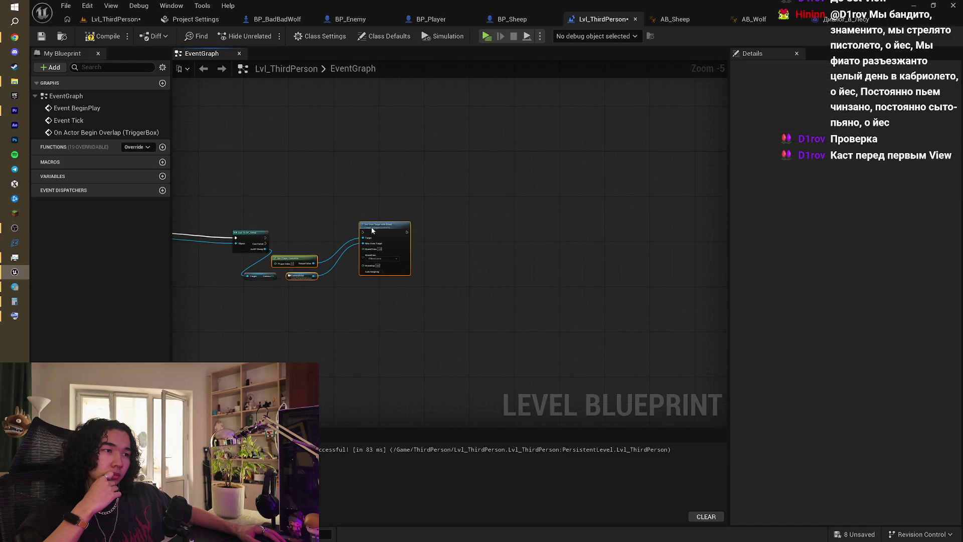
scroll(299, 241, "up", 1)
scroll(300, 241, "up", 2)
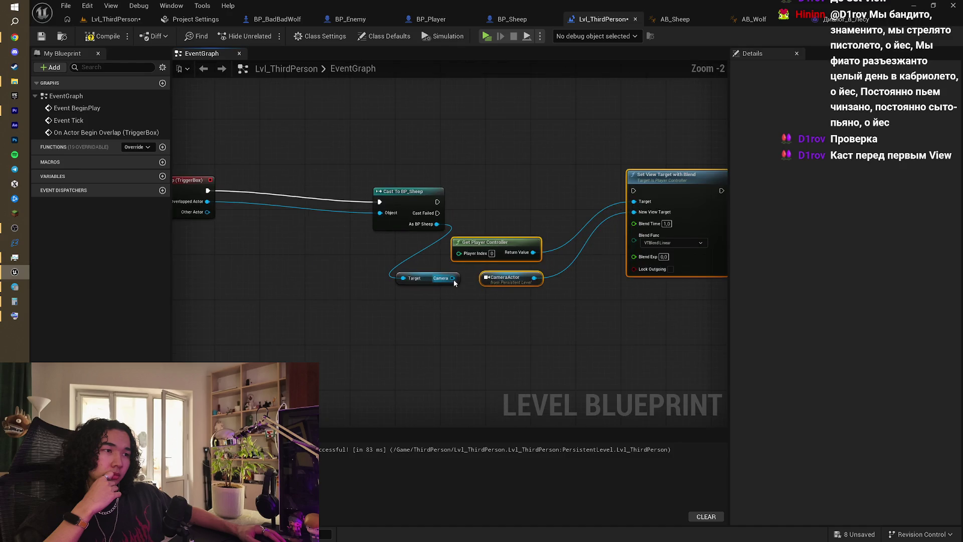
- Promote the sheep's Camera to a variable and wire SET Camera between the cast and camera blend
right_click(453, 279)
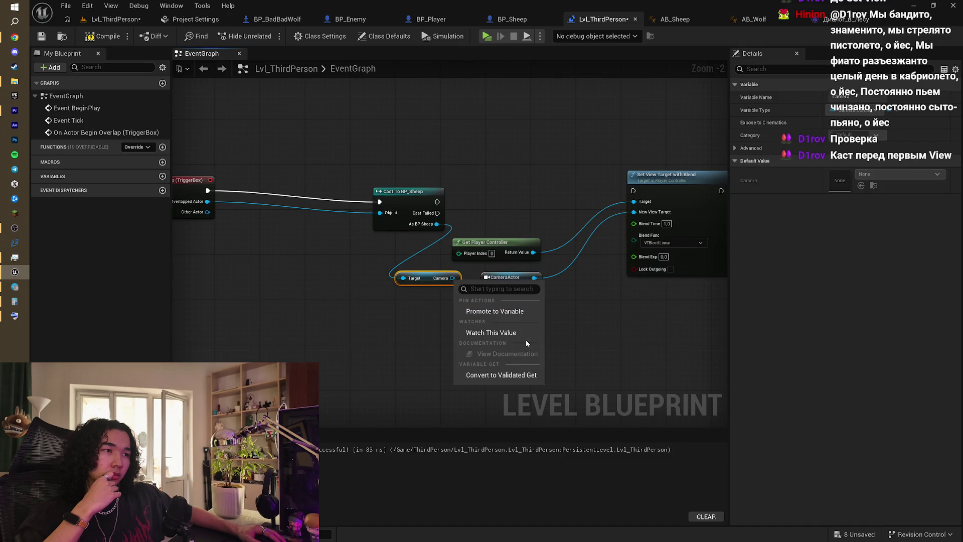
left_click(522, 312)
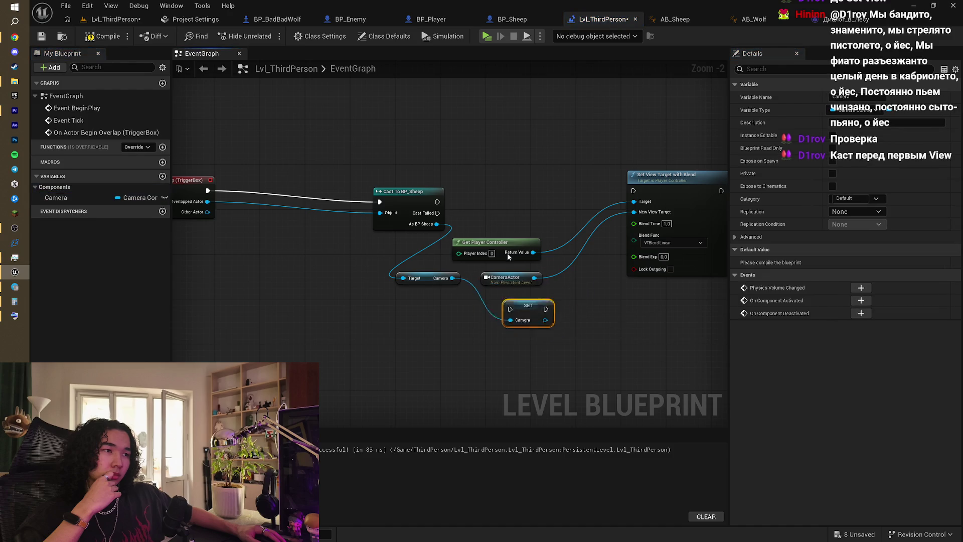
left_click_drag(537, 310, 503, 197)
left_click_drag(439, 202, 633, 190)
mouse_move(722, 190)
left_mouse_down()
mouse_move(536, 202)
mouse_move(582, 203)
left_mouse_up()
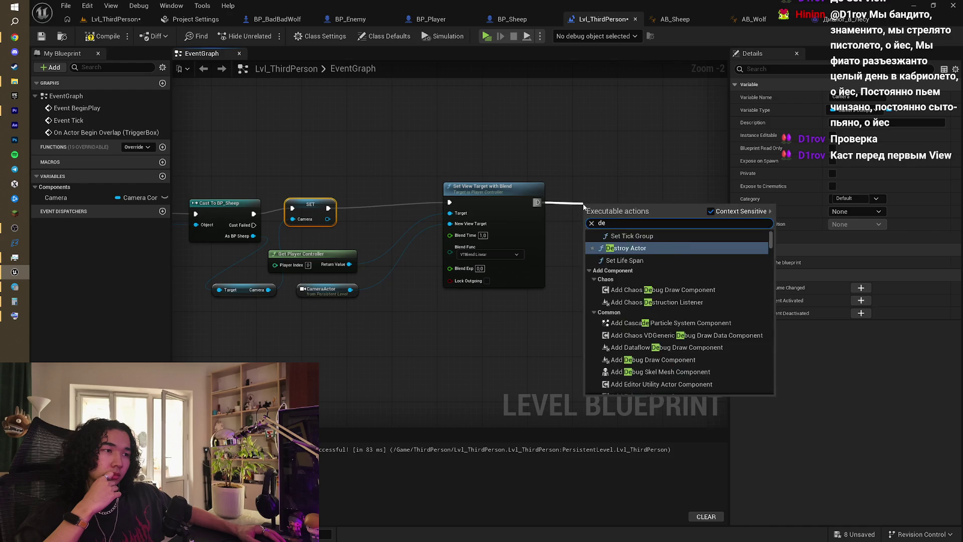
- Follow the camera blend with a 3-second Delay leading into a duplicate Set View Target with Blend
type("delay")
key("Return")
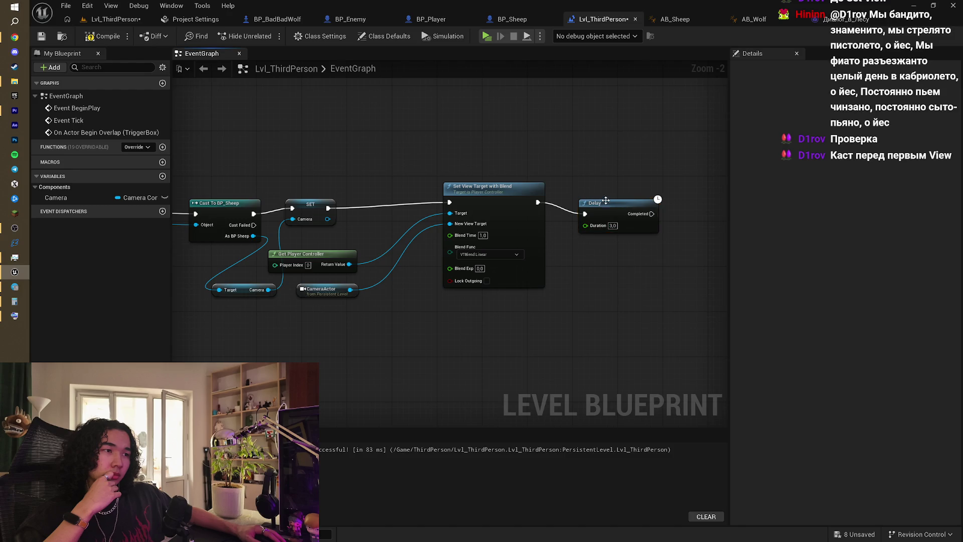
left_click_drag(617, 201, 628, 196)
left_click(484, 189)
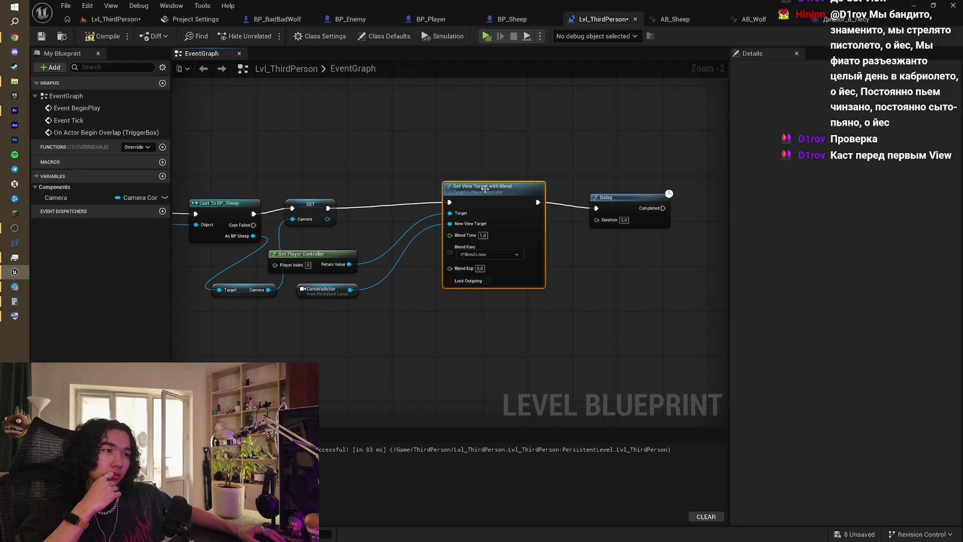
key("ctrl+c")
key("ctrl+v")
mouse_move(589, 171)
left_mouse_down()
mouse_move(686, 166)
mouse_move(676, 182)
left_mouse_up()
left_click_drag(616, 190, 656, 184)
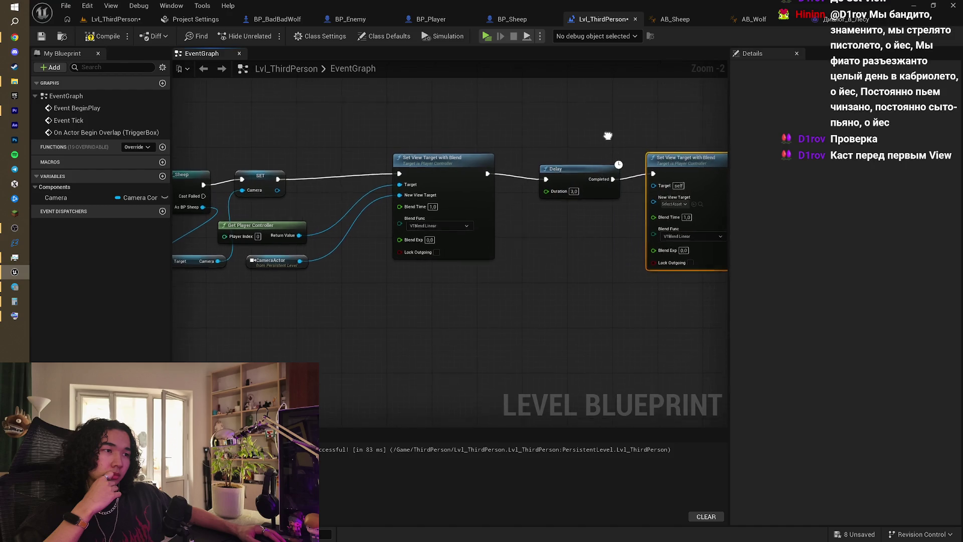
left_click_drag(608, 136, 552, 159)
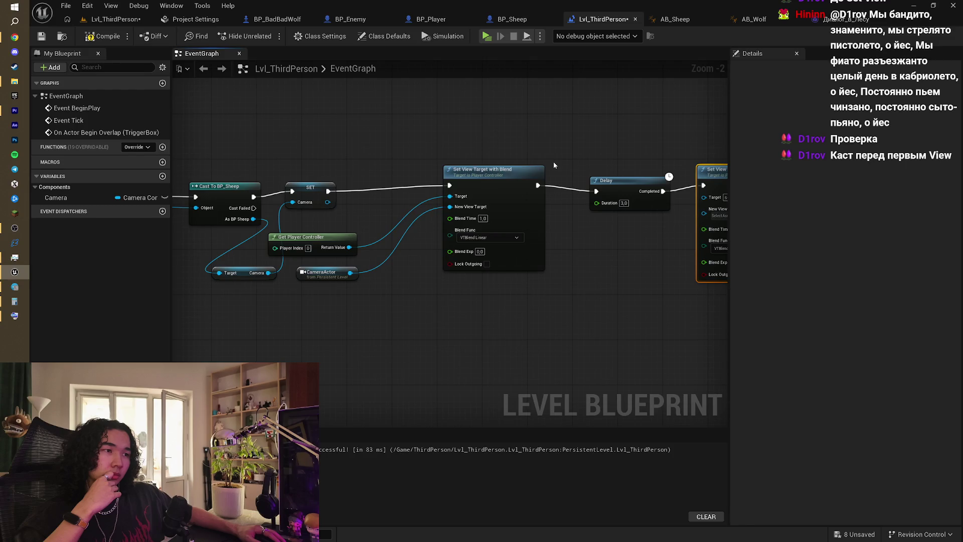
scroll(554, 164, "down", 1)
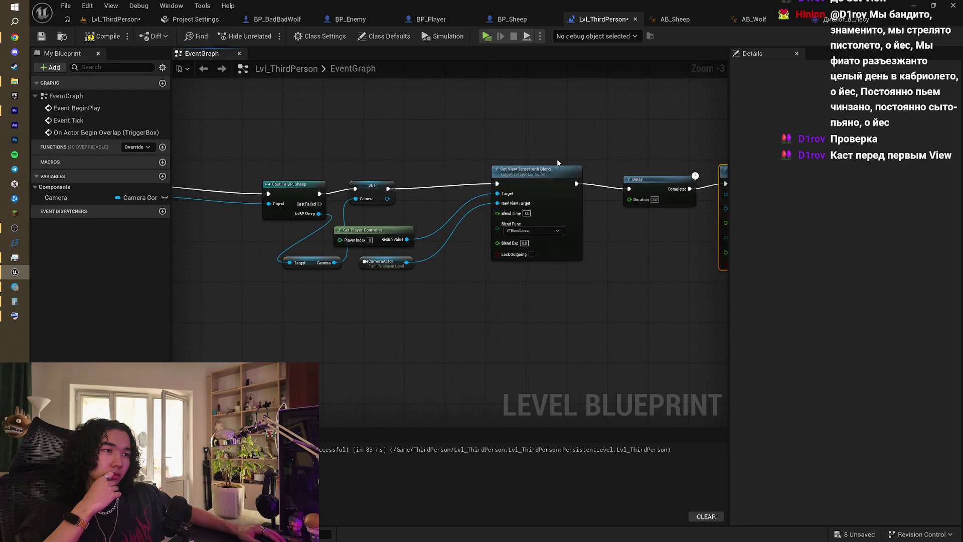
mouse_move(558, 163)
left_mouse_down()
mouse_move(607, 157)
mouse_move(656, 135)
mouse_move(686, 144)
left_mouse_up()
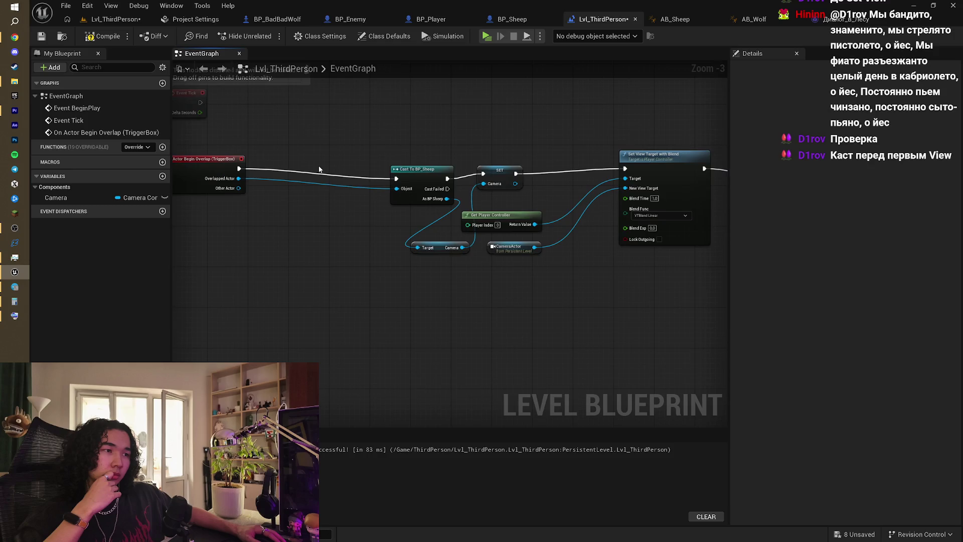
- Insert a Branch before the cast, with an == node on Overlapped Actor driving its Condition
scroll(319, 169, "up", 1)
left_click(430, 199)
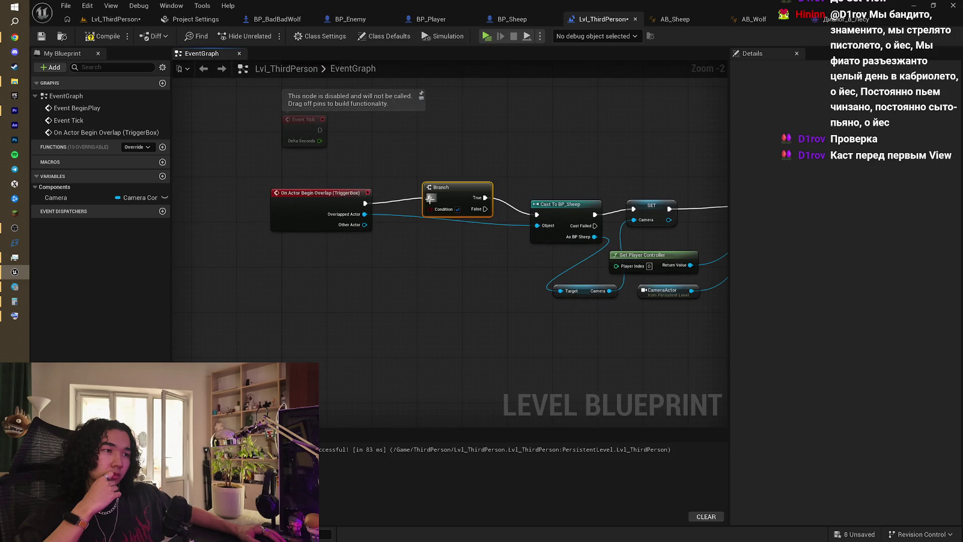
left_click_drag(365, 214, 384, 293)
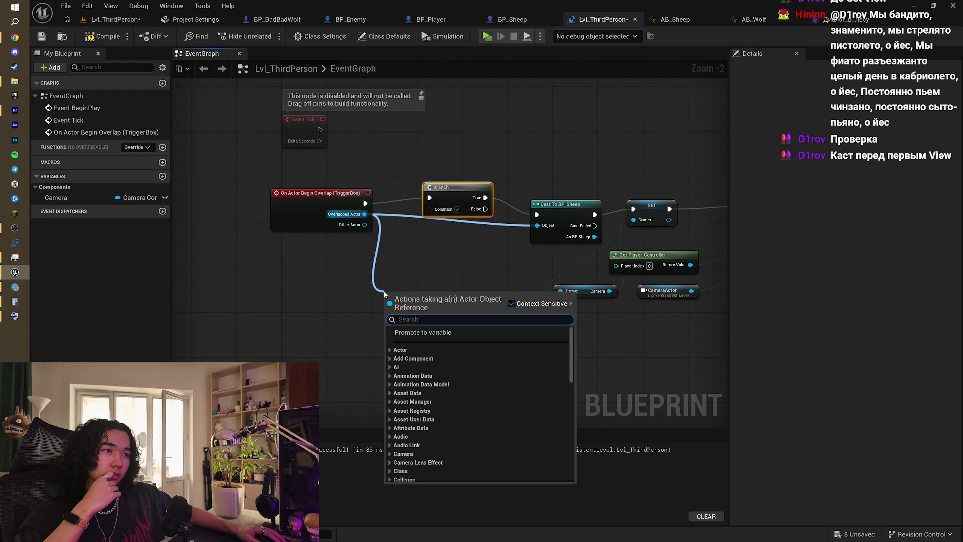
type("==")
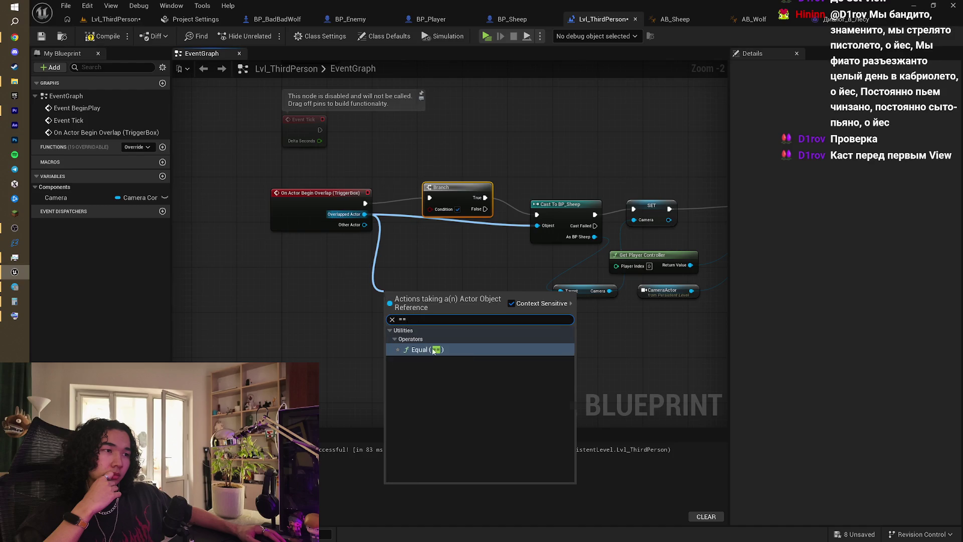
key("Return")
left_click_drag(472, 303, 437, 212)
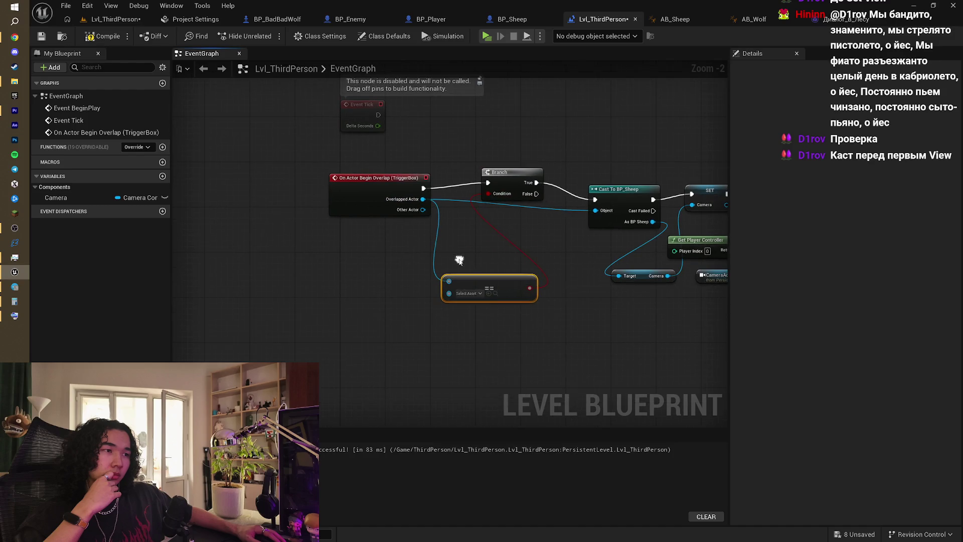
- Compare Overlapped Actor against Get Player Controller and lay out the Branch and comparison nodes
left_click_drag(449, 293, 367, 325)
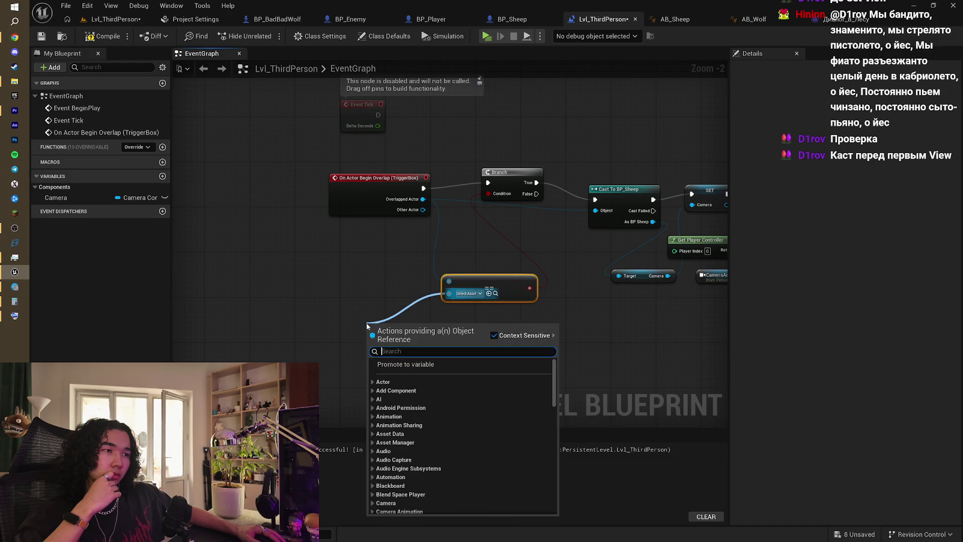
type("get pla")
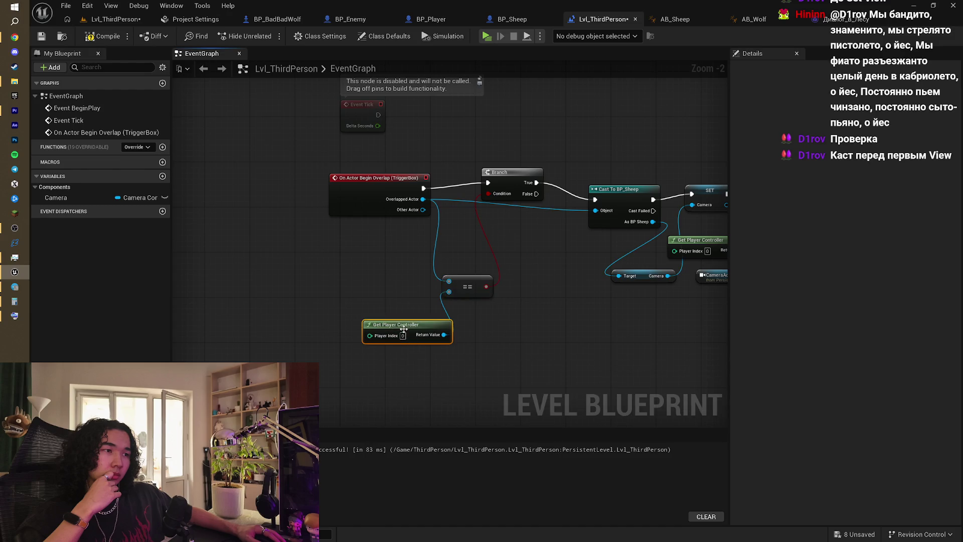
left_click_drag(405, 334, 354, 311)
mouse_move(496, 265)
left_mouse_down()
mouse_move(381, 254)
mouse_move(312, 202)
mouse_move(315, 180)
mouse_move(323, 190)
left_mouse_up()
left_click_drag(408, 192, 442, 198)
left_click_drag(354, 296, 365, 240)
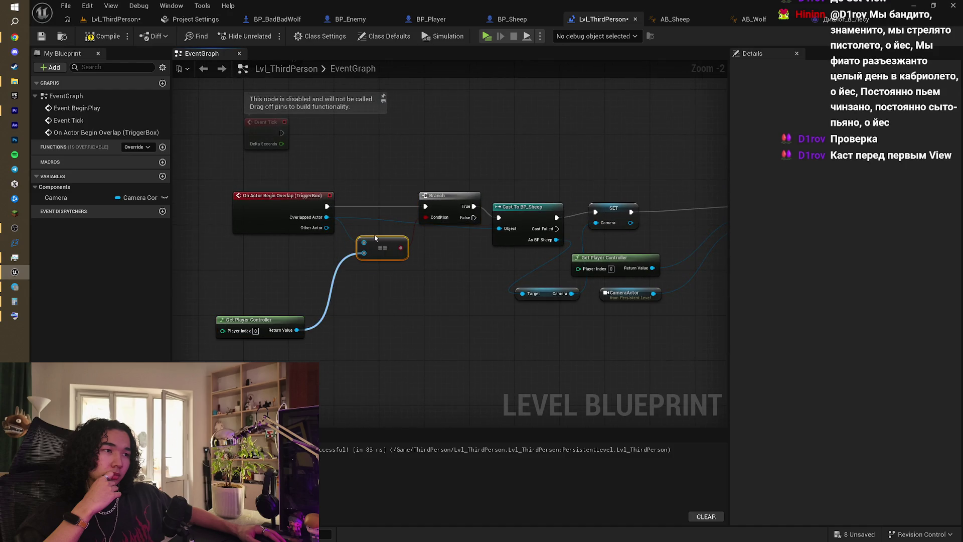
left_click_drag(262, 320, 293, 257)
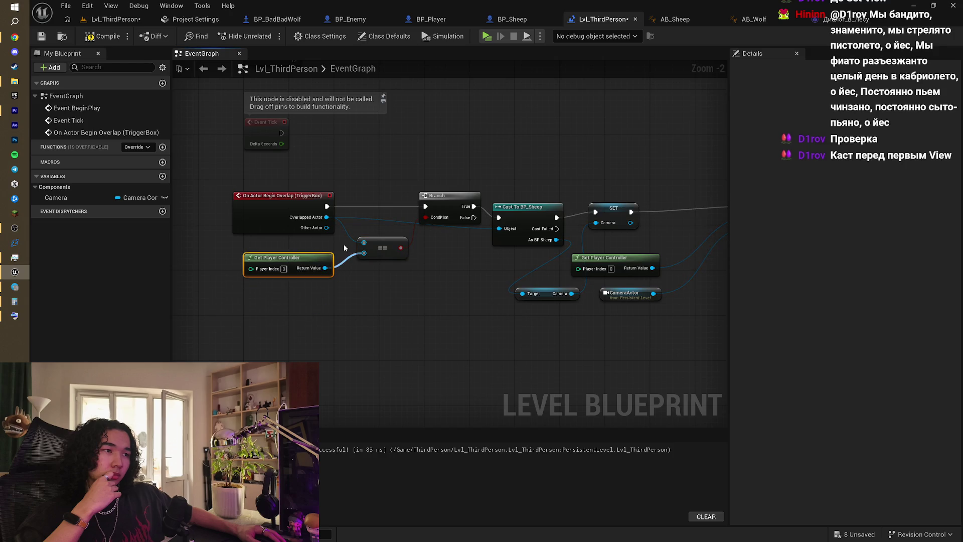
scroll(374, 231, "up", 2)
mouse_move(373, 230)
left_mouse_down()
mouse_move(348, 284)
mouse_move(325, 256)
mouse_move(384, 244)
left_mouse_up()
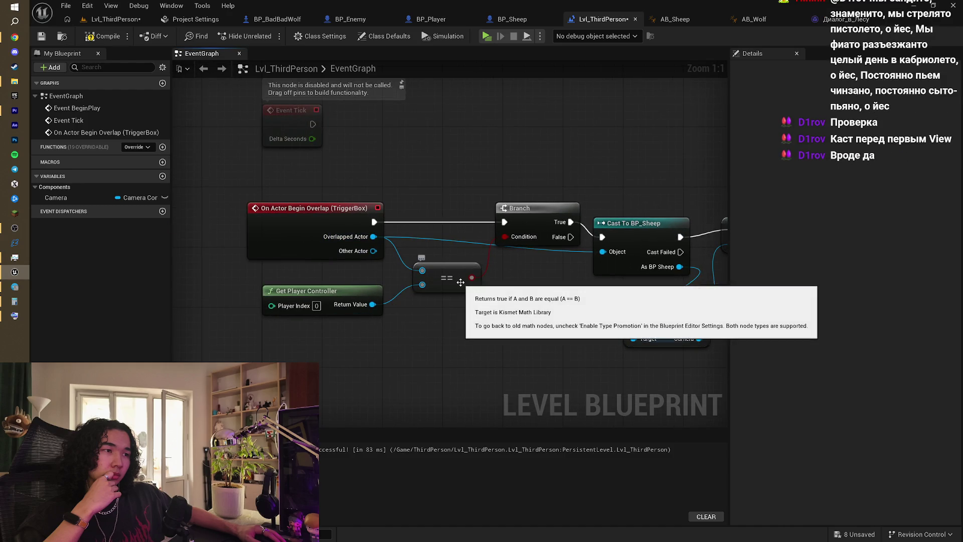
left_click_drag(539, 217, 400, 213)
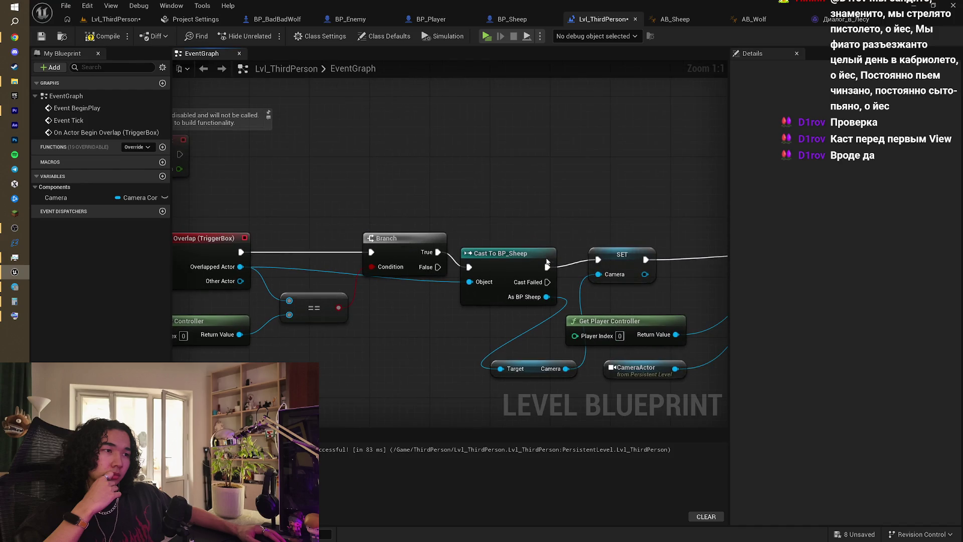
mouse_move(516, 215)
left_mouse_down()
mouse_move(408, 214)
mouse_move(419, 188)
mouse_move(362, 201)
mouse_move(303, 198)
left_mouse_up()
left_click(408, 214)
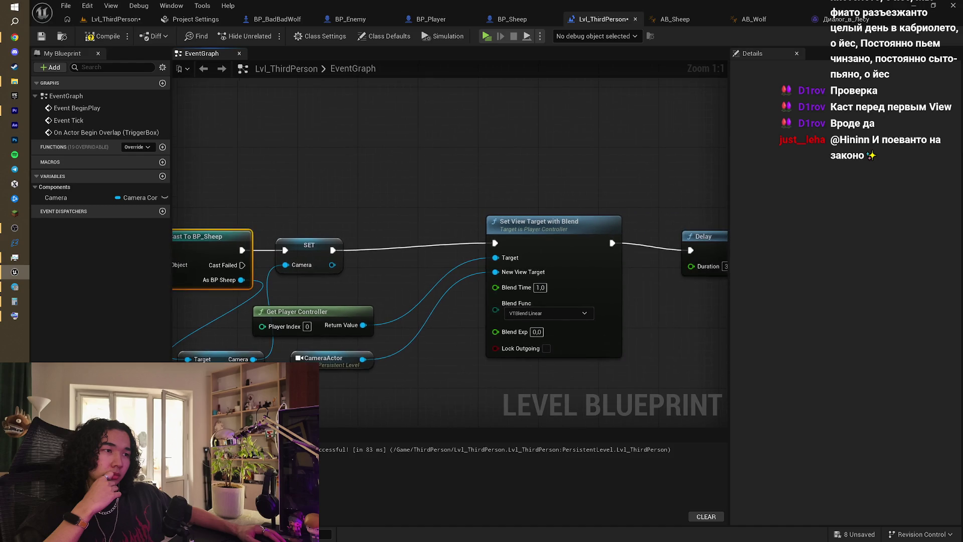
- Drop a Get Camera variable node next to the Delay and the second view-target blend
mouse_move(405, 250)
left_mouse_down()
mouse_move(106, 230)
mouse_move(441, 256)
mouse_move(564, 239)
mouse_move(580, 232)
mouse_move(572, 225)
mouse_move(598, 230)
left_mouse_up()
scroll(441, 256, "down", 1)
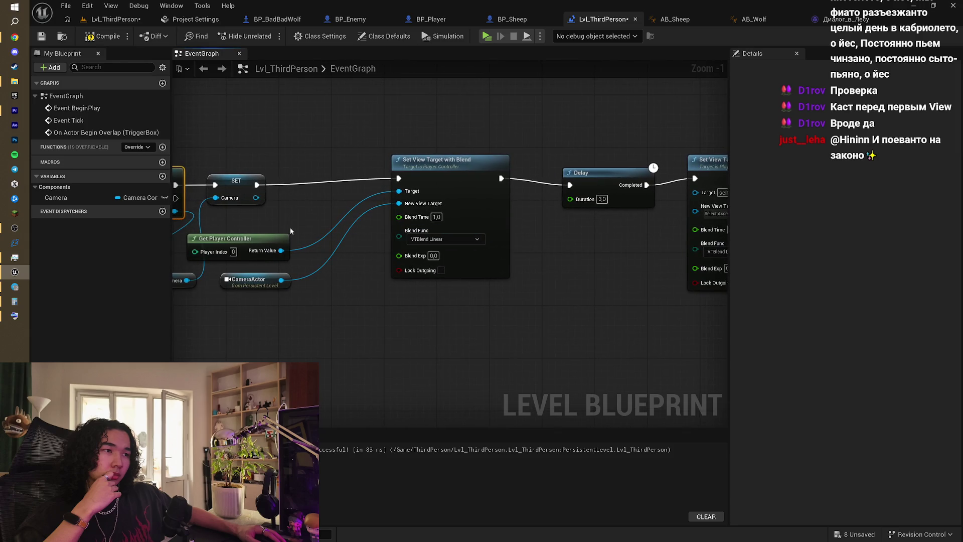
mouse_move(290, 231)
left_mouse_down()
mouse_move(214, 243)
mouse_move(309, 239)
mouse_move(452, 179)
mouse_move(269, 183)
mouse_move(671, 149)
left_mouse_up()
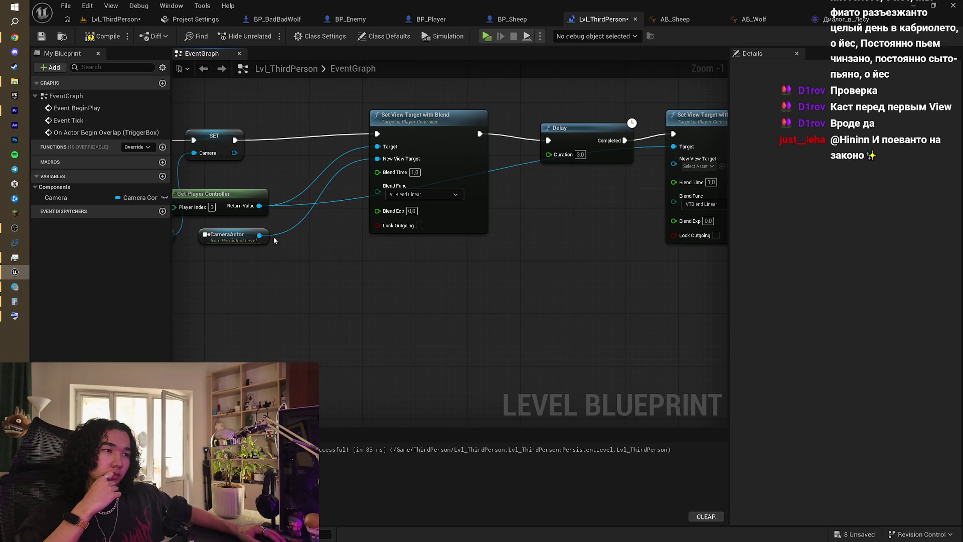
left_click_drag(274, 240, 320, 207)
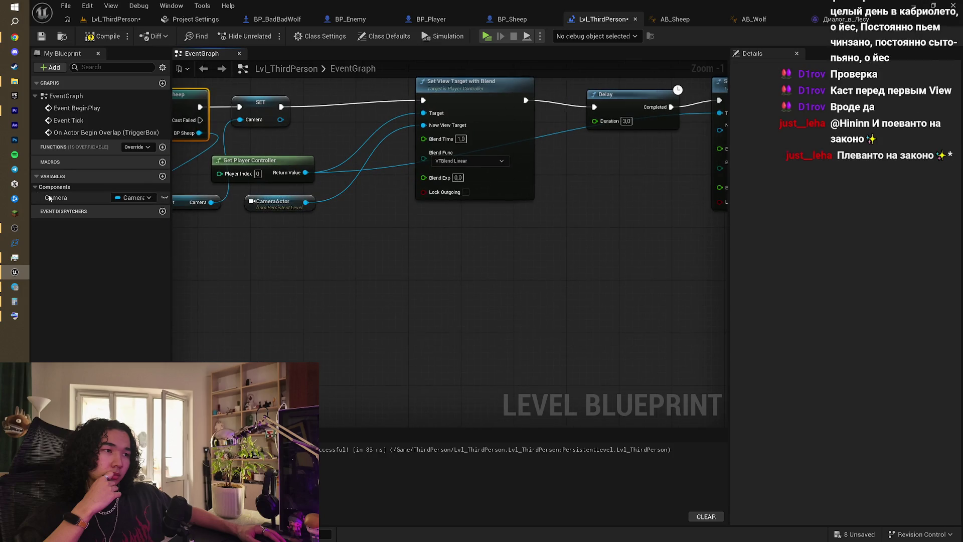
mouse_move(49, 199)
left_mouse_down()
mouse_move(567, 158)
mouse_move(722, 130)
mouse_move(673, 130)
left_mouse_up()
left_click(615, 175)
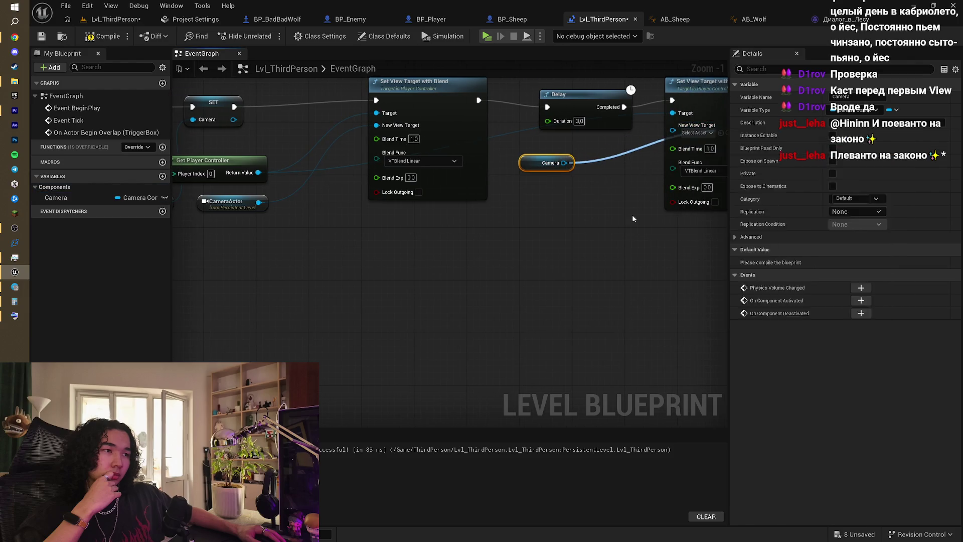
left_click(632, 219)
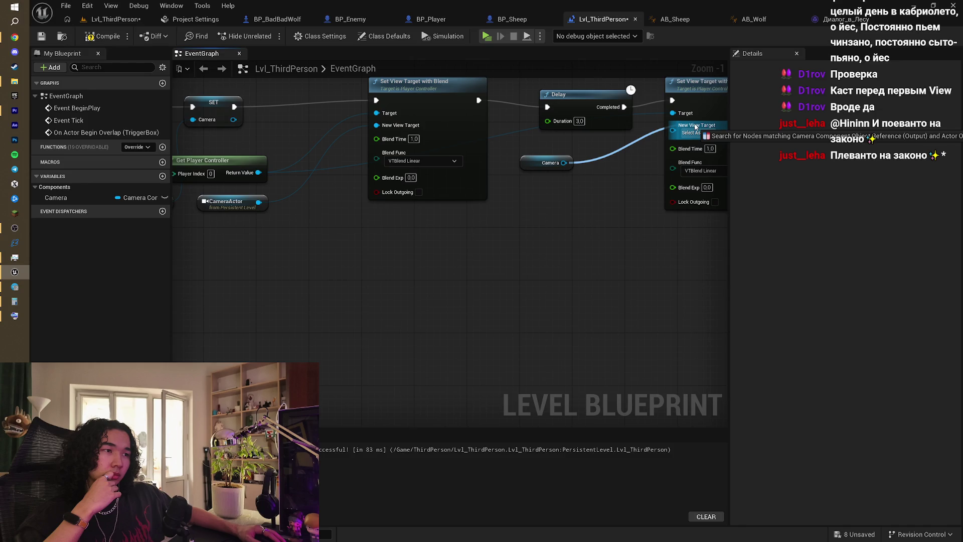
left_click_drag(696, 127, 695, 126)
left_click(601, 223)
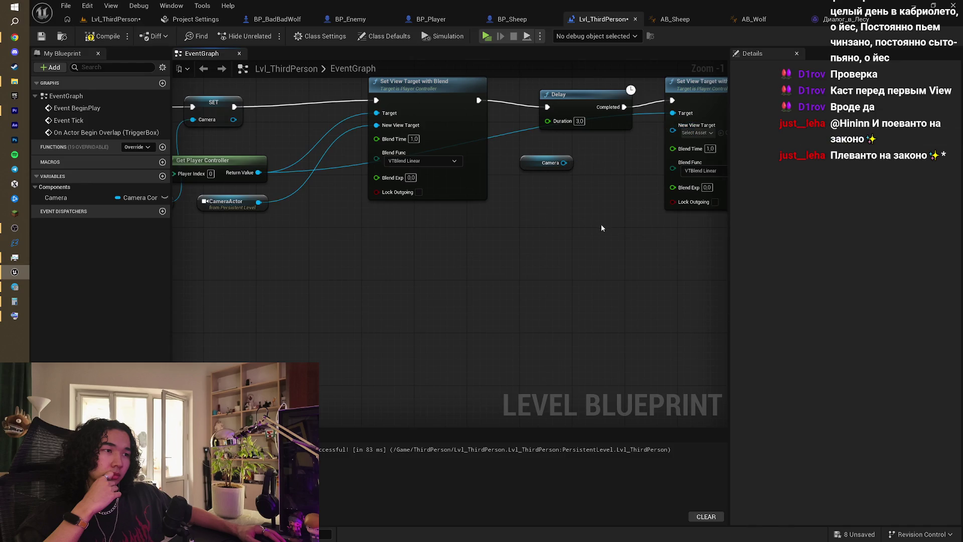
left_click_drag(602, 224, 430, 296)
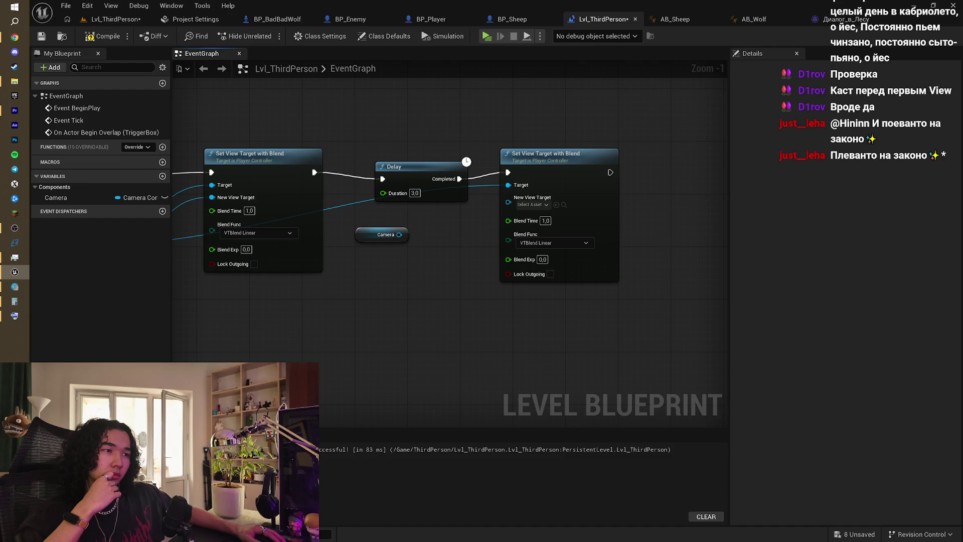
mouse_move(400, 235)
left_mouse_down()
mouse_move(512, 211)
mouse_move(517, 200)
left_mouse_up()
left_click(474, 226)
mouse_move(536, 168)
left_mouse_down()
mouse_move(620, 176)
mouse_move(555, 163)
left_mouse_up()
mouse_move(403, 165)
left_mouse_down()
mouse_move(395, 158)
mouse_move(502, 125)
mouse_move(625, 164)
mouse_move(374, 202)
left_mouse_up()
mouse_move(475, 220)
left_mouse_down()
mouse_move(516, 236)
mouse_move(592, 227)
left_mouse_up()
left_click(247, 263)
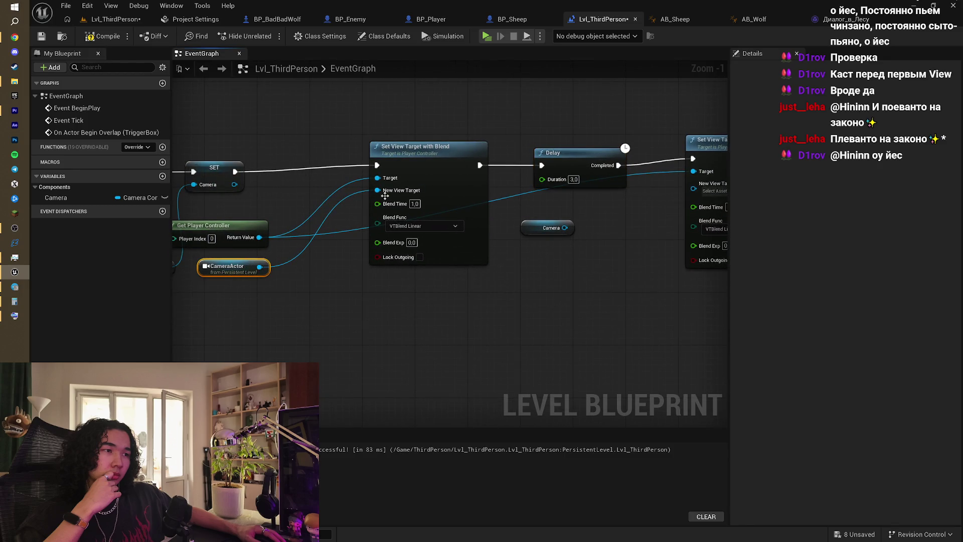
mouse_move(570, 224)
left_mouse_down()
mouse_move(429, 255)
mouse_move(564, 223)
left_mouse_up()
key("Escape")
left_click(566, 221)
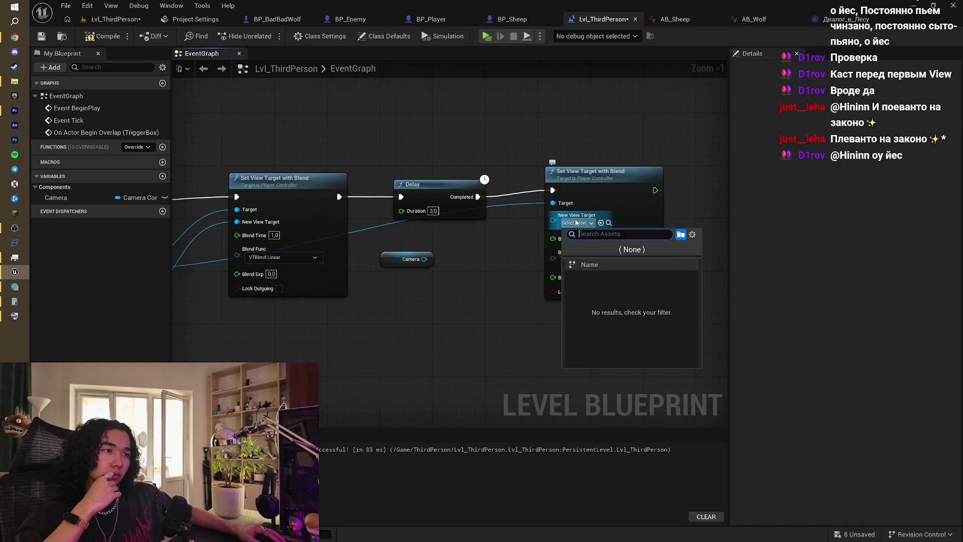
left_click_drag(439, 241, 696, 223)
left_click_drag(361, 195, 477, 179)
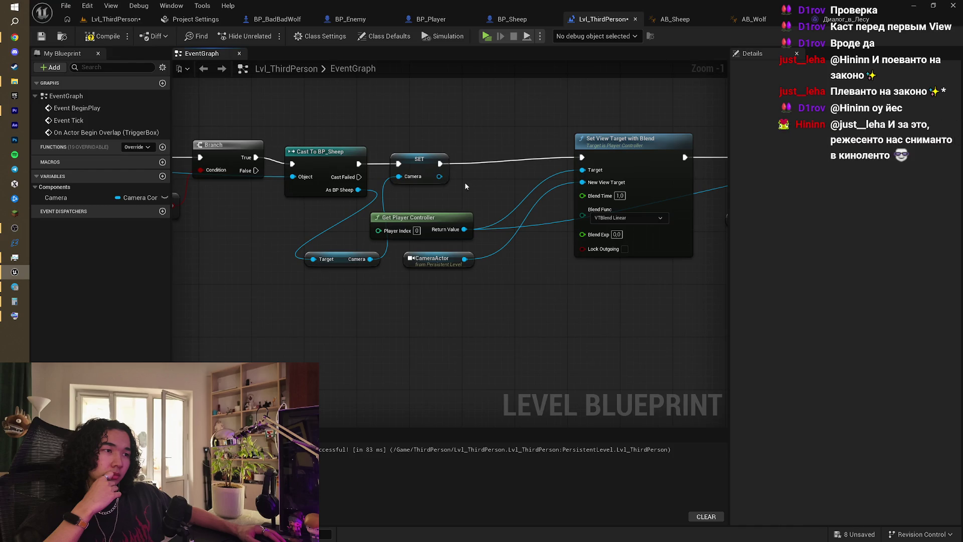
mouse_move(470, 200)
left_mouse_down()
mouse_move(372, 222)
mouse_move(338, 218)
mouse_move(349, 212)
mouse_move(116, 233)
left_mouse_up()
left_click_drag(404, 259, 436, 283)
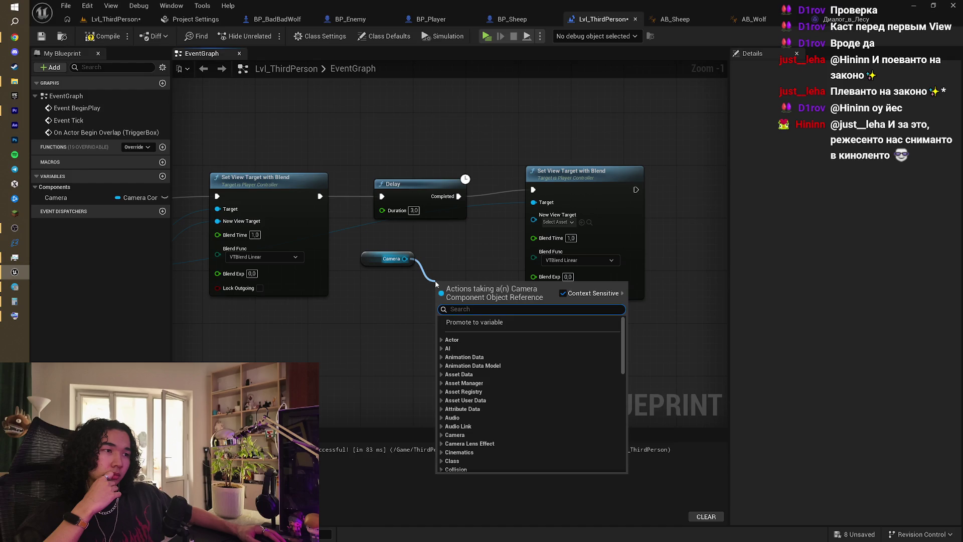
type("get")
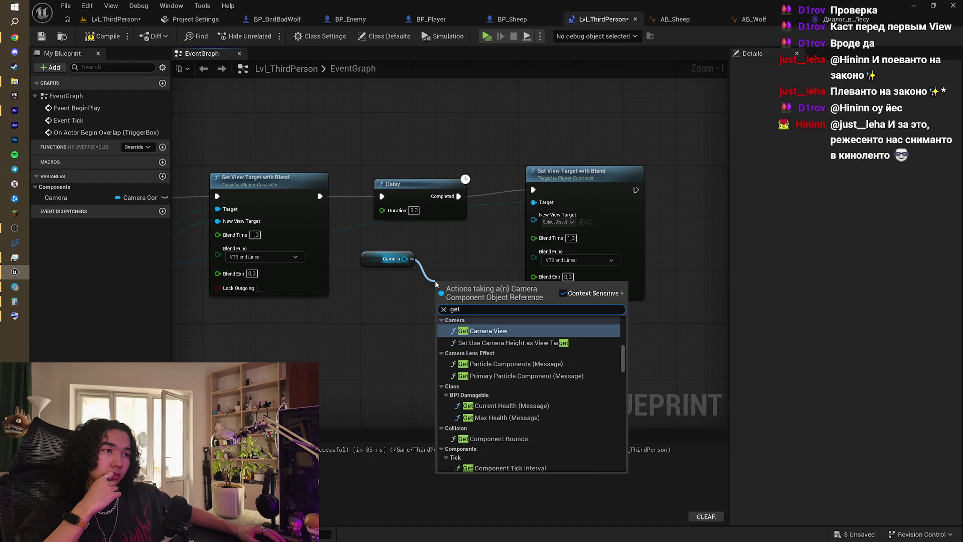
type(" act")
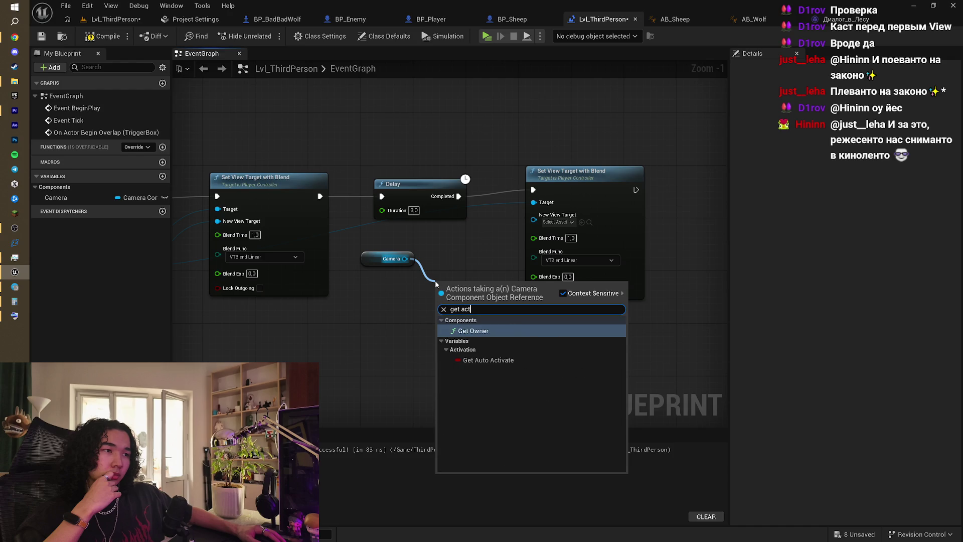
key("BackSpace")
key("BackSpace")
key("BackSpace")
type("camera")
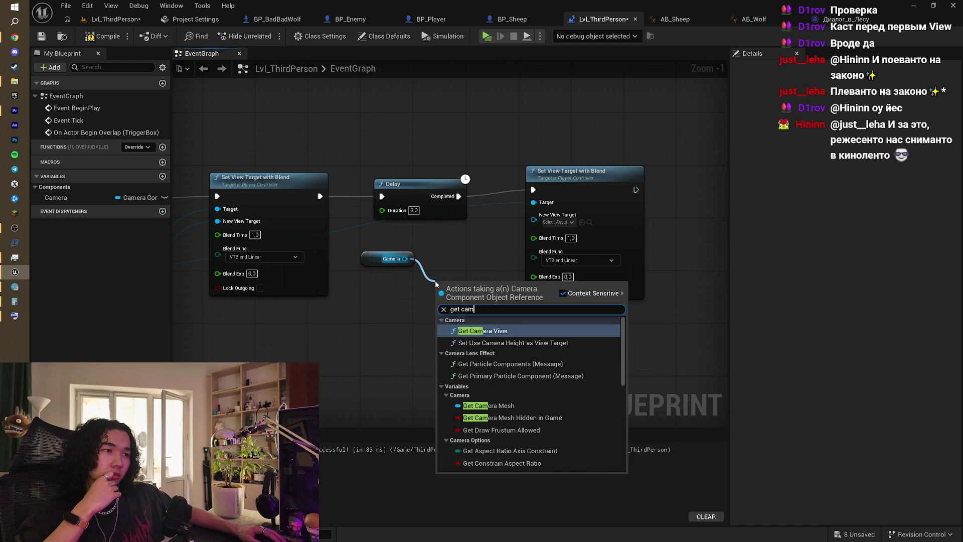
left_click(530, 415)
mouse_move(512, 285)
left_mouse_down()
mouse_move(533, 225)
mouse_move(477, 235)
mouse_move(508, 247)
left_mouse_up()
key("Escape")
key("Delete")
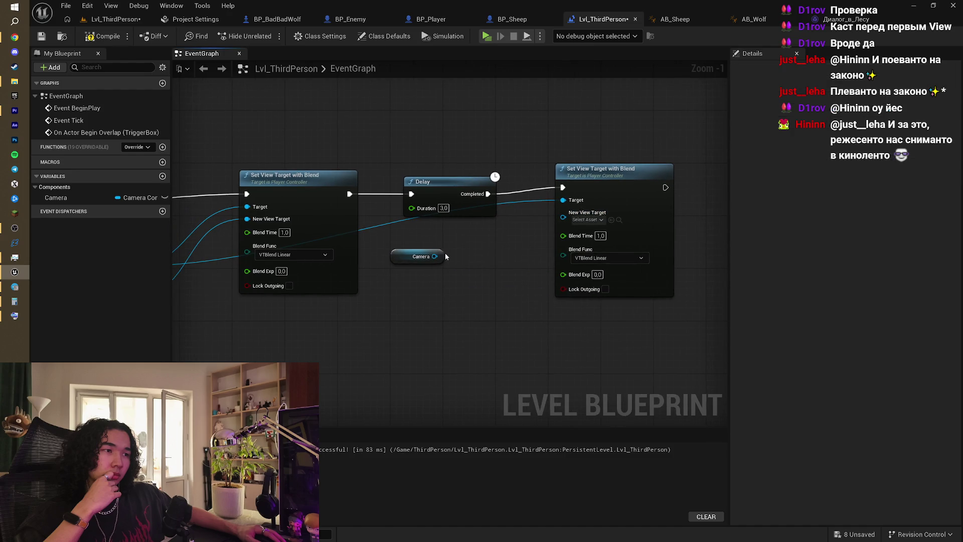
left_click_drag(434, 257, 464, 270)
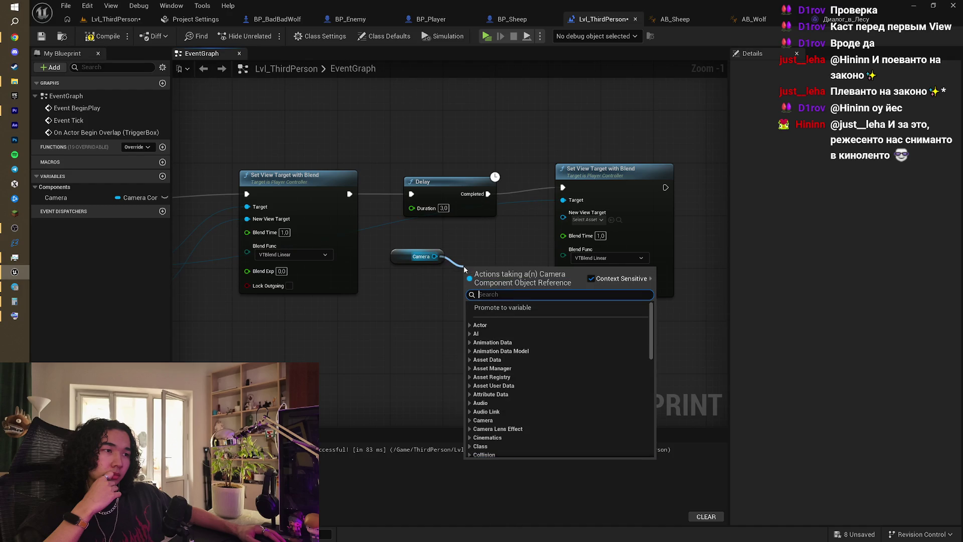
type("came")
key("Return")
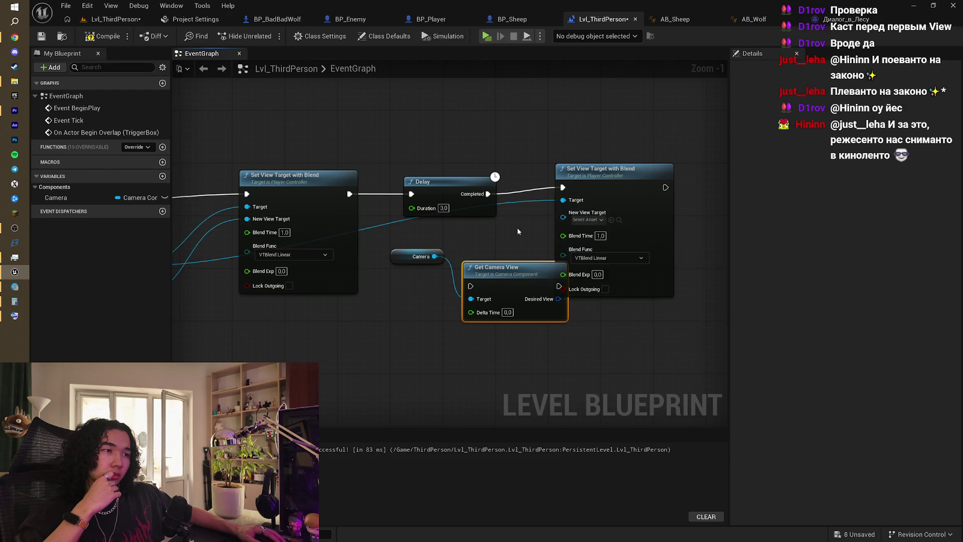
left_click_drag(517, 228, 452, 233)
left_click_drag(529, 178, 603, 179)
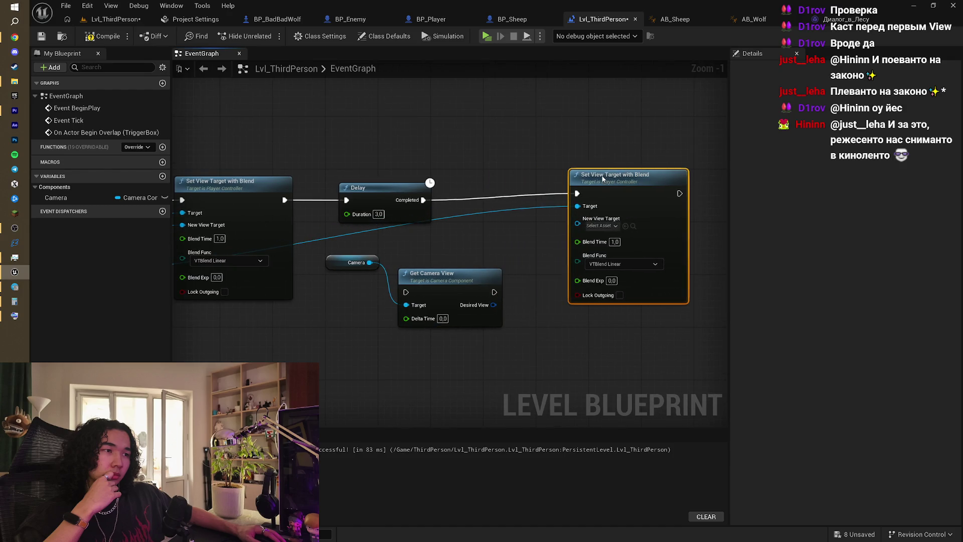
left_click(502, 245)
left_click(450, 271)
key("Delete")
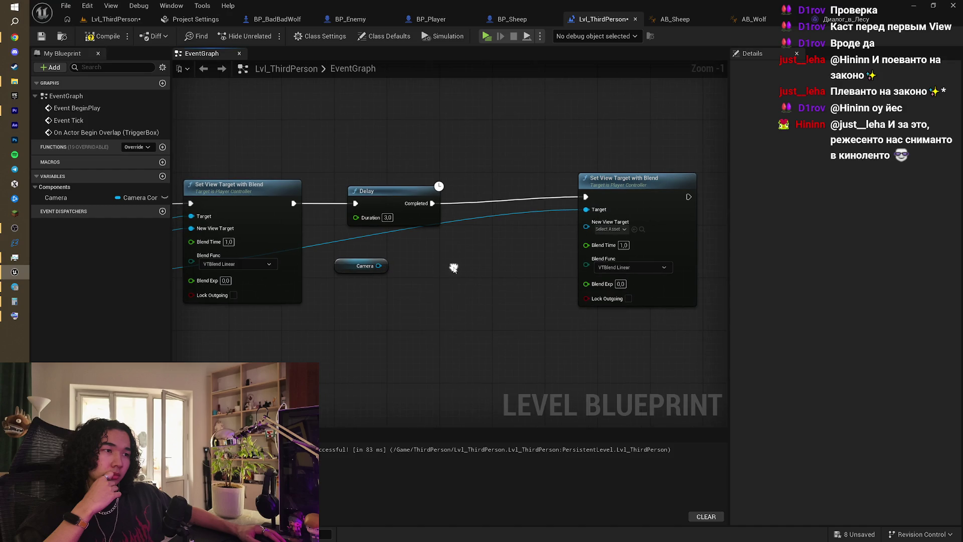
mouse_move(367, 265)
left_mouse_down()
mouse_move(484, 271)
mouse_move(606, 226)
left_mouse_up()
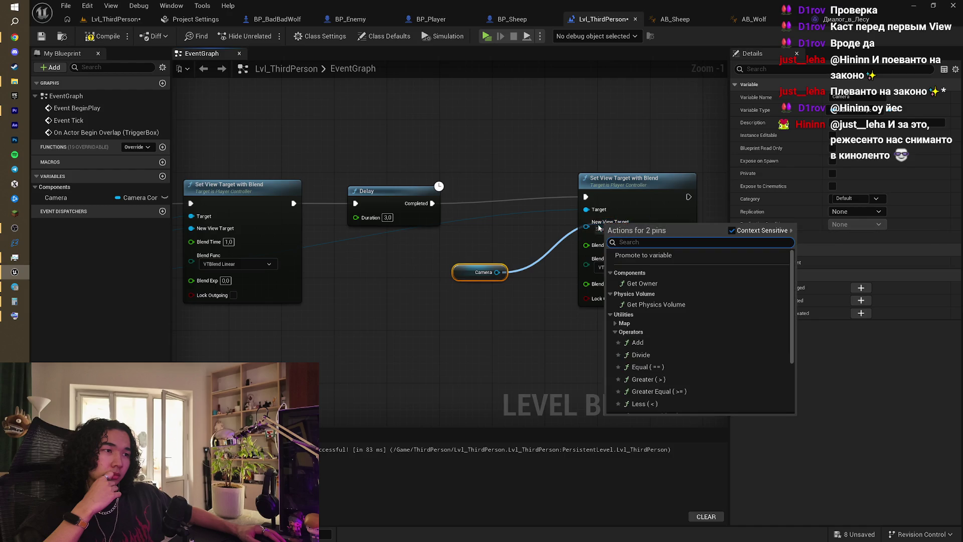
left_click(543, 233)
left_click_drag(465, 272, 430, 275)
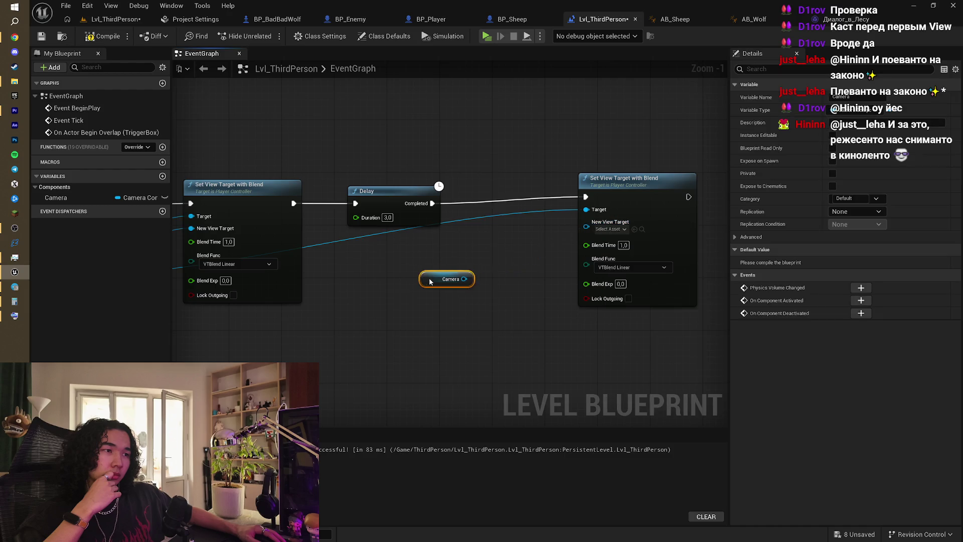
left_click_drag(327, 285, 500, 234)
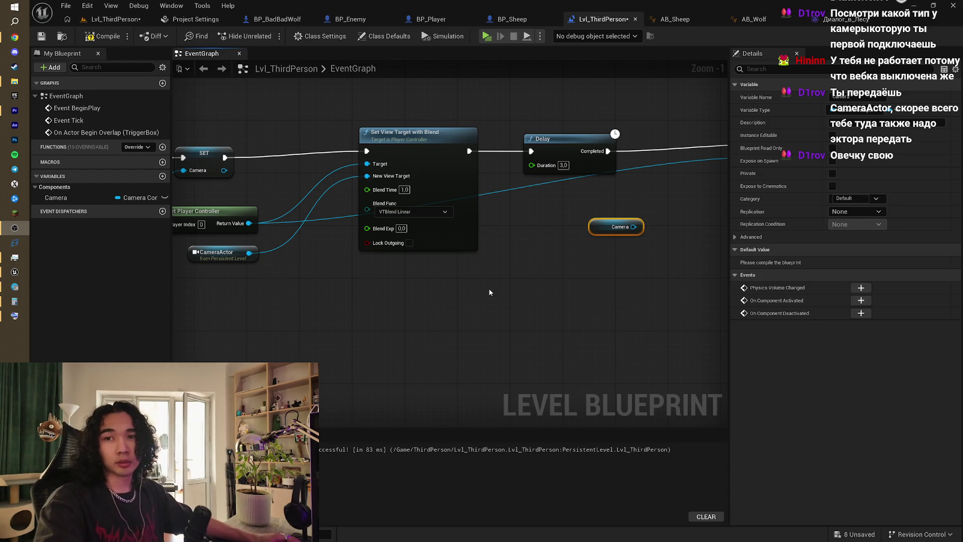
- Feed Get Player Controller into the second blend's New View Target and compile the level blueprint
mouse_move(390, 285)
left_mouse_down()
mouse_move(470, 287)
mouse_move(478, 305)
mouse_move(488, 252)
mouse_move(531, 307)
mouse_move(533, 294)
mouse_move(522, 301)
mouse_move(585, 283)
mouse_move(442, 273)
left_mouse_up()
scroll(535, 279, "down", 1)
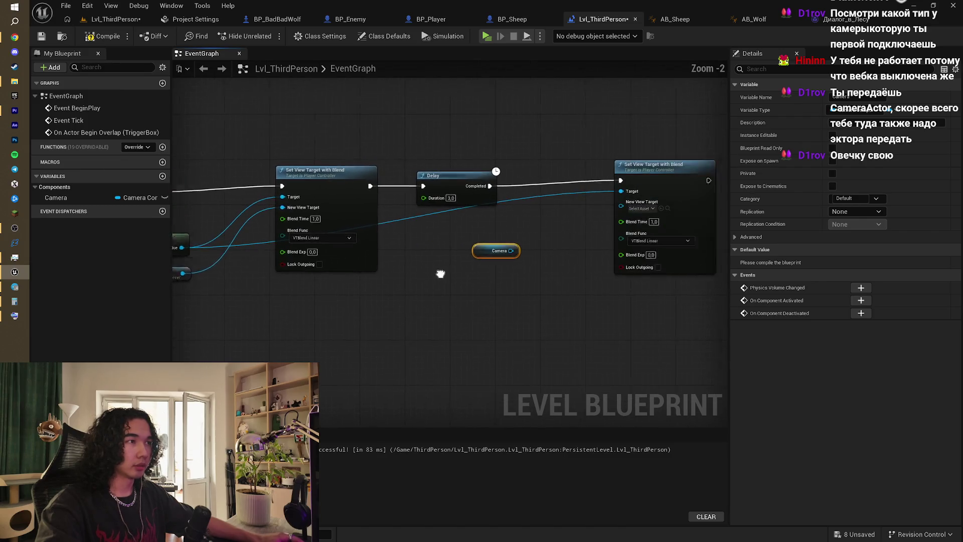
left_click_drag(446, 219, 462, 214)
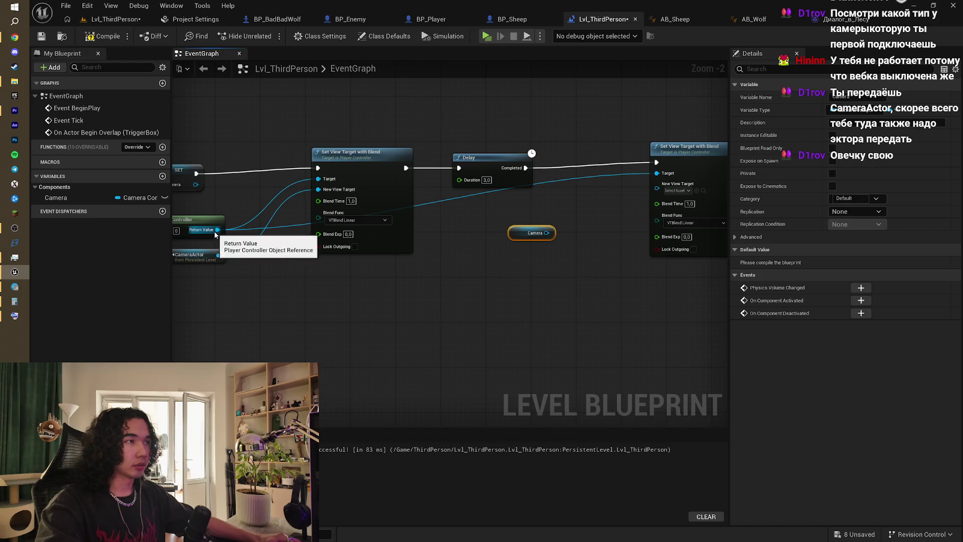
mouse_move(217, 229)
left_mouse_down()
mouse_move(635, 211)
mouse_move(664, 195)
left_mouse_up()
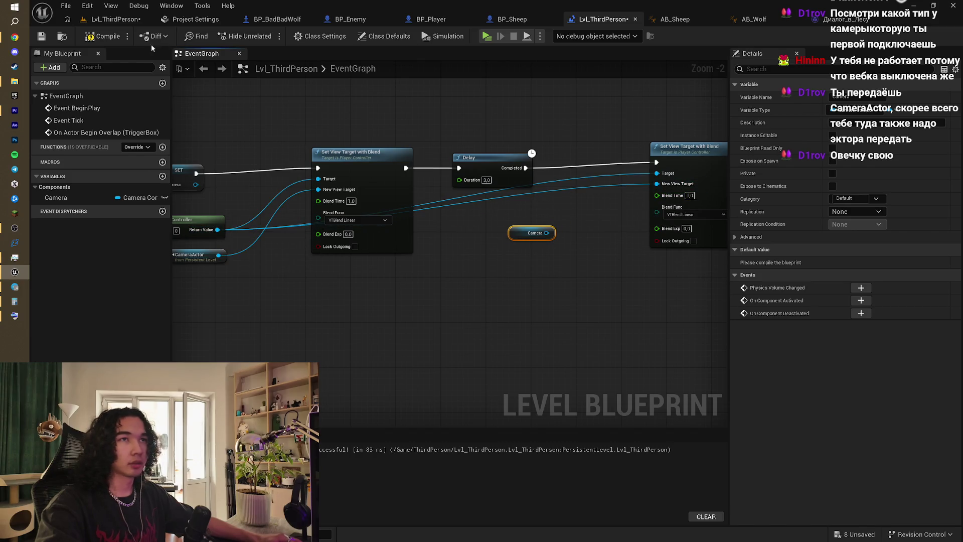
left_click(101, 37)
left_click_drag(447, 133, 390, 147)
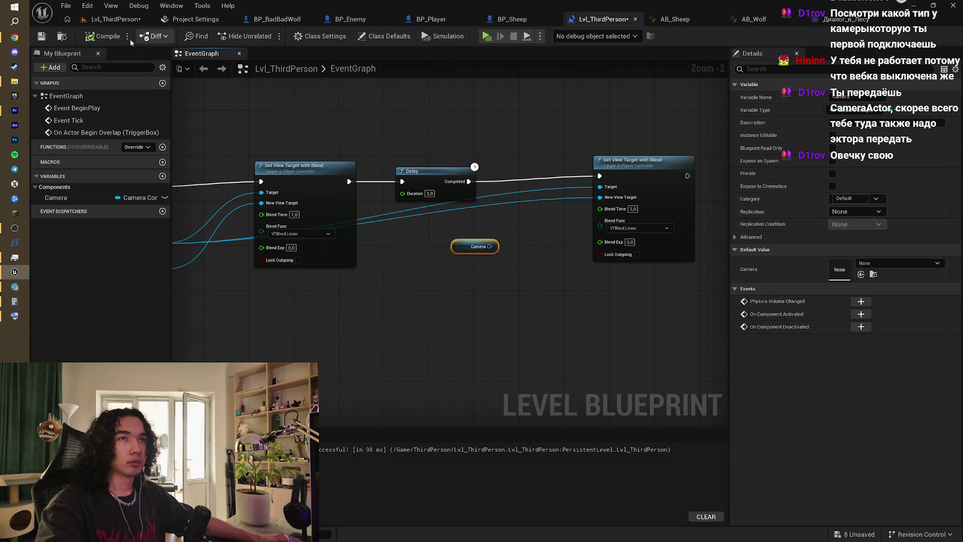
left_click(496, 228)
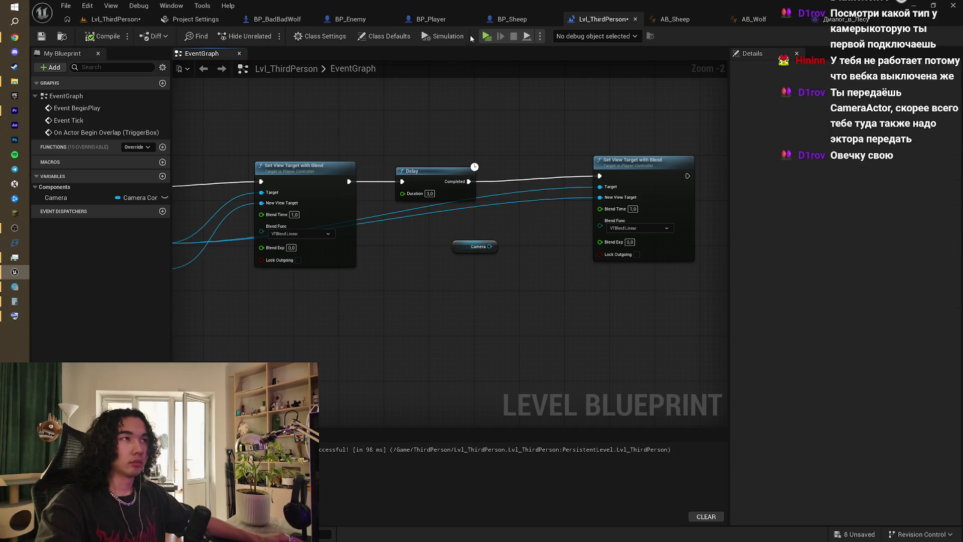
left_click(96, 23)
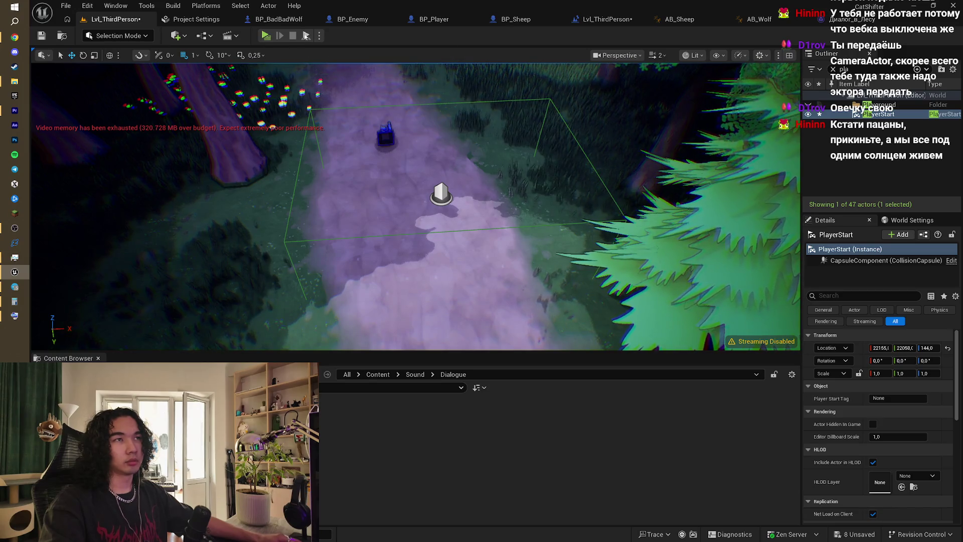
- Play the level in the selected viewport from the PlayerStart, then stop with Esc
left_click(320, 35)
left_click(369, 74)
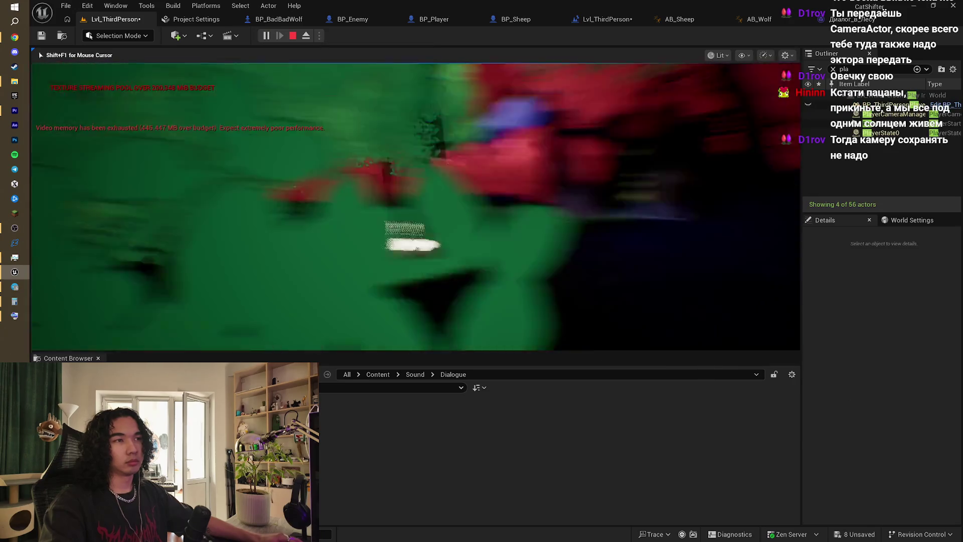
key("Escape")
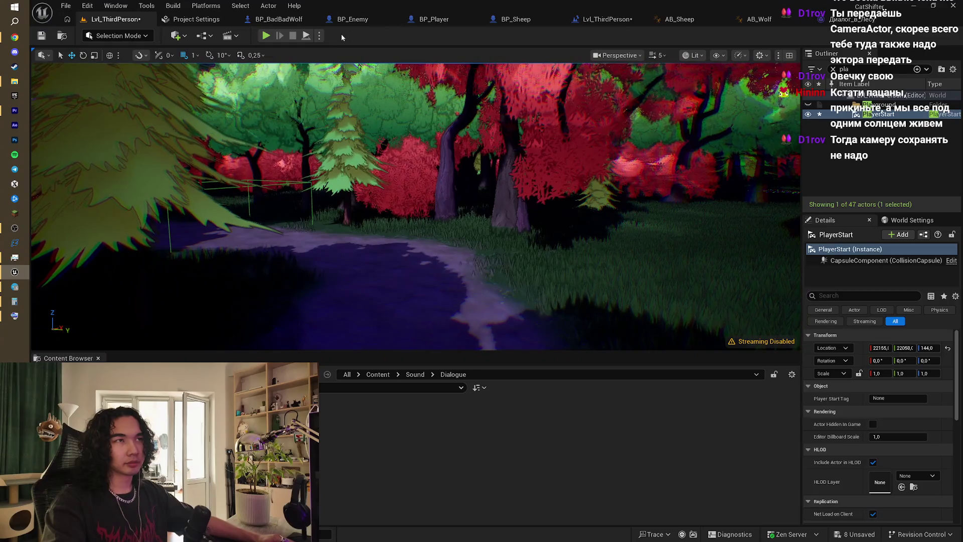
- Set Play to start from the current camera location and begin the play test
left_click(319, 36)
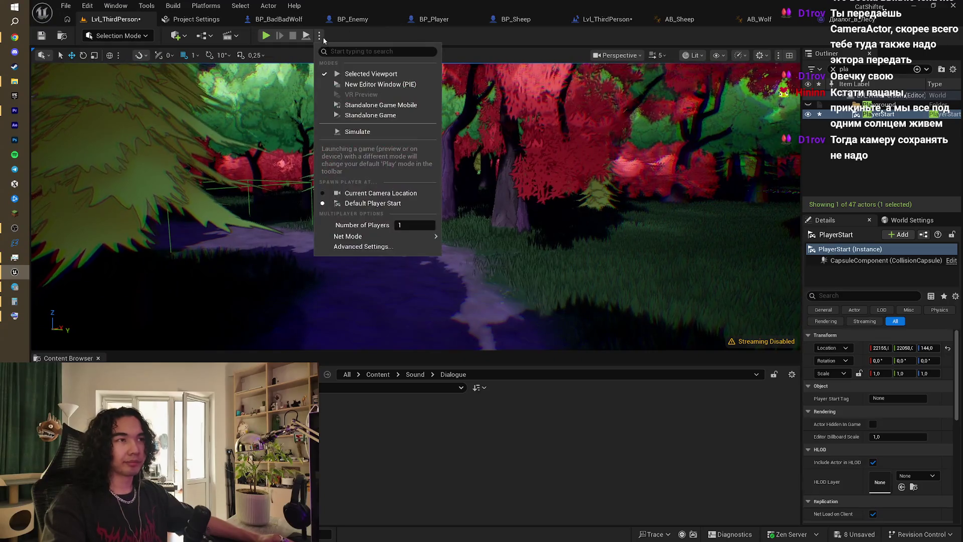
left_click(368, 192)
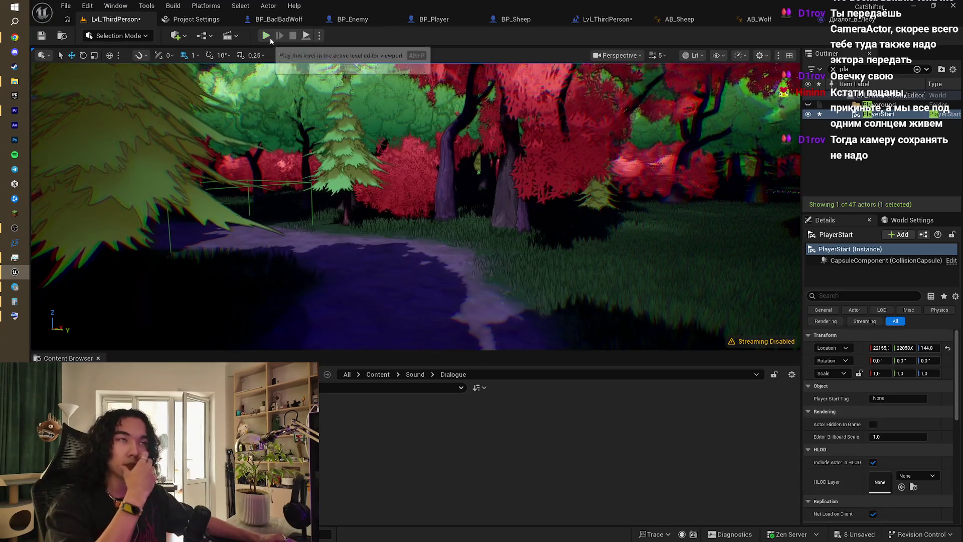
left_click(270, 37)
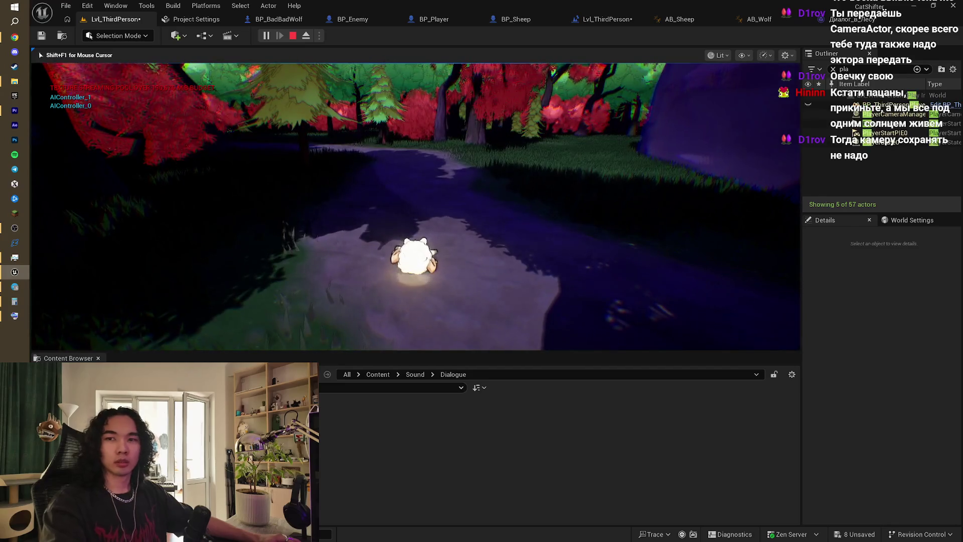
- Walk the sheep along the forest path with W, A and S, then stop the session
key("w")
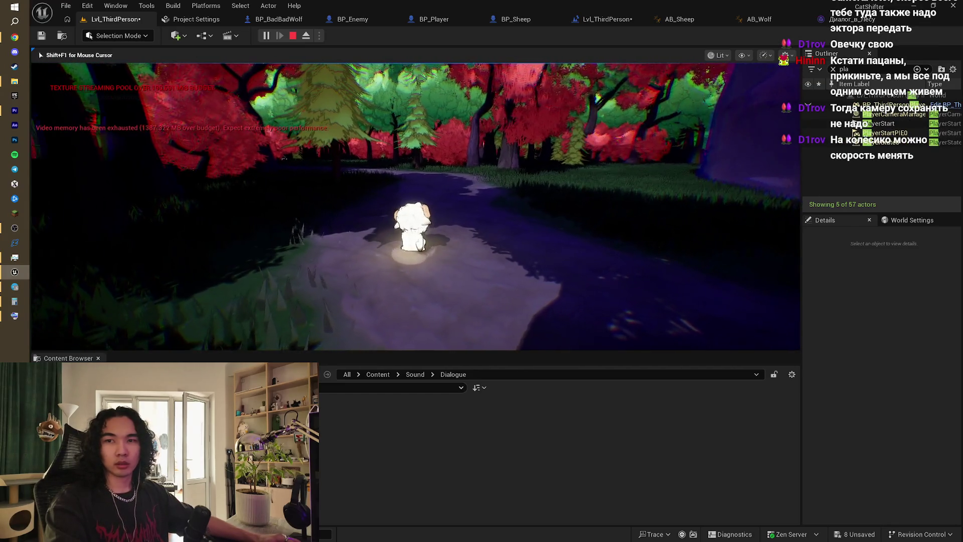
key("a")
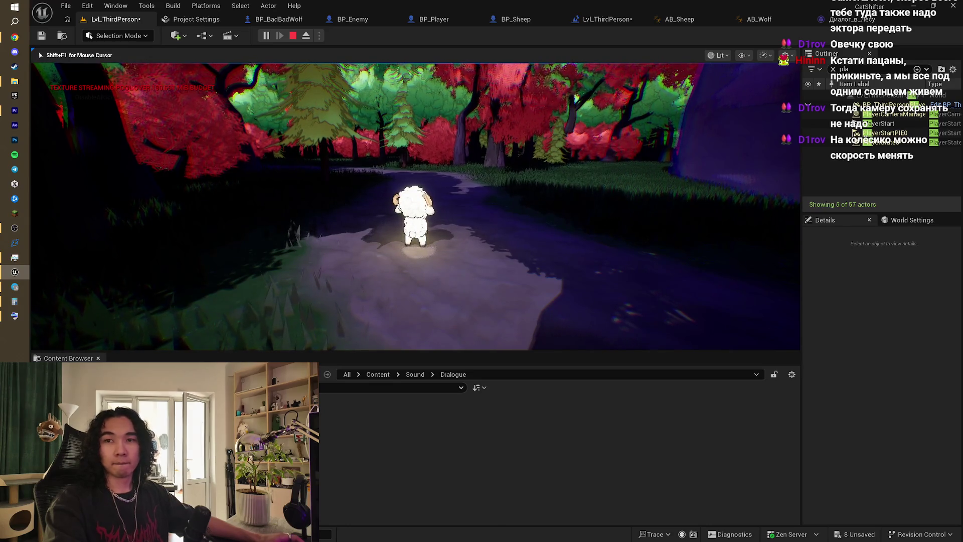
key("w")
key("w")
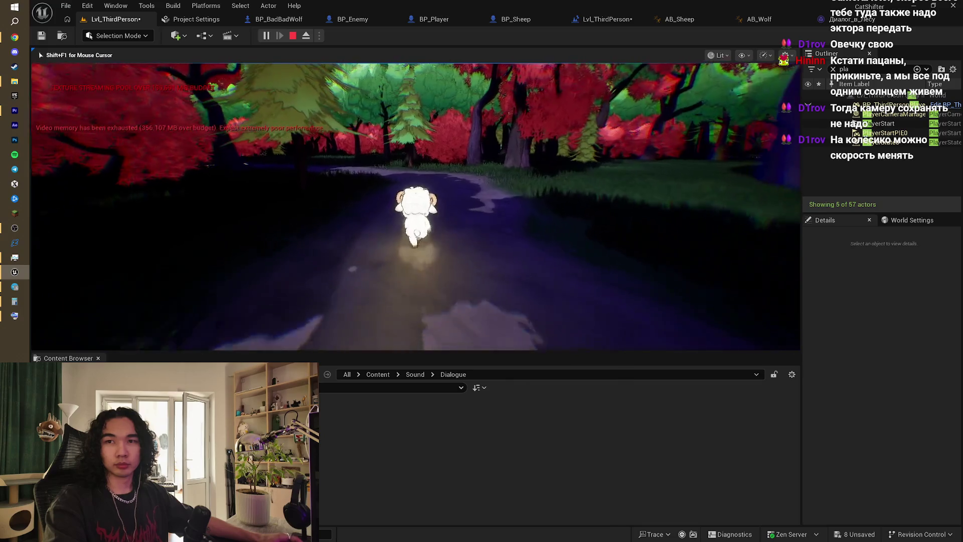
key("w")
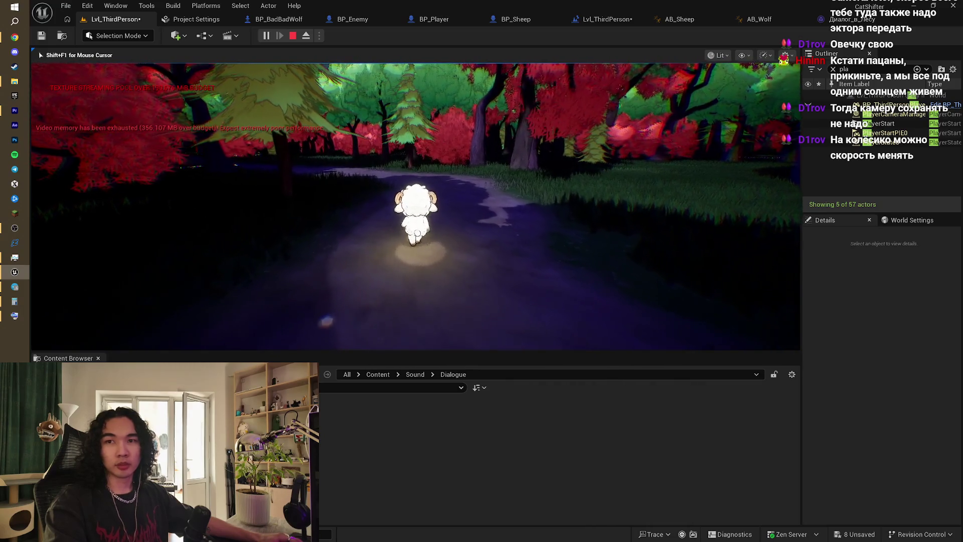
key("w")
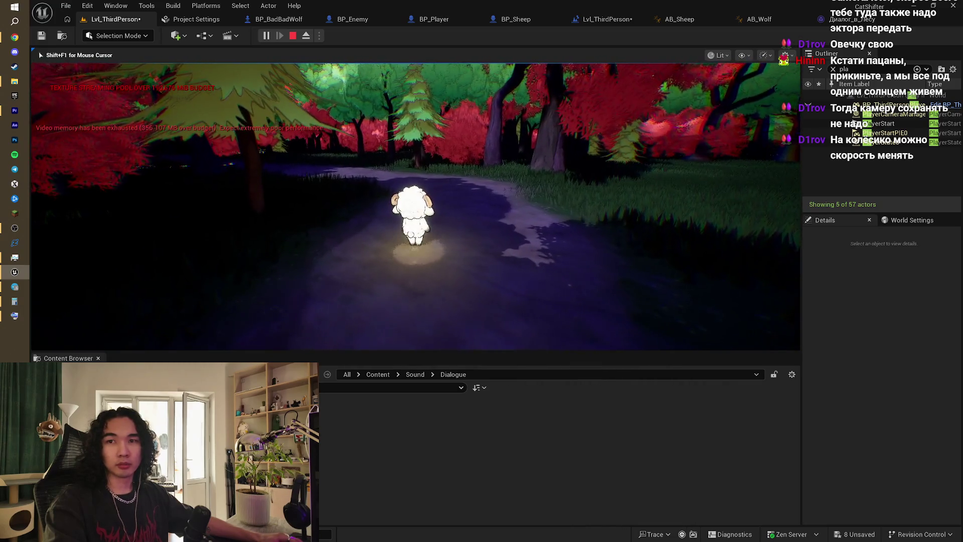
key("w")
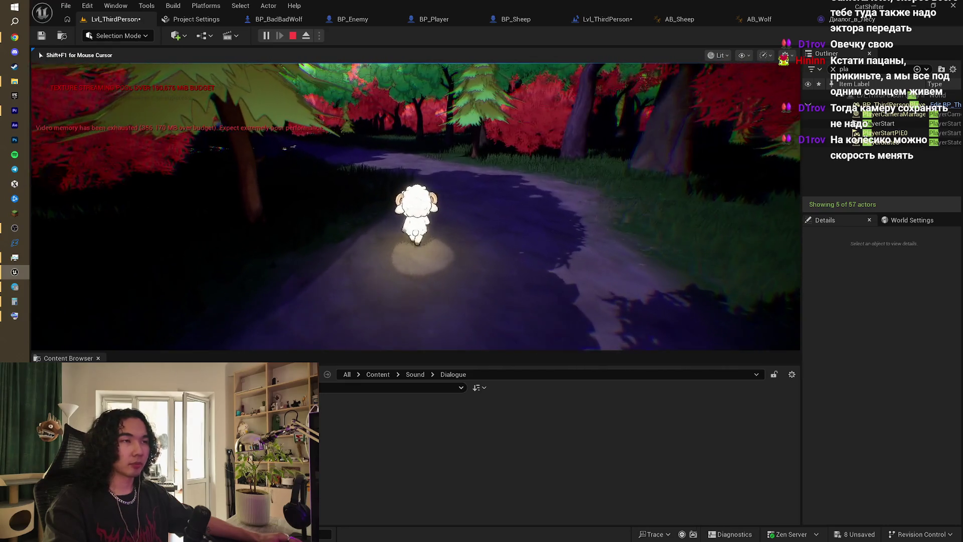
key("w")
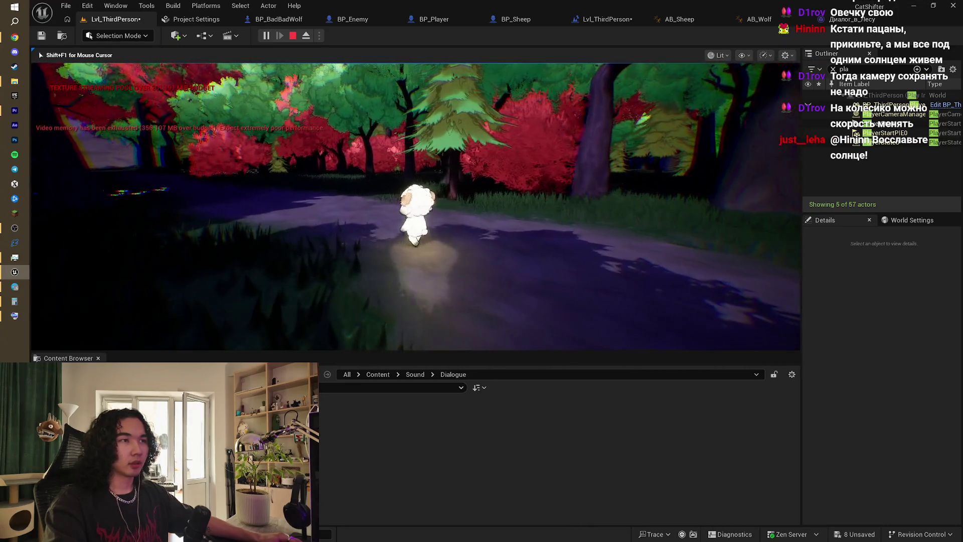
key("w")
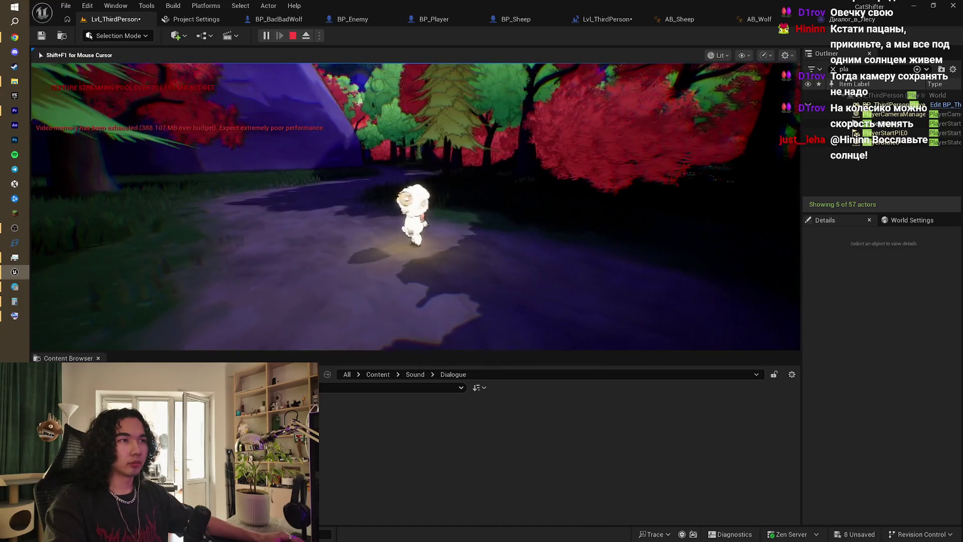
key("w")
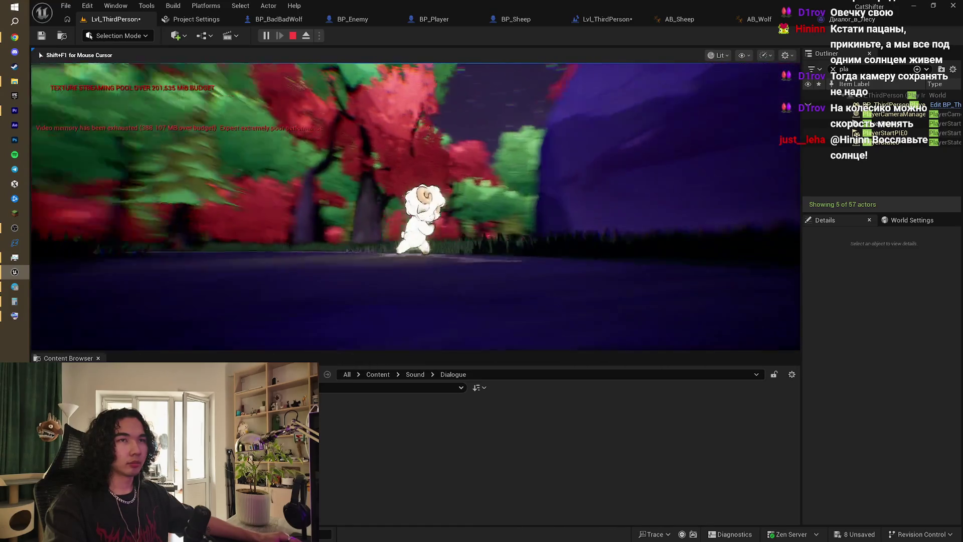
key("s")
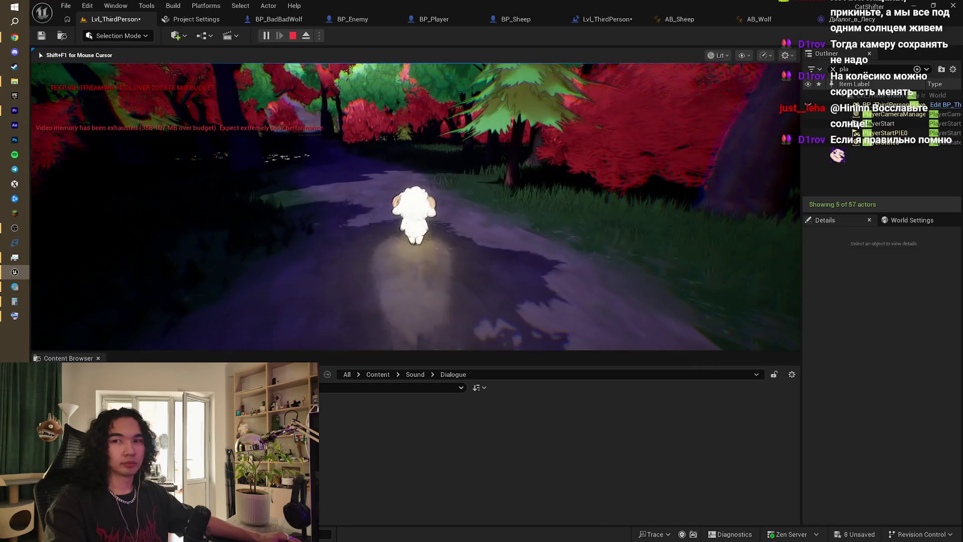
key("w")
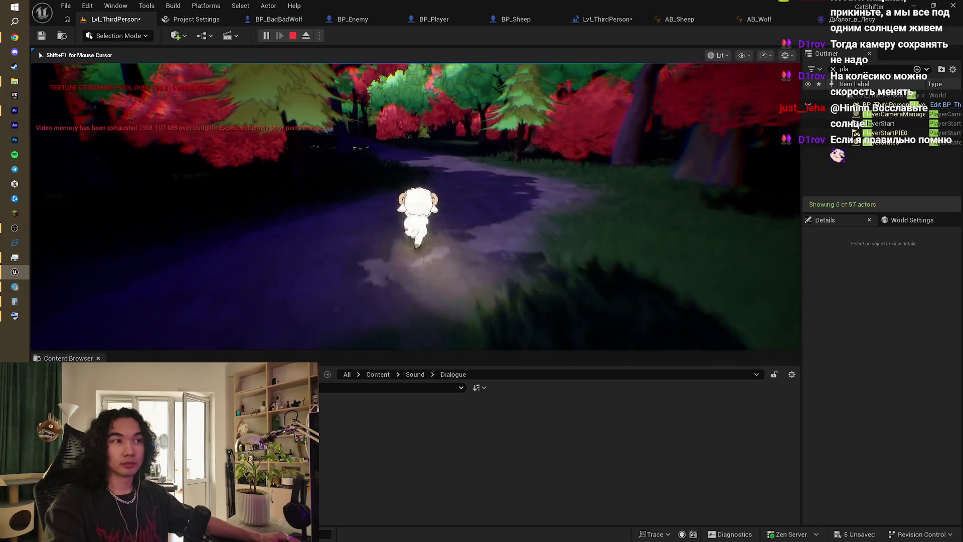
key("w")
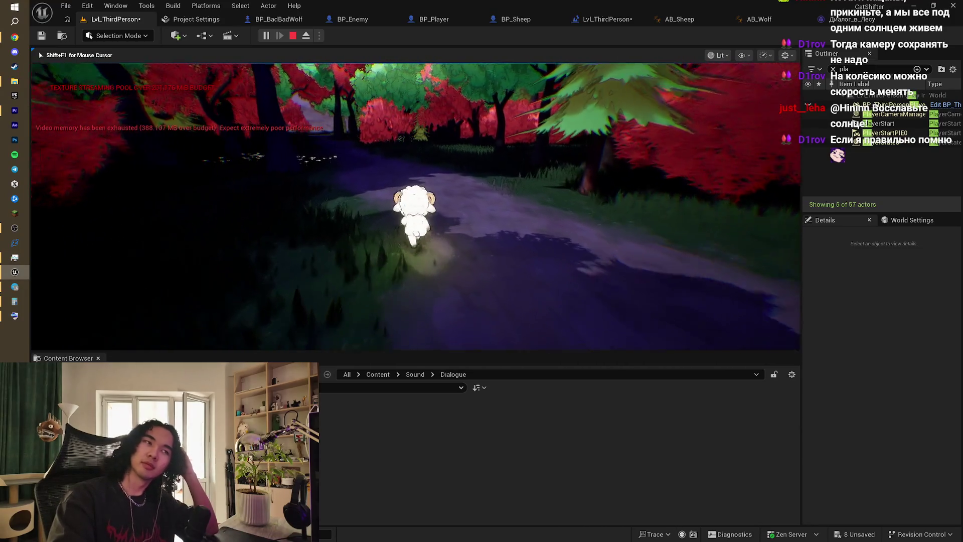
key("s")
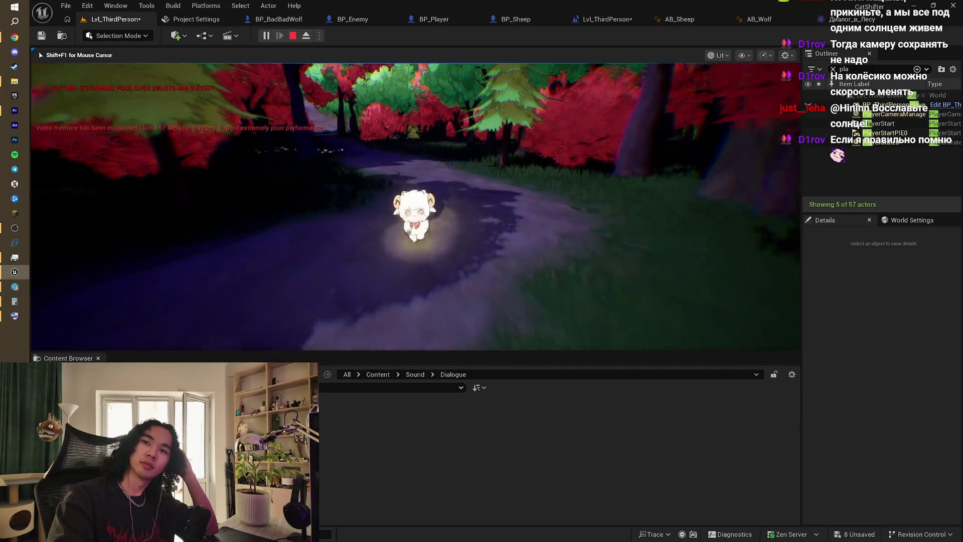
key("s")
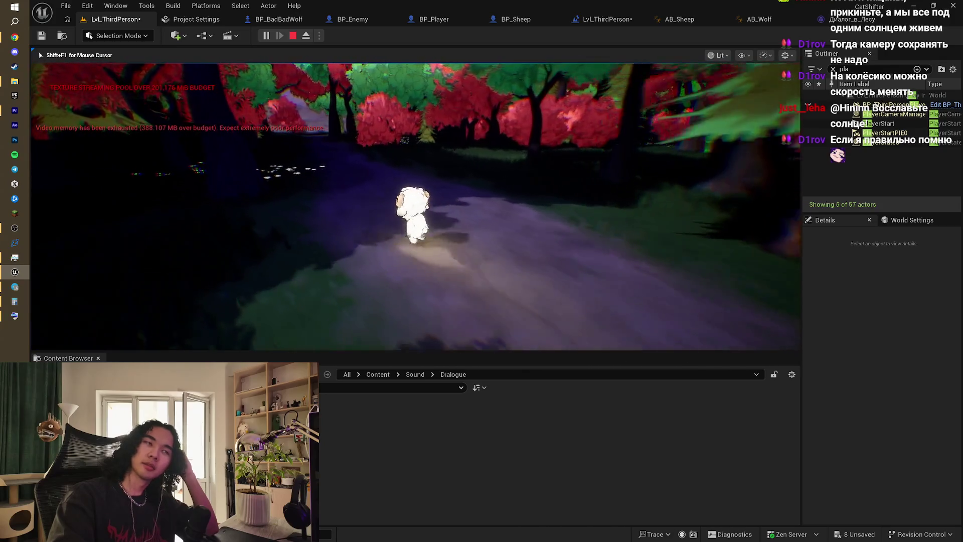
key("w")
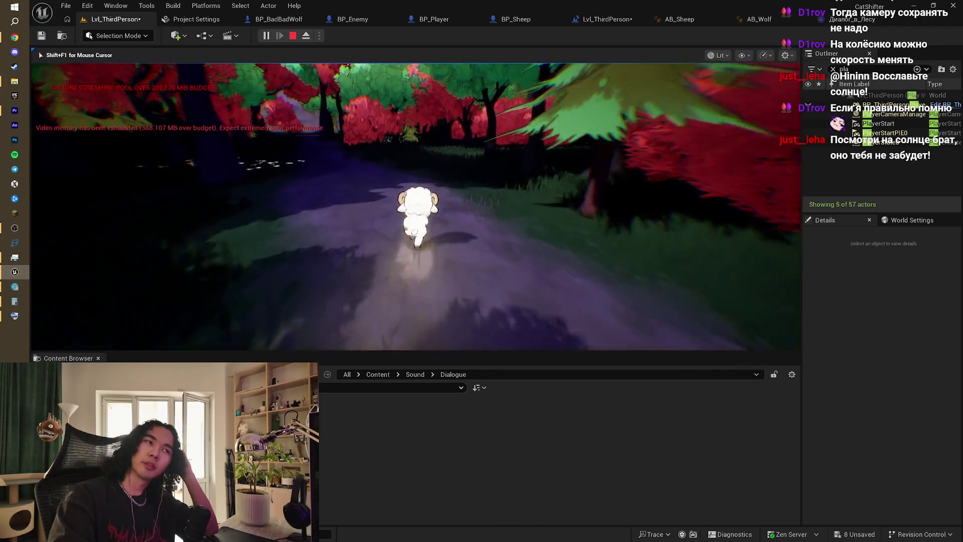
key("s")
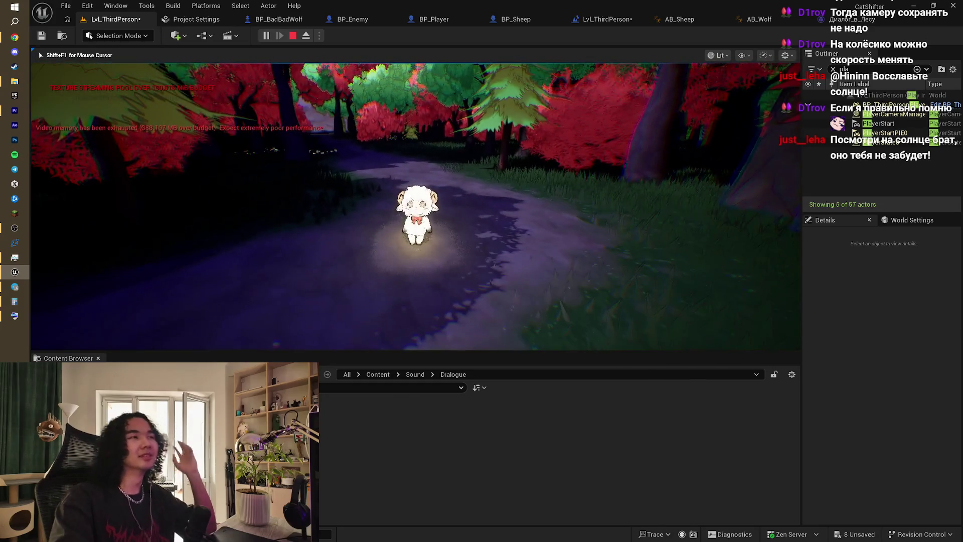
key("Escape")
- Add a Print String node on the Branch's False output in the event graph
left_click(607, 19)
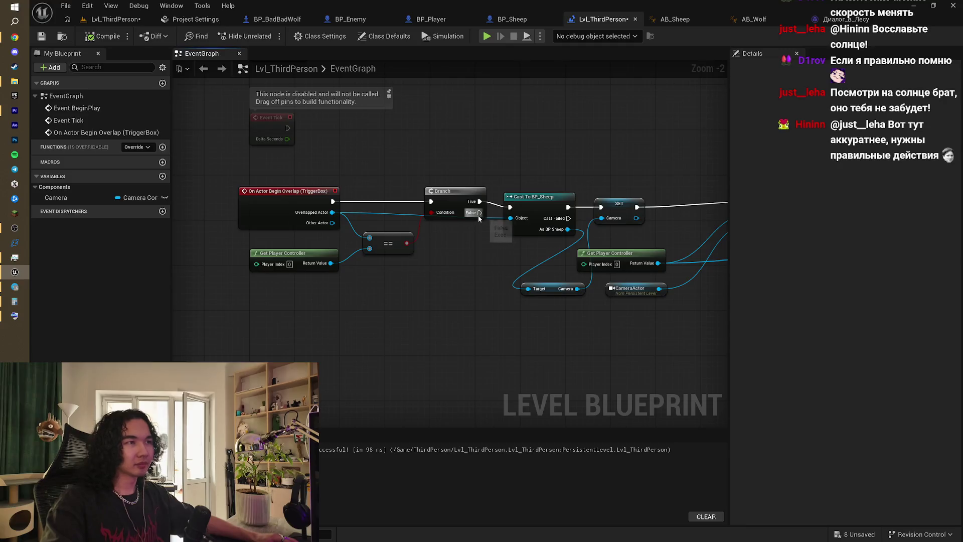
left_click_drag(485, 315, 485, 315)
type("prin")
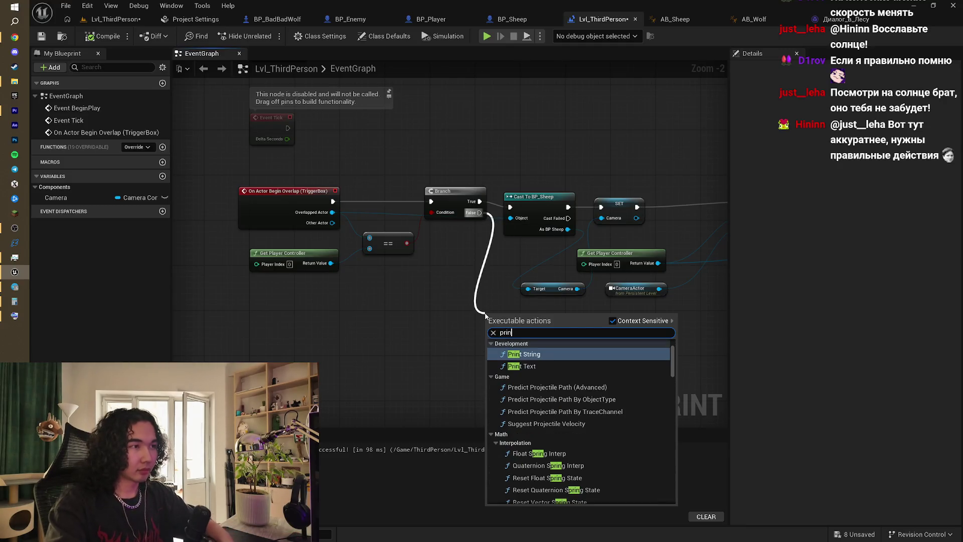
key("Return")
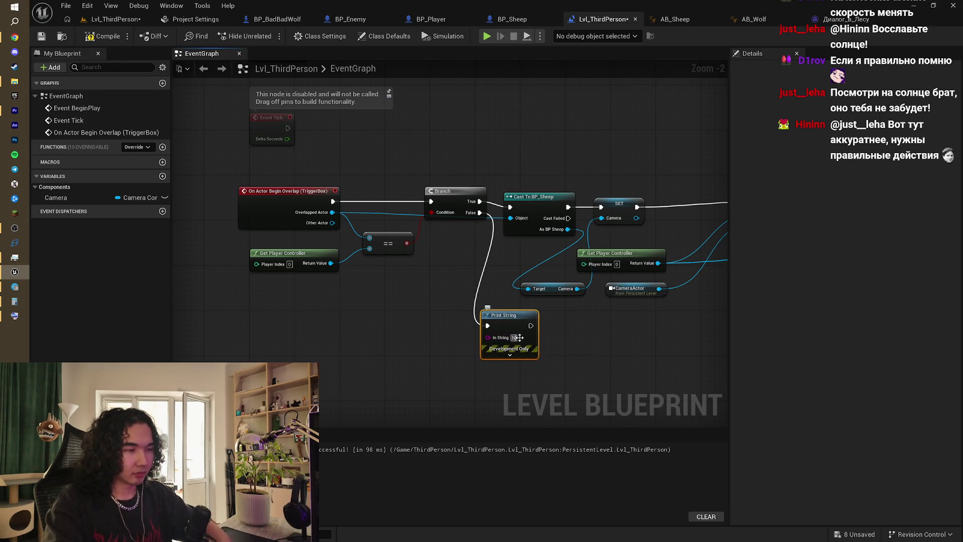
left_click(107, 22)
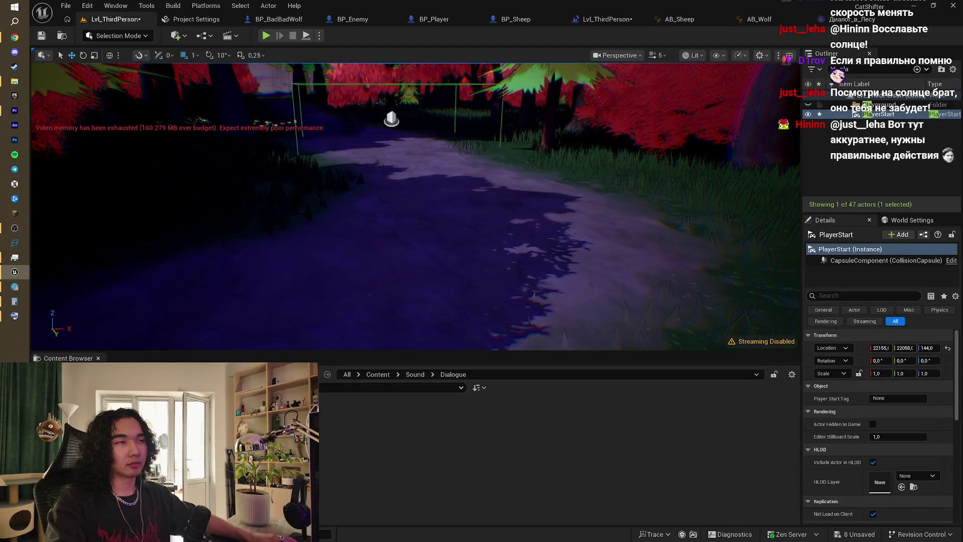
- Play the level, walking the sheep into the trigger until 'No' prints, then stop
left_click(373, 94)
left_click(266, 35)
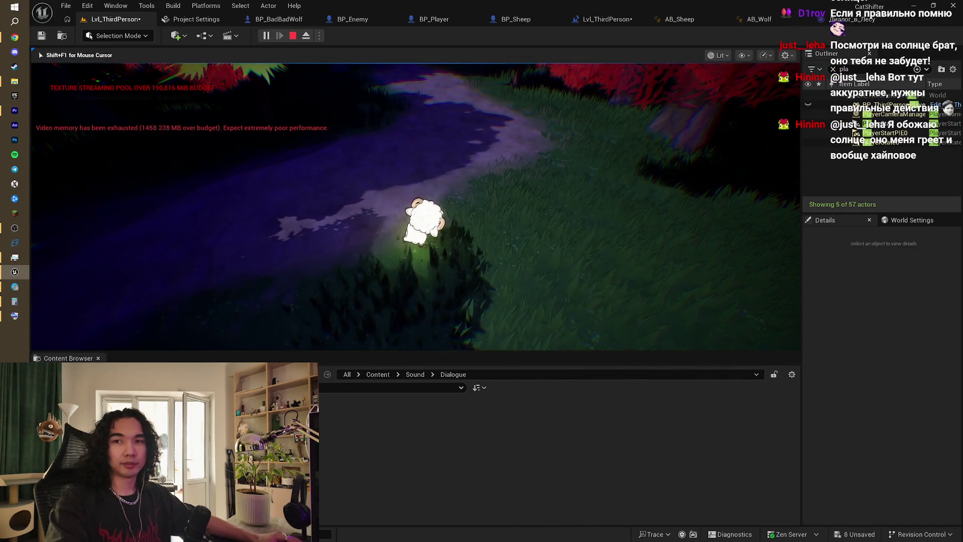
key("s")
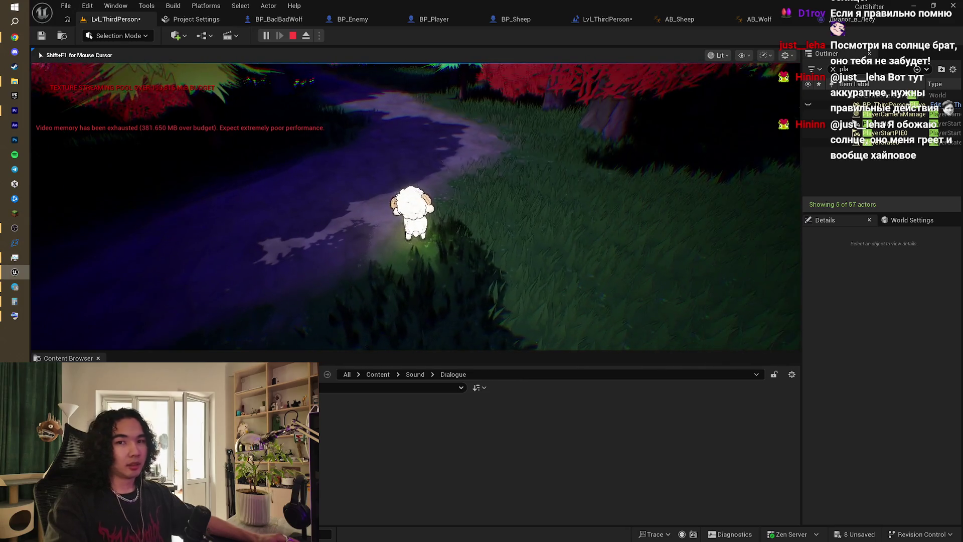
key("w")
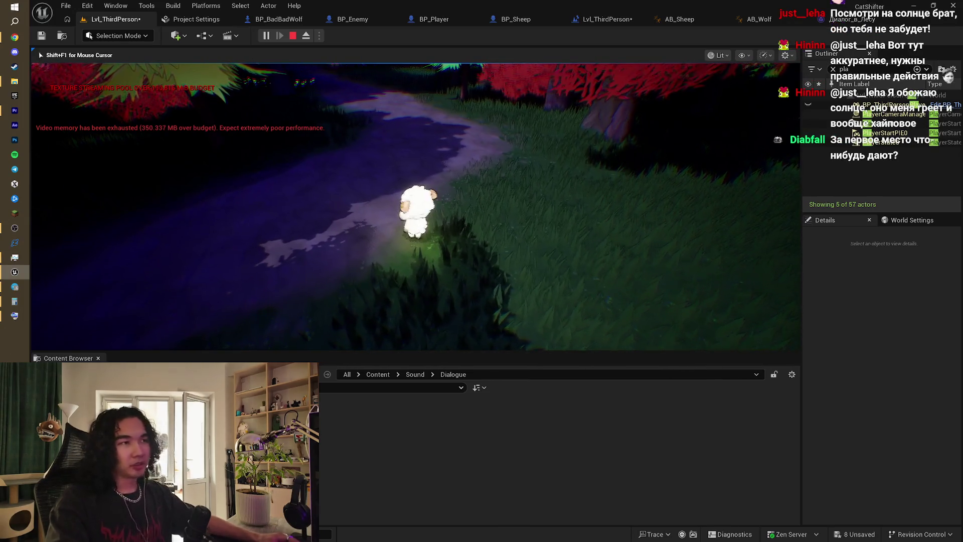
key("w")
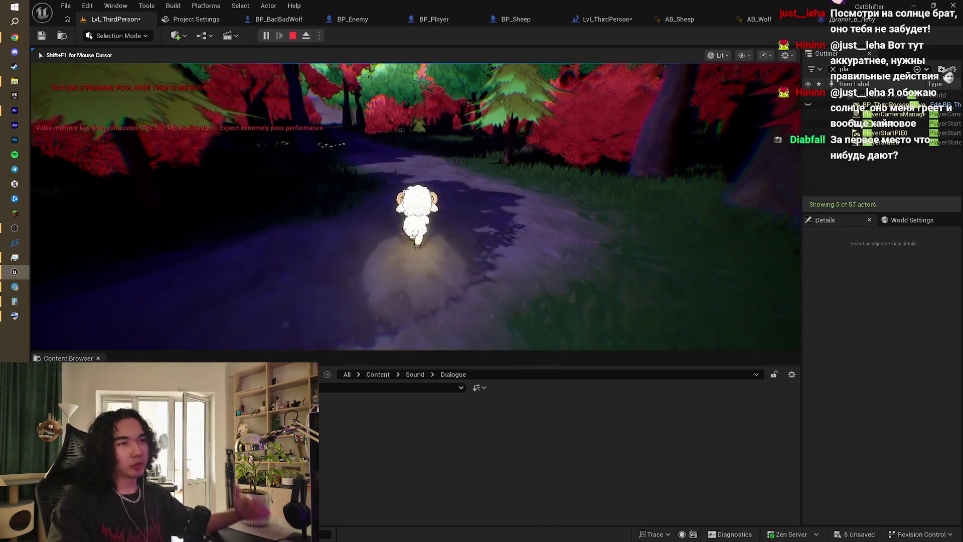
key("w")
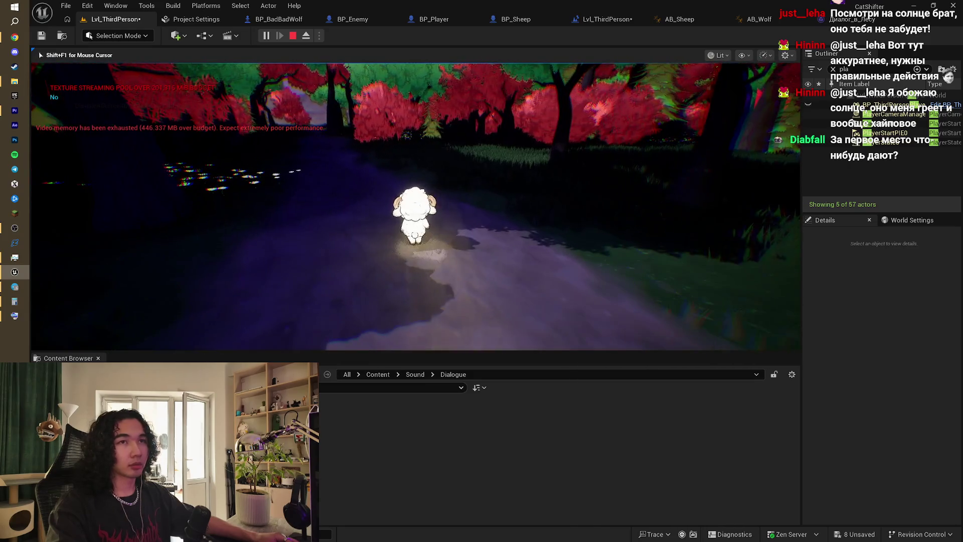
key("s")
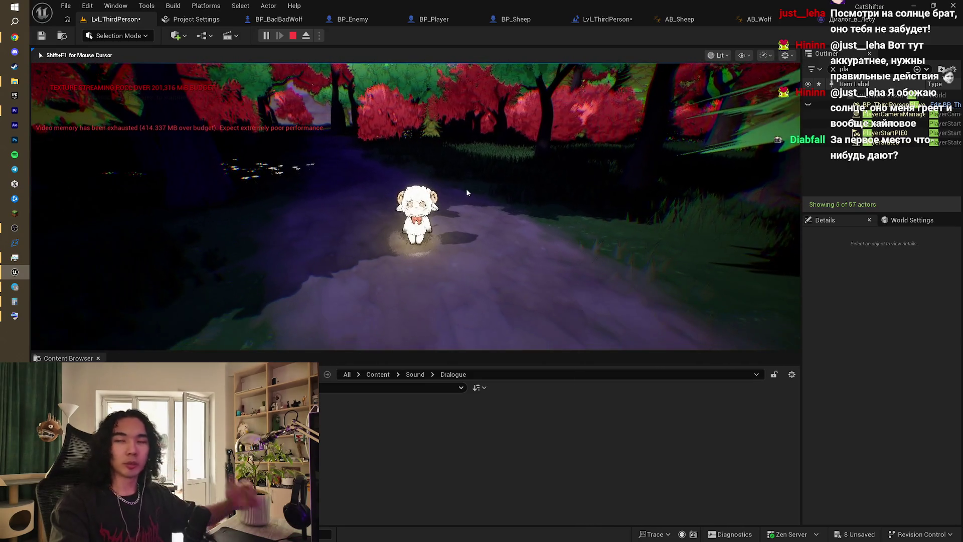
key("Escape")
- Delete the Get Player Controller node feeding the == comparison in the level blueprint
left_click(607, 18)
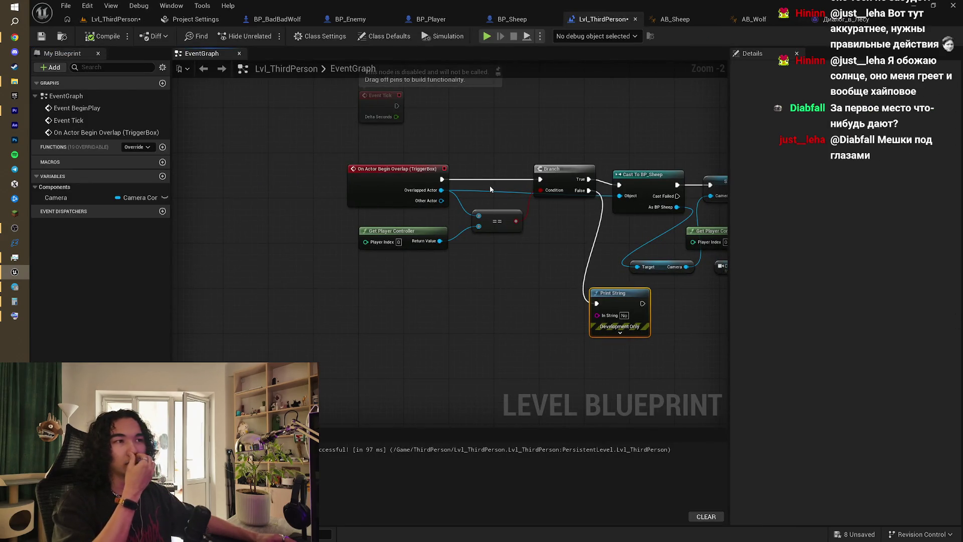
left_click_drag(490, 189, 471, 209)
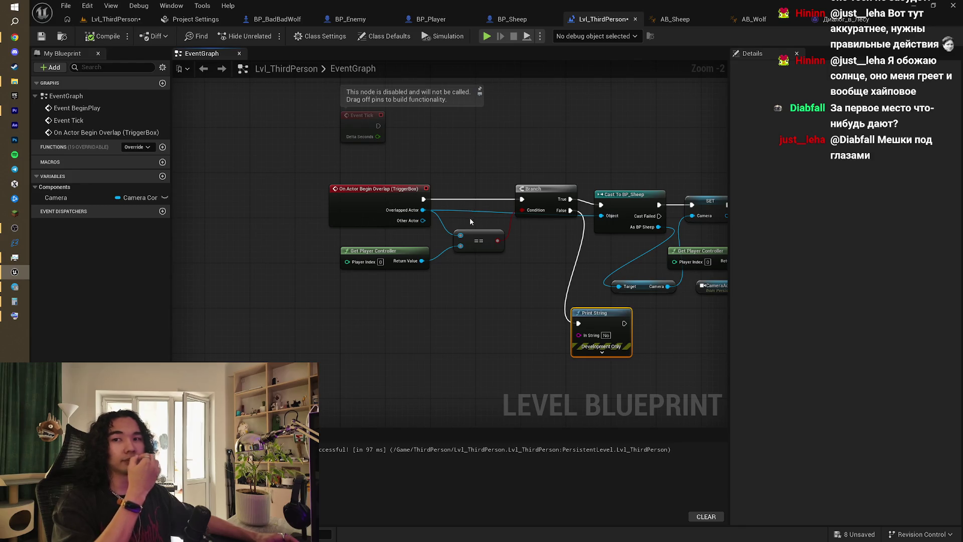
scroll(471, 221, "up", 2)
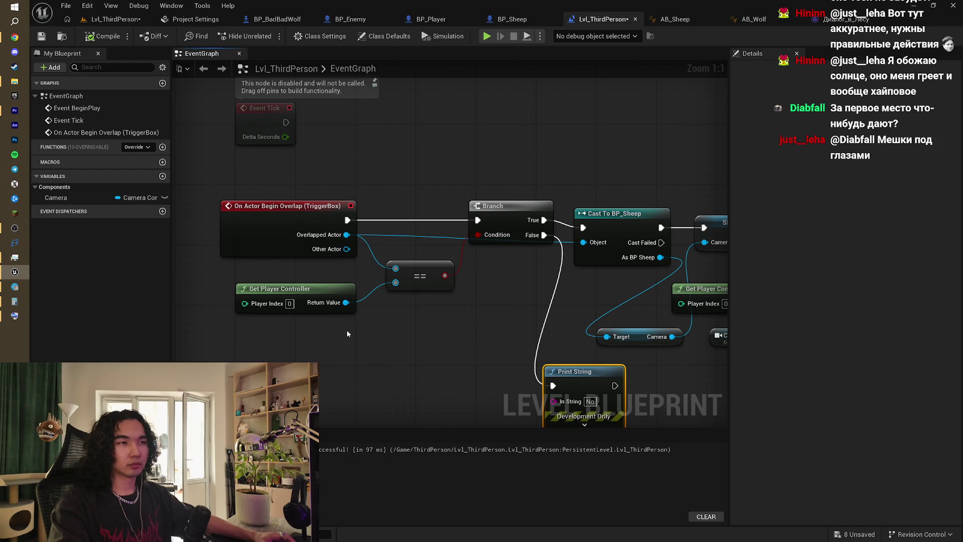
mouse_move(391, 328)
left_mouse_down()
mouse_move(492, 306)
mouse_move(454, 306)
mouse_move(444, 291)
mouse_move(488, 265)
mouse_move(477, 287)
left_mouse_up()
left_click(381, 259)
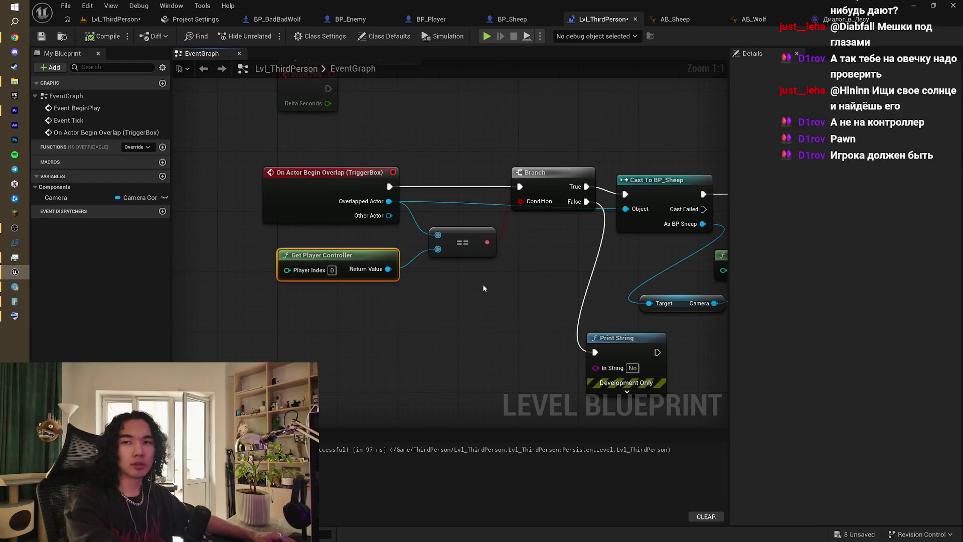
left_click_drag(495, 280, 433, 294)
key("Delete")
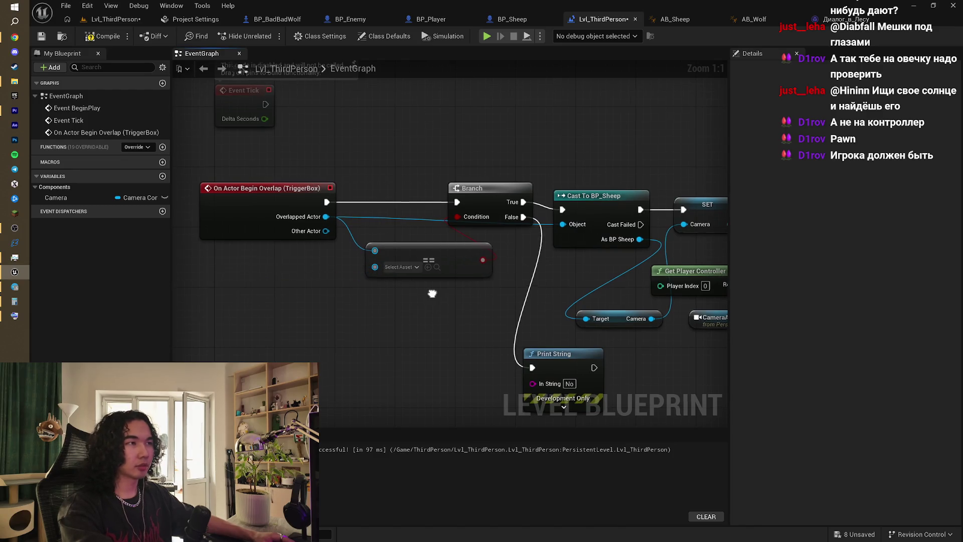
- Delete the SET Camera node from the level blueprint graph
scroll(432, 292, "down", 3)
left_click_drag(444, 248, 389, 240)
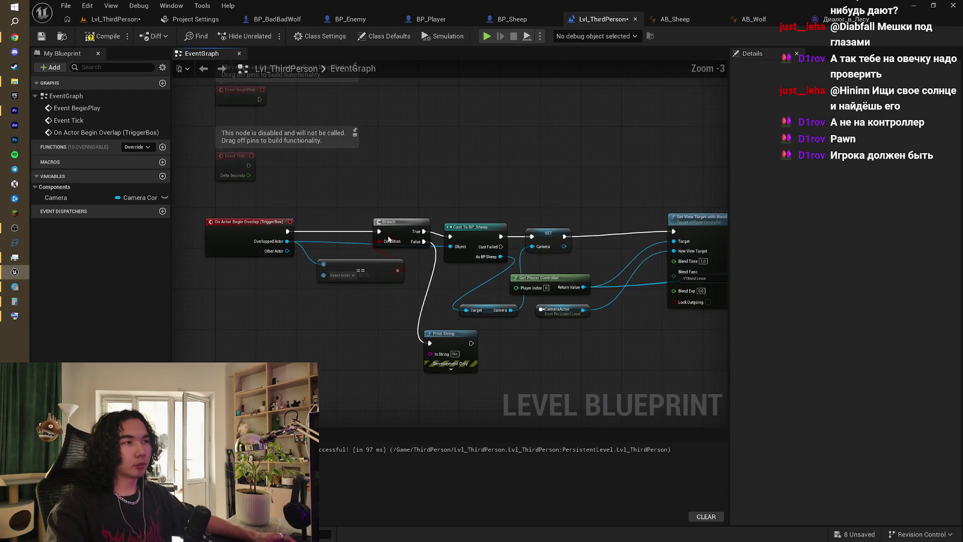
left_click_drag(392, 295, 393, 293)
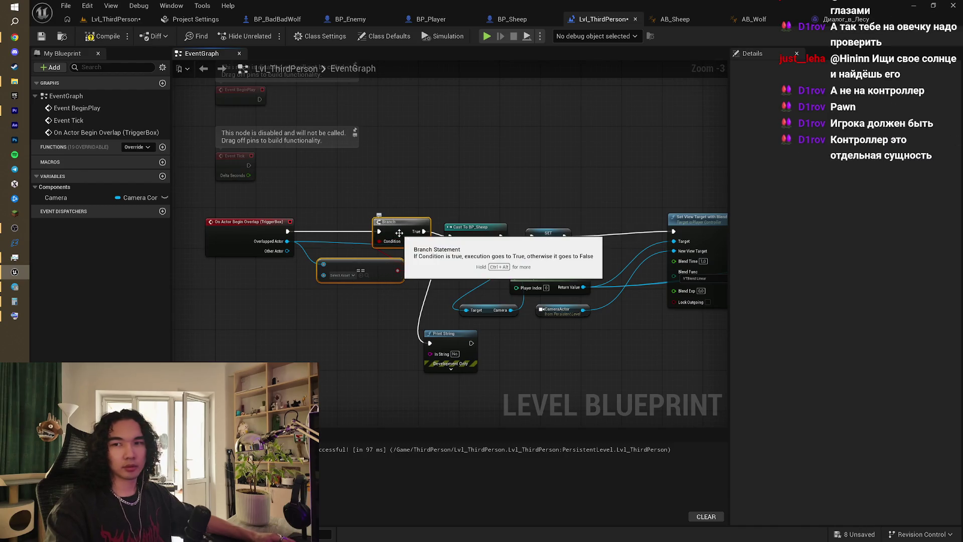
left_click(540, 230)
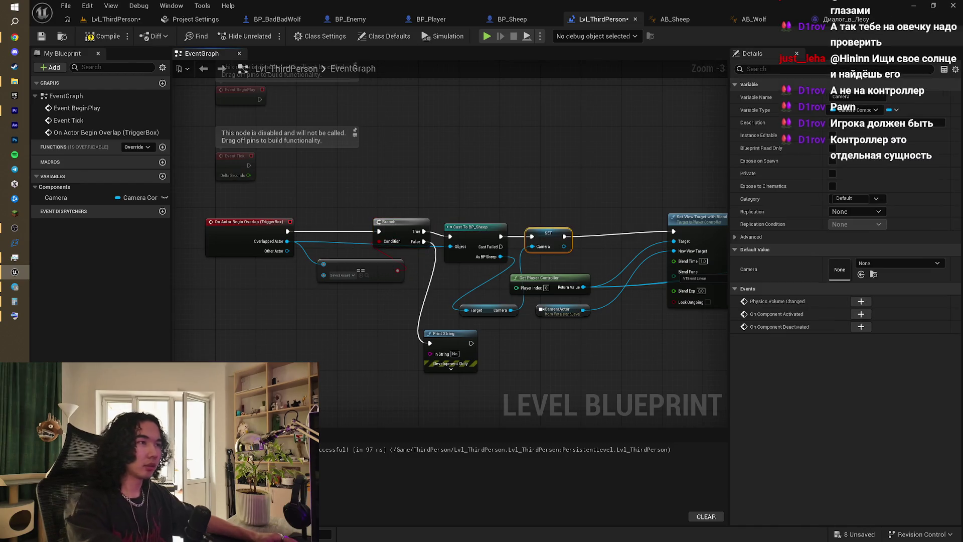
left_click_drag(582, 215, 532, 187)
scroll(505, 223, "up", 2)
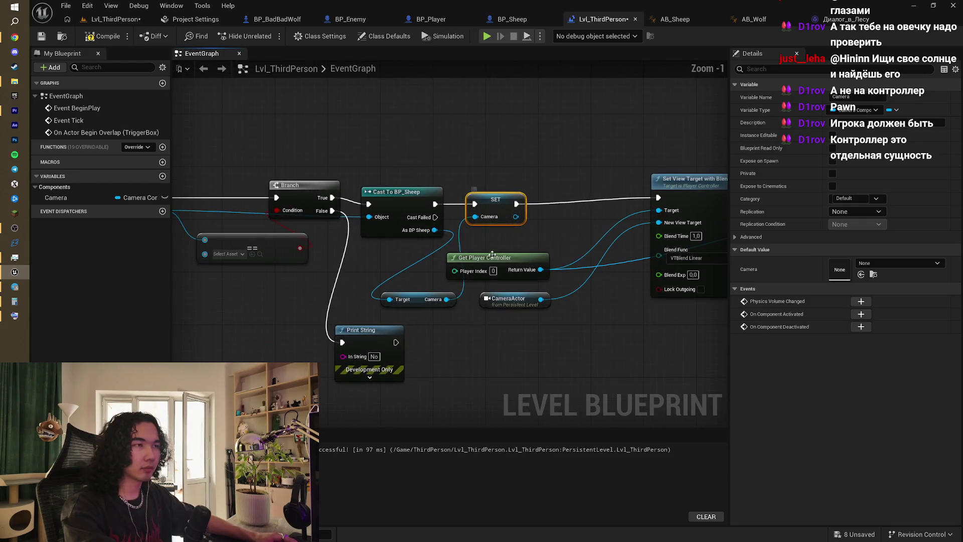
key("Delete")
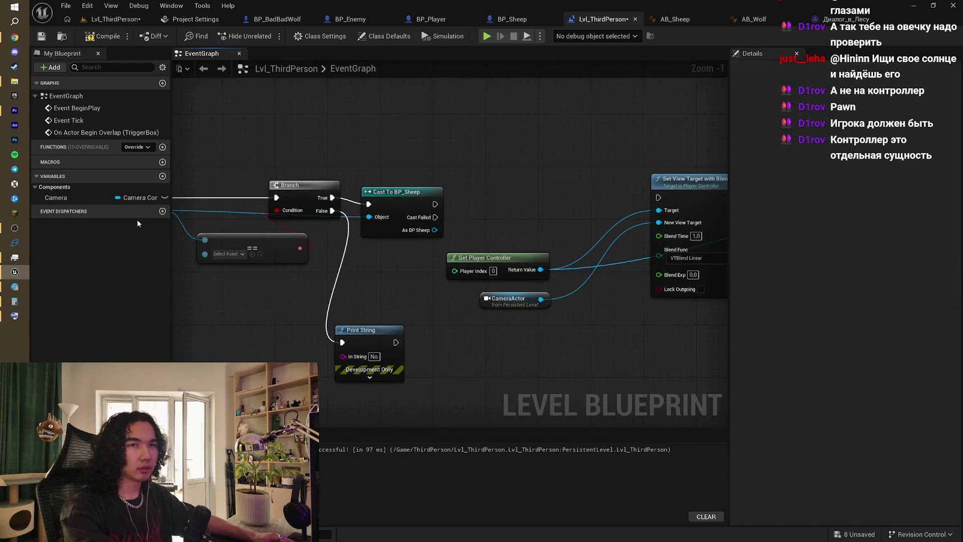
- Place Cast To BP_Sheep left of the Branch, realign the nodes, and wire As BP Sheep into ==
mouse_move(400, 190)
left_mouse_down()
mouse_move(588, 179)
mouse_move(406, 171)
left_mouse_up()
left_click_drag(489, 171, 613, 173)
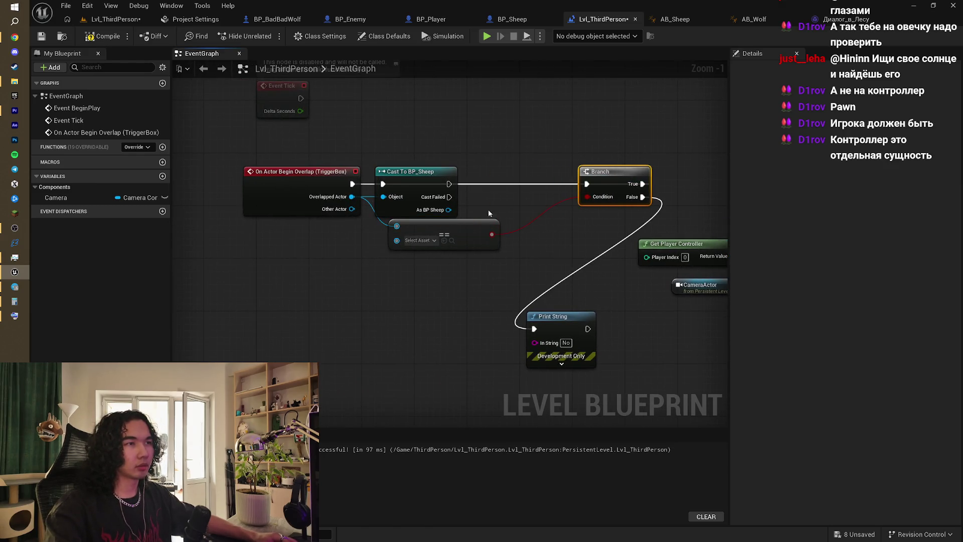
left_click_drag(491, 234, 605, 254)
left_click_drag(427, 172, 460, 173)
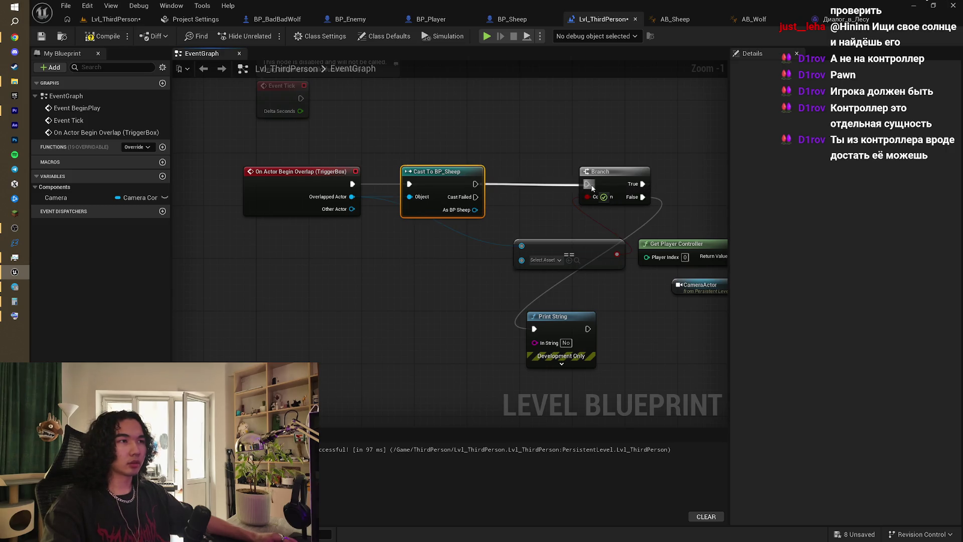
mouse_move(453, 174)
left_mouse_down()
mouse_move(454, 131)
mouse_move(453, 168)
mouse_move(470, 154)
mouse_move(493, 161)
left_mouse_up()
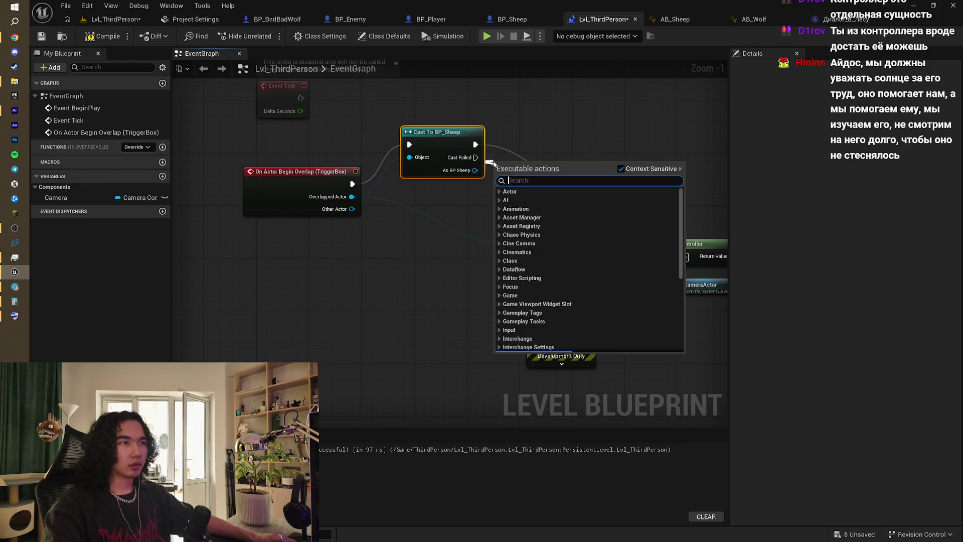
left_click(493, 157)
left_click_drag(456, 130, 457, 173)
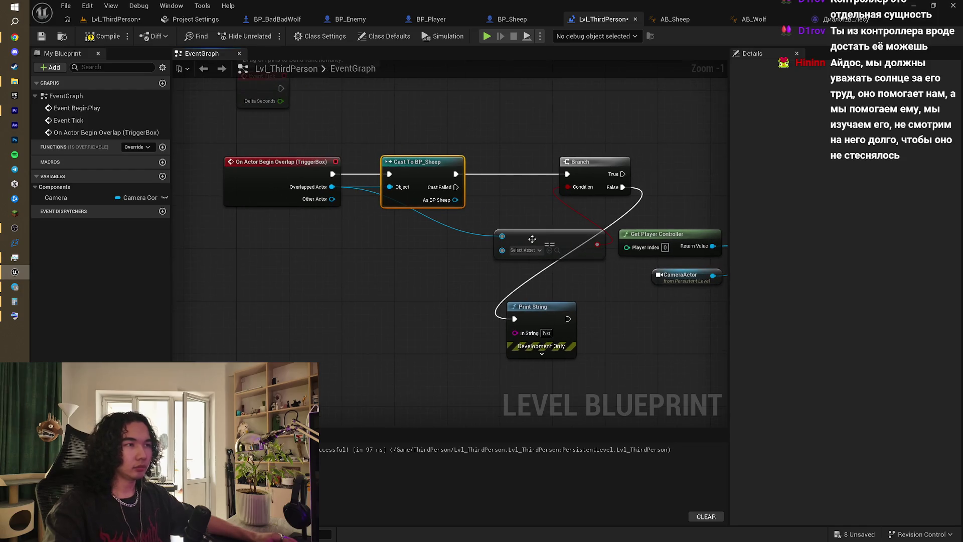
mouse_move(468, 245)
left_mouse_down()
mouse_move(510, 232)
mouse_move(475, 245)
left_mouse_up()
left_click_drag(525, 198, 377, 222)
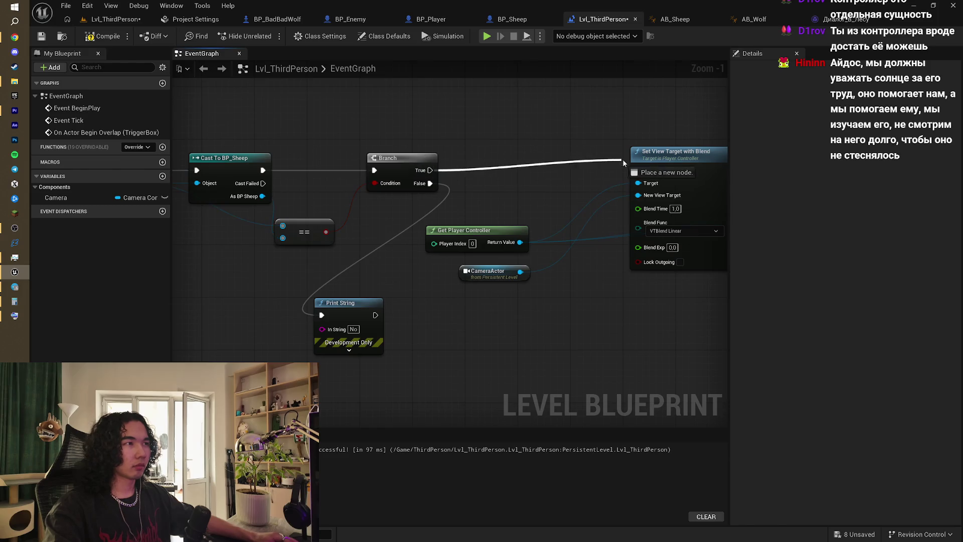
- Play the level with Alt+P, walk the sheep down the forest path, then stop and return to the blueprint
left_click(115, 19)
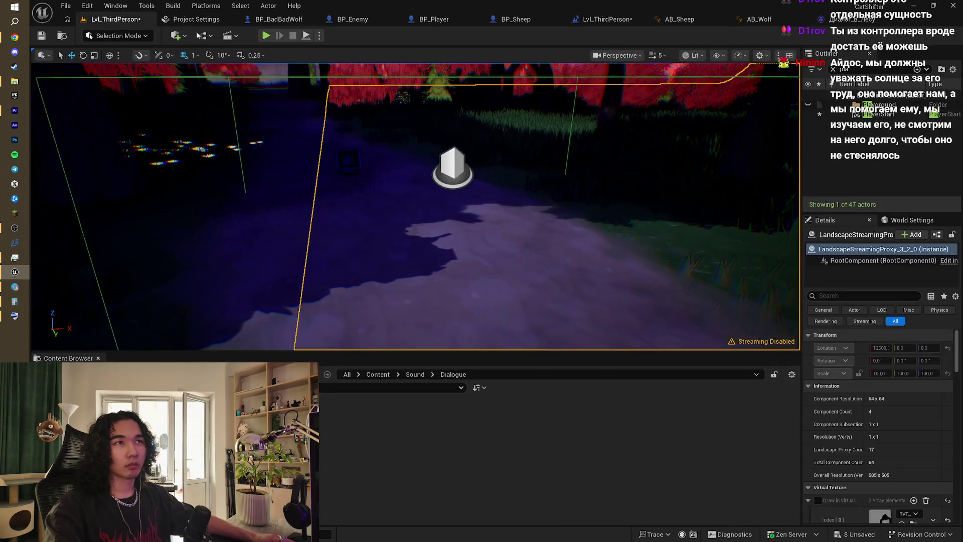
left_click_drag(416, 206, 416, 151)
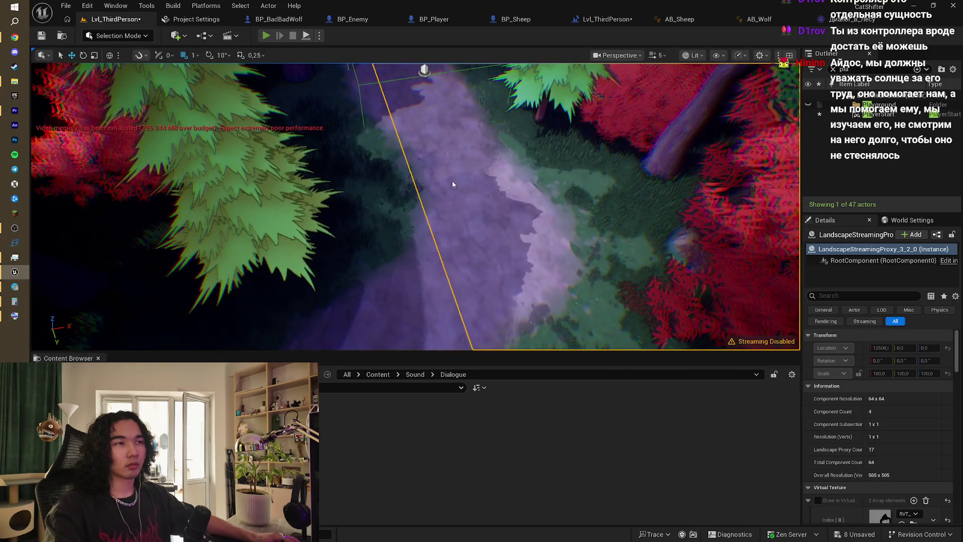
key("alt+p")
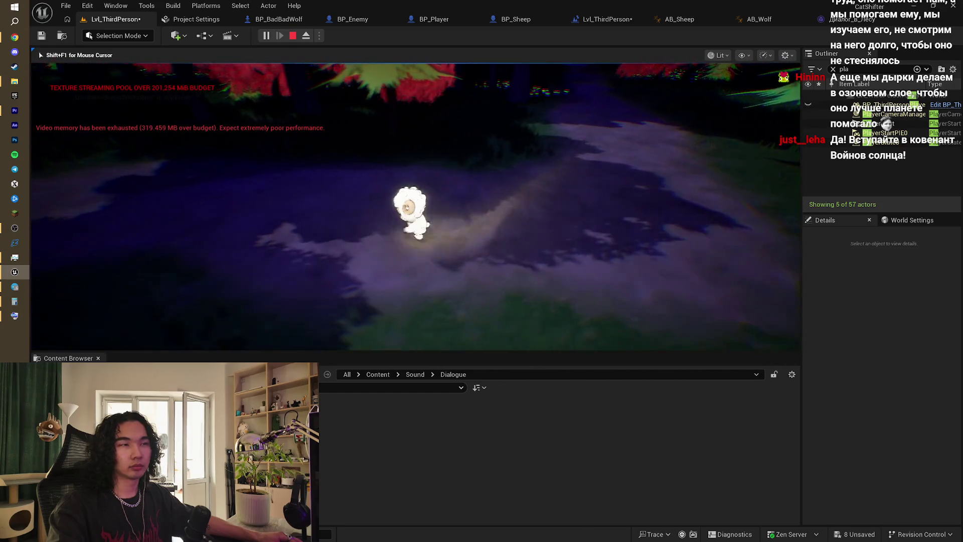
key("w")
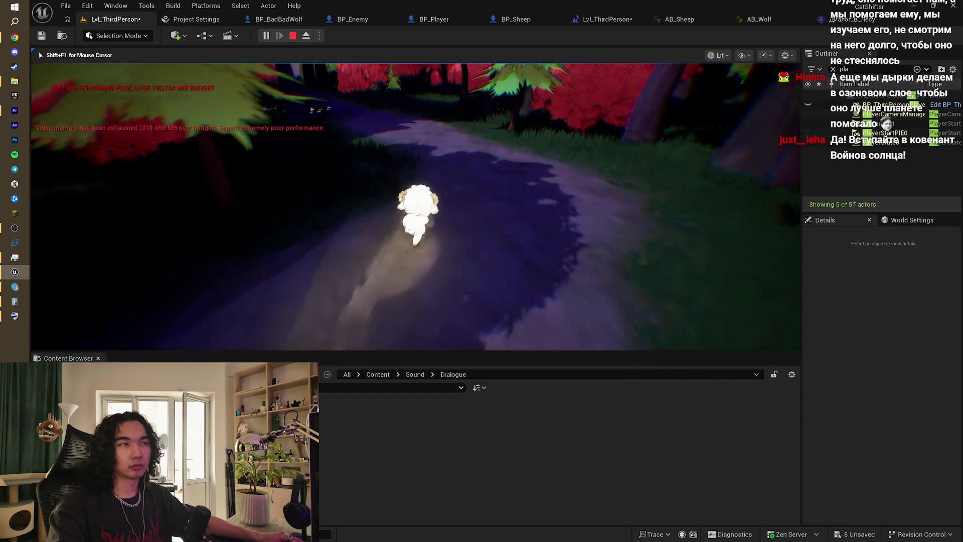
key("w")
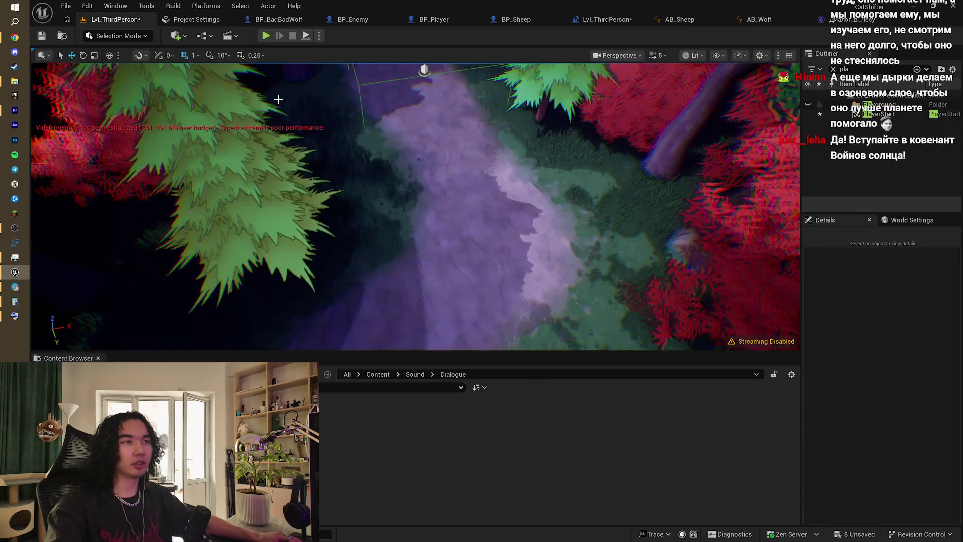
key("Escape")
left_click(604, 19)
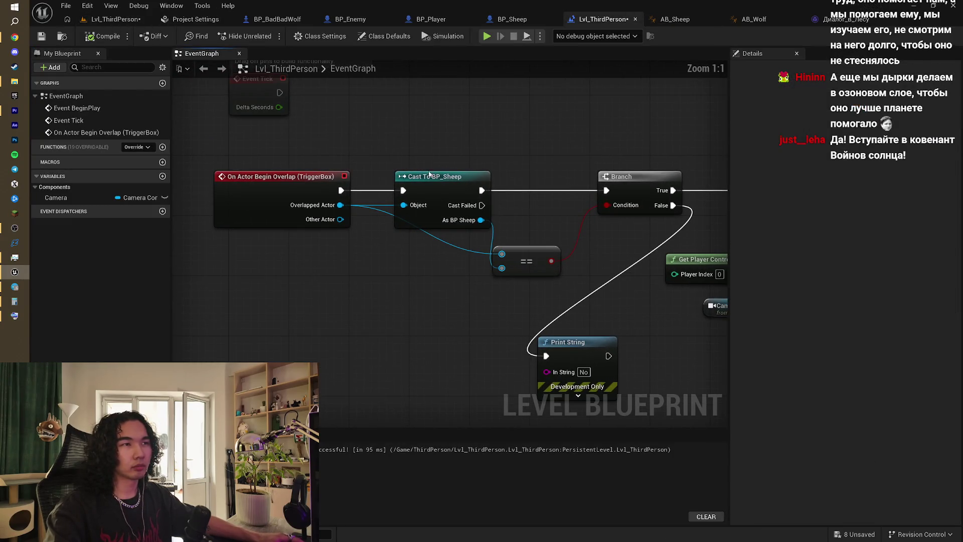
- Delete the Cast To BP_Sheep node from the level blueprint
mouse_move(429, 172)
left_mouse_down()
mouse_move(444, 138)
mouse_move(459, 141)
mouse_move(428, 195)
left_mouse_up()
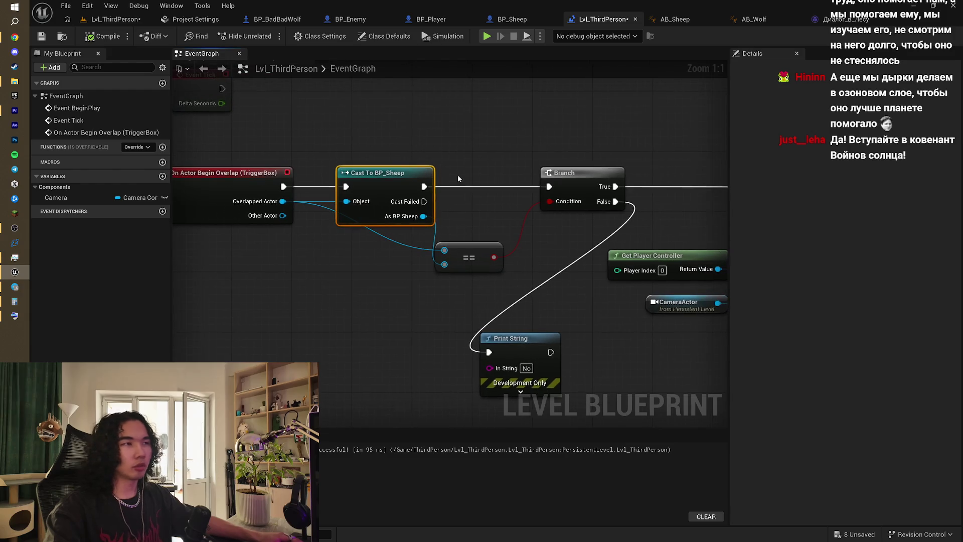
left_click_drag(528, 376, 544, 337)
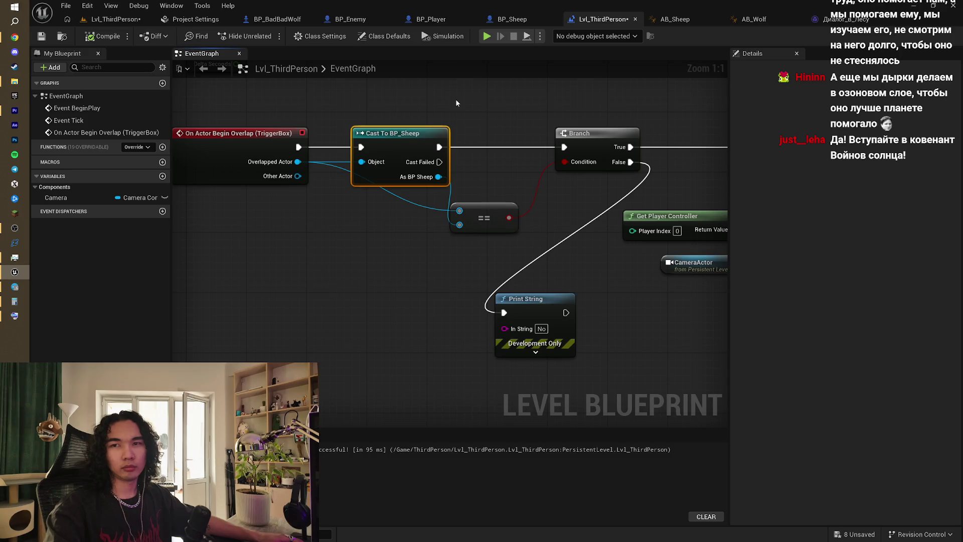
mouse_move(457, 103)
left_mouse_down()
mouse_move(233, 150)
mouse_move(295, 136)
mouse_move(498, 144)
mouse_move(527, 155)
left_mouse_up()
scroll(325, 129, "down", 2)
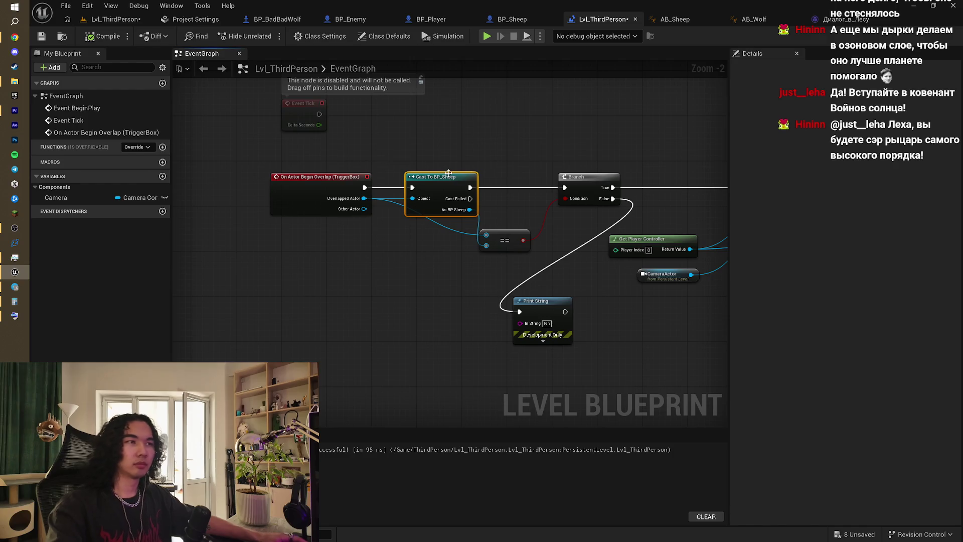
key("Delete")
- Add a Get Player Pawn node into the == comparison and wire the overlap event directly to Branch
right_click(382, 246)
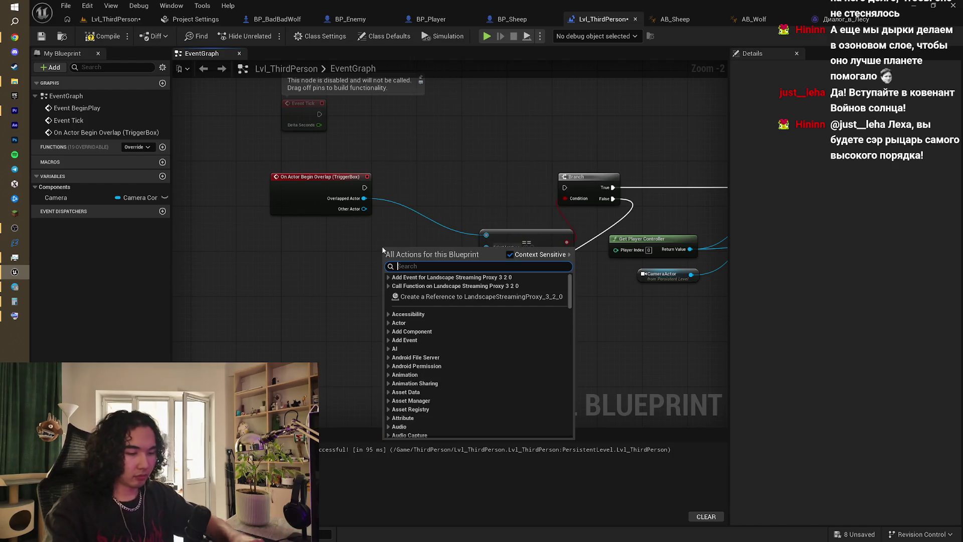
type("get")
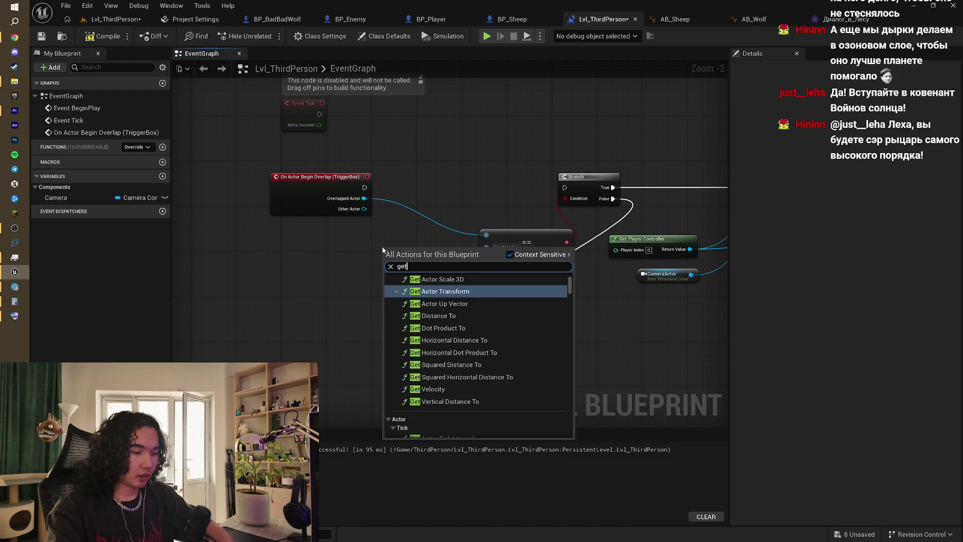
type(" pl;a")
key("BackSpace")
key("BackSpace")
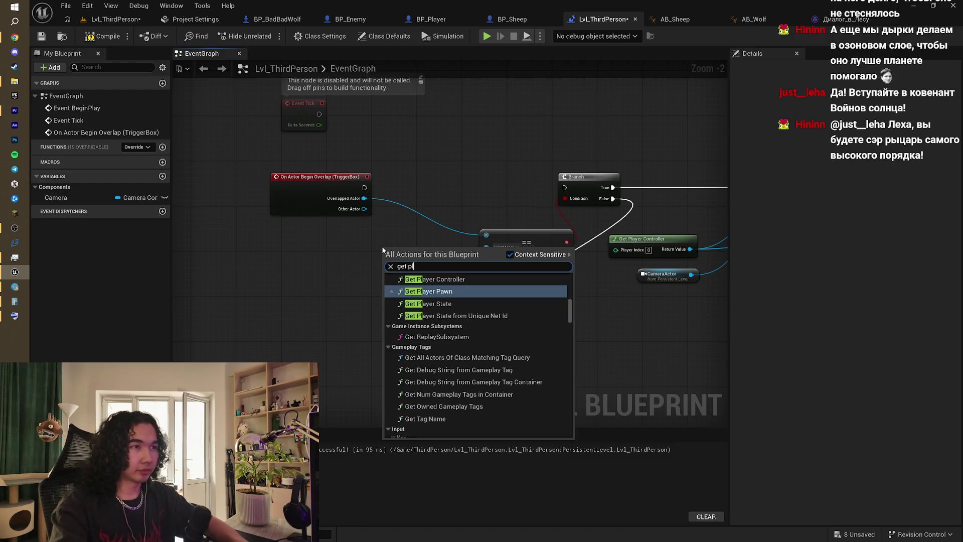
key("Return")
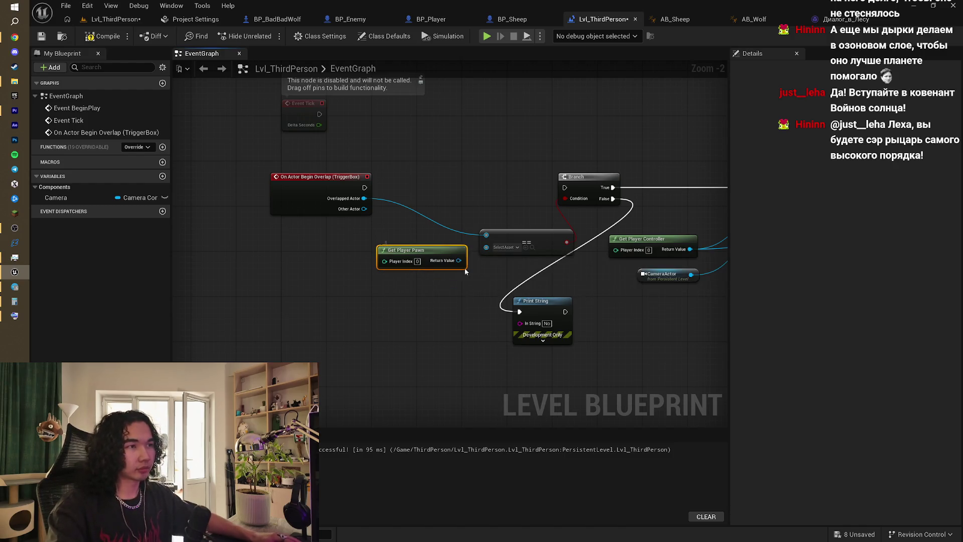
left_click_drag(459, 260, 486, 245)
left_click_drag(365, 188, 565, 187)
- Compile the level blueprint and start a play test from the level editor
left_click(98, 40)
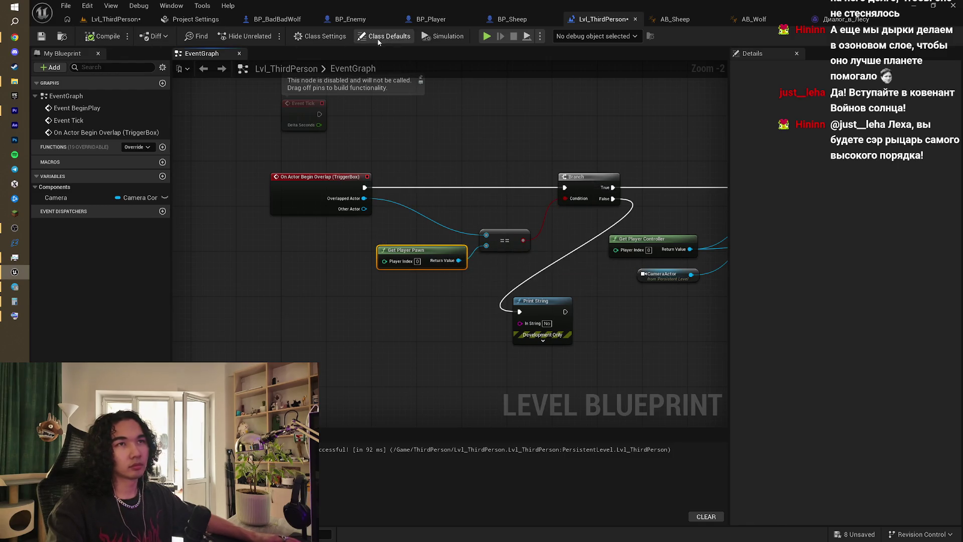
left_click(131, 19)
left_click(266, 37)
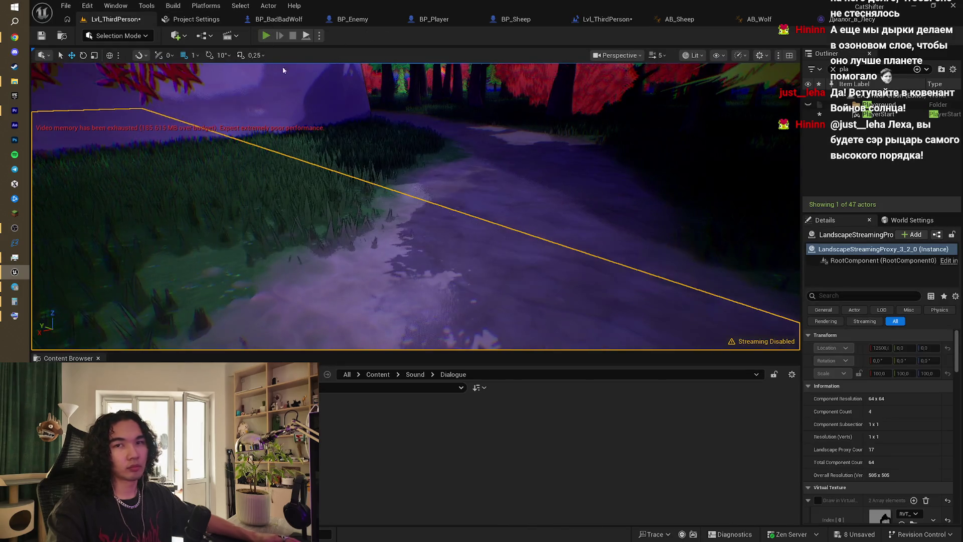
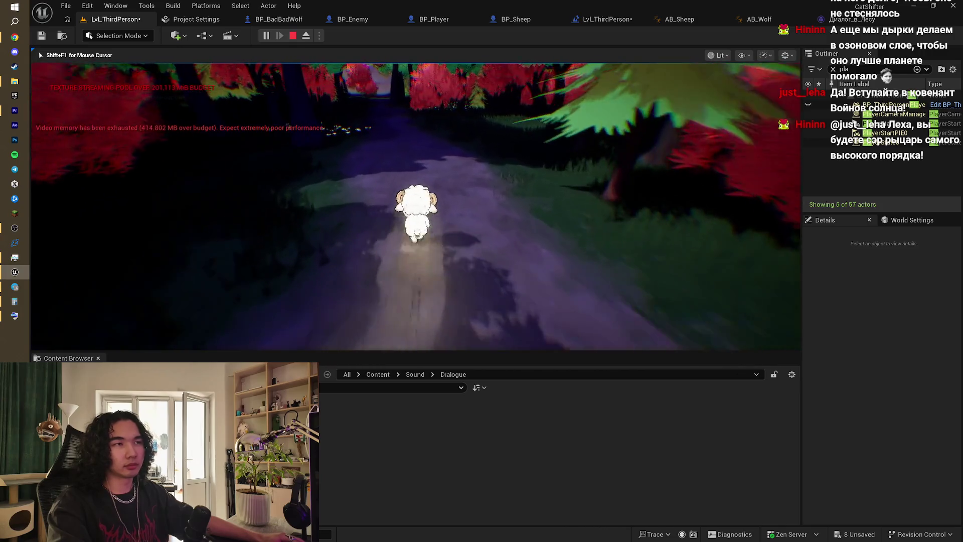
- Stop the play test and switch via BP_BadBadWolf to the Lvl_ThirdPerson level blueprint graph
key("Escape")
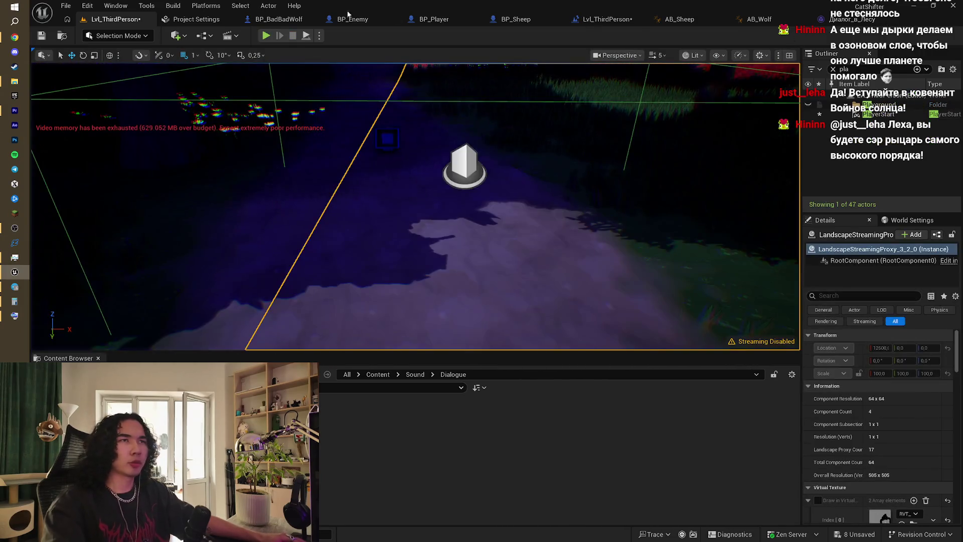
left_click(298, 19)
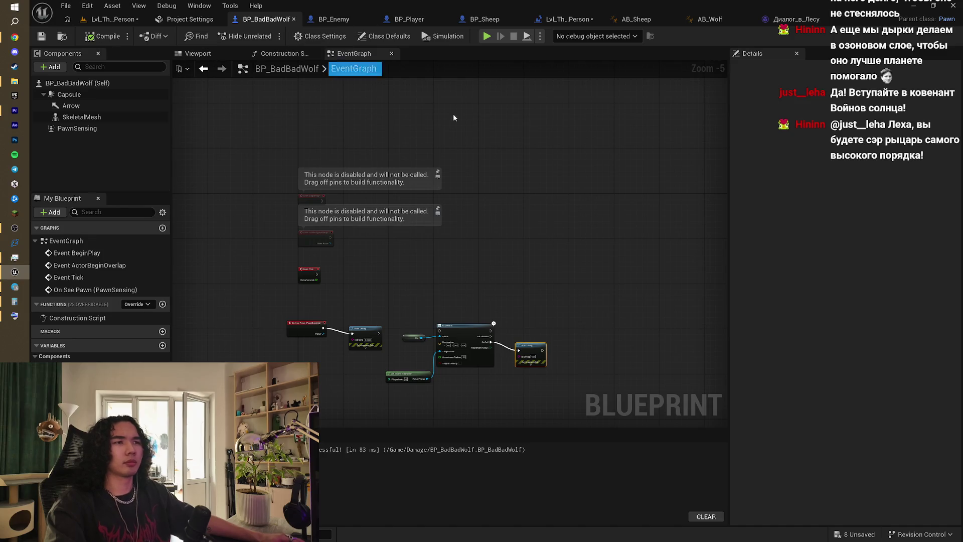
left_click(571, 18)
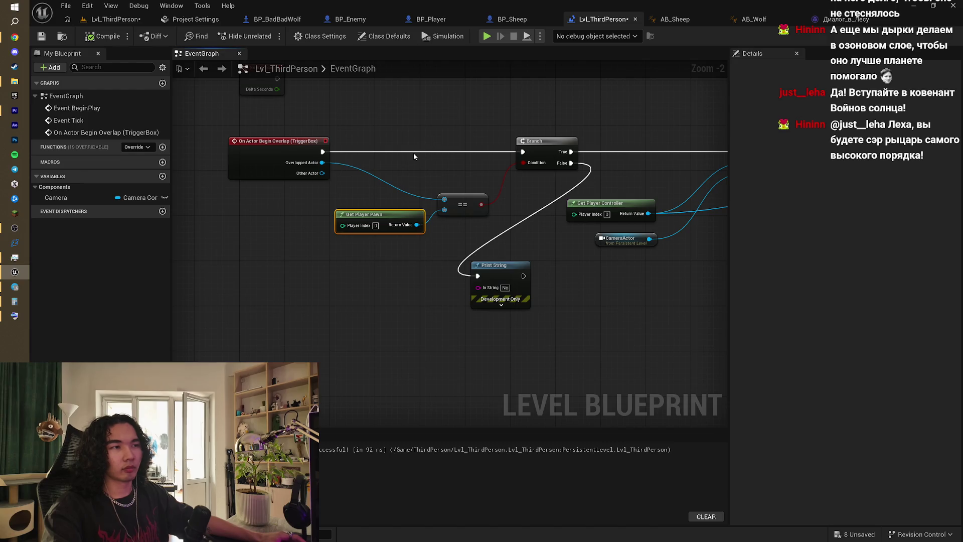
scroll(413, 152, "up", 1)
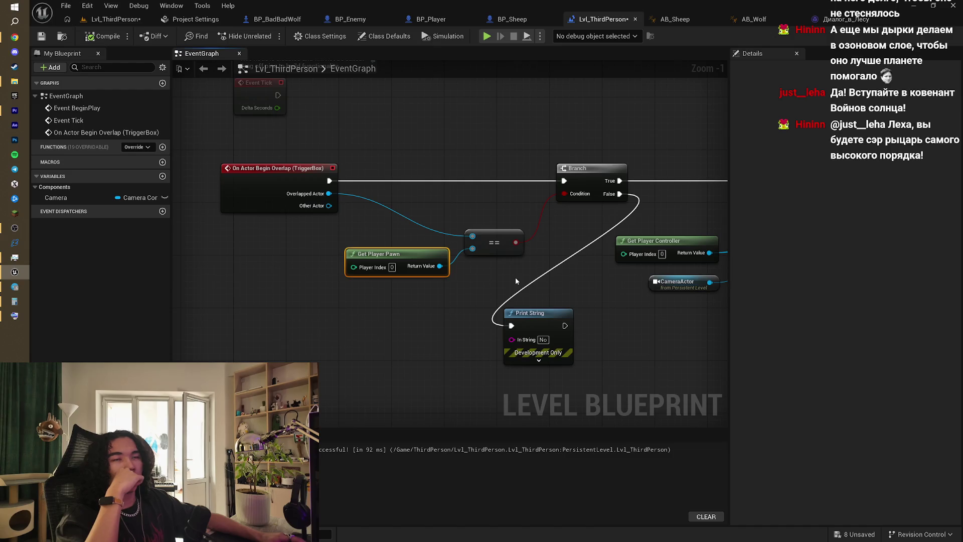
mouse_move(516, 281)
left_mouse_down()
mouse_move(532, 297)
mouse_move(471, 339)
left_mouse_up()
scroll(510, 303, "up", 1)
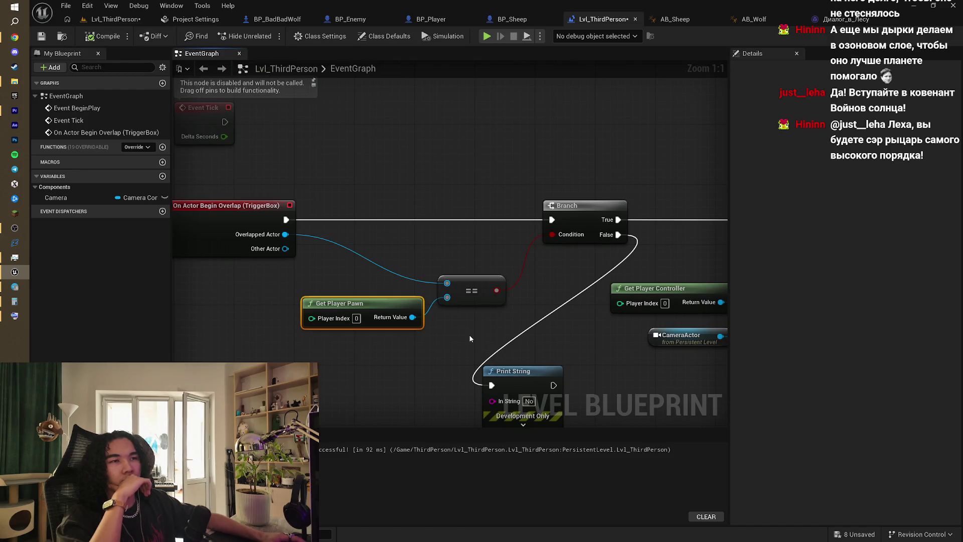
left_click_drag(470, 339, 429, 347)
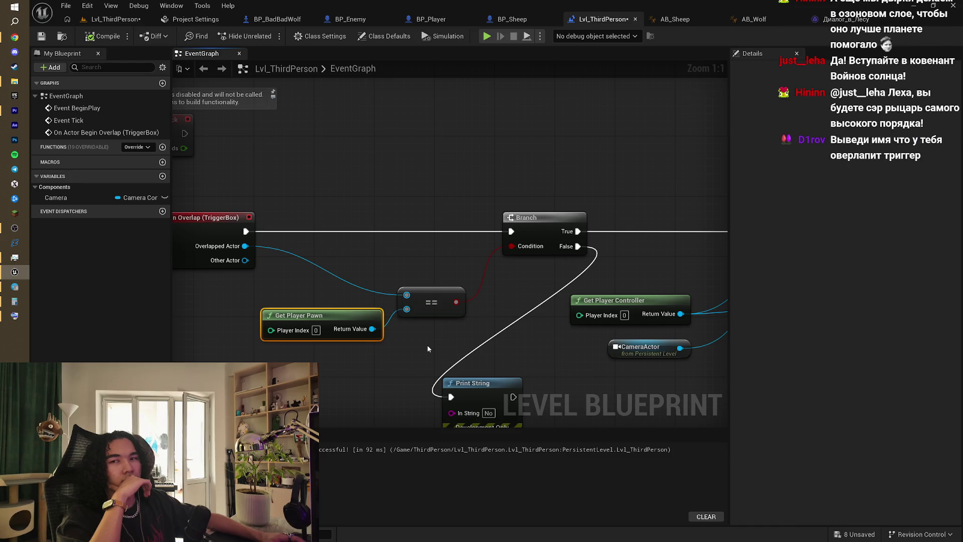
mouse_move(426, 345)
left_mouse_down()
mouse_move(427, 278)
mouse_move(409, 304)
left_mouse_up()
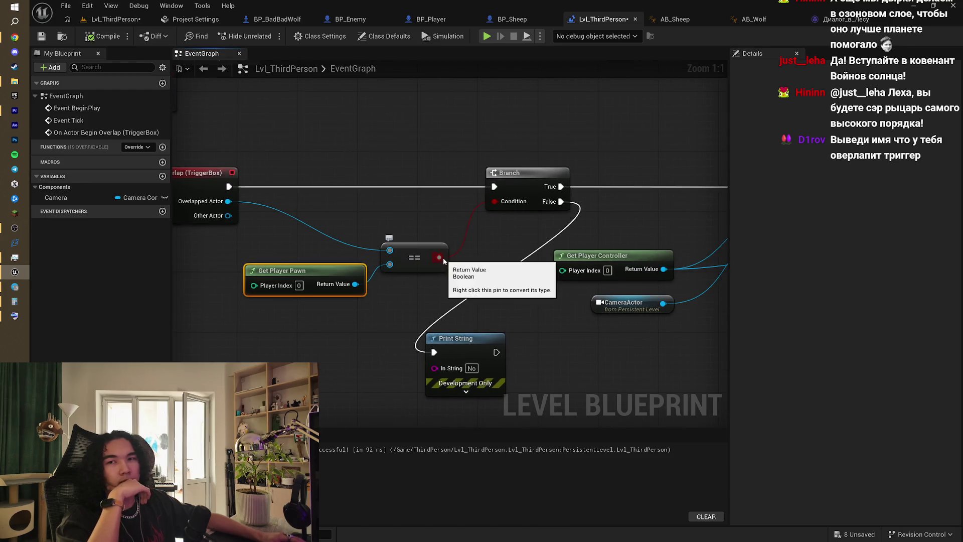
mouse_move(461, 256)
left_mouse_down()
mouse_move(450, 255)
mouse_move(490, 255)
left_mouse_up()
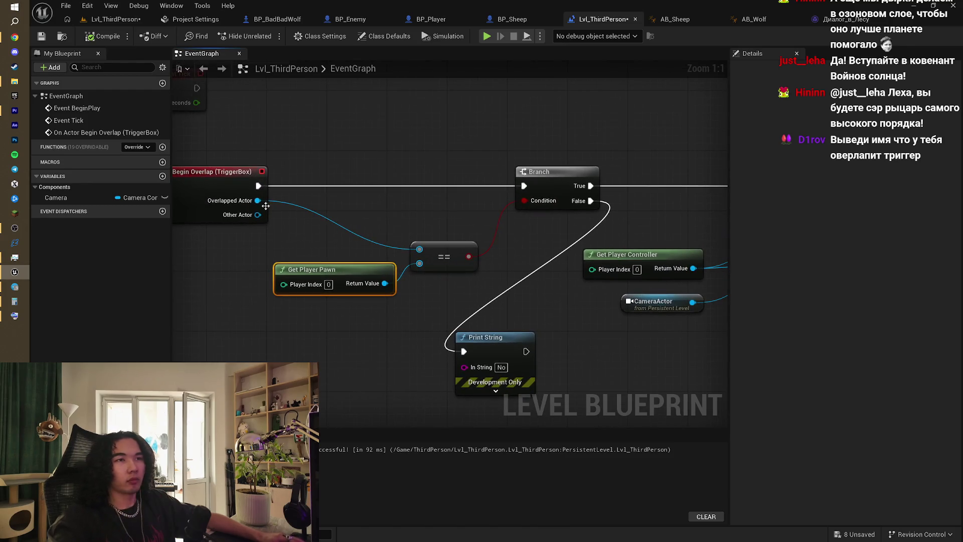
left_click(489, 344)
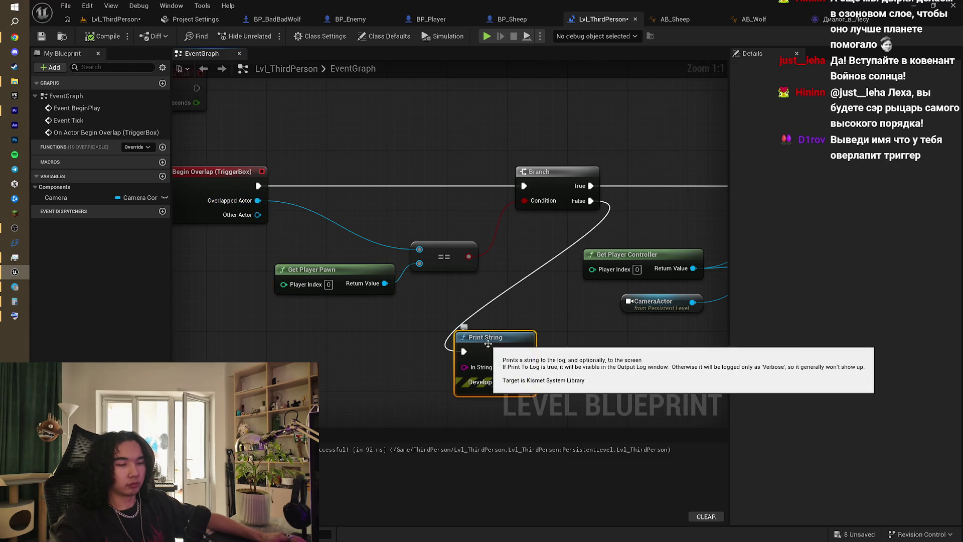
- Paste a second Print String fed by Begin Overlap and Get Display Name, then return to the viewport
key("ctrl+c")
key("ctrl+v")
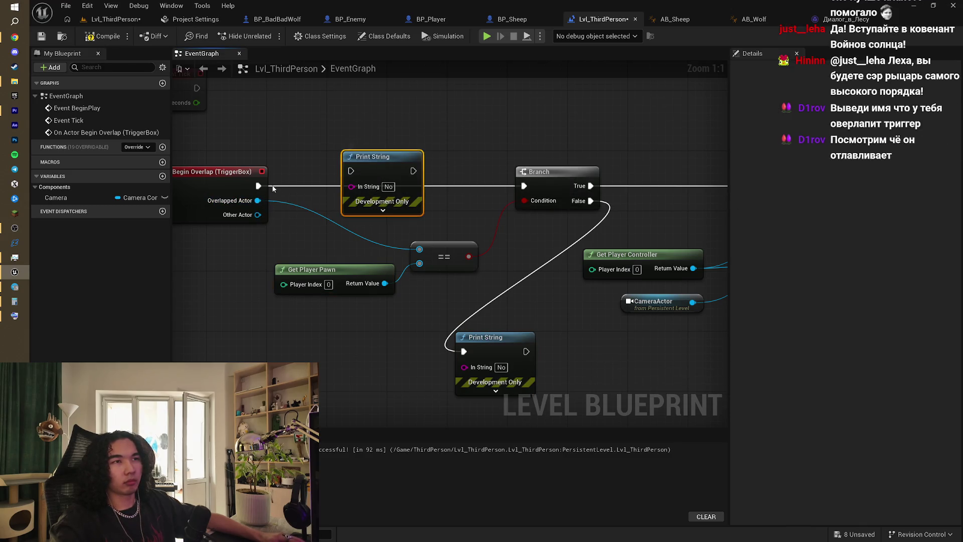
mouse_move(258, 186)
left_mouse_down()
mouse_move(352, 171)
mouse_move(525, 186)
mouse_move(321, 203)
mouse_move(352, 187)
left_mouse_up()
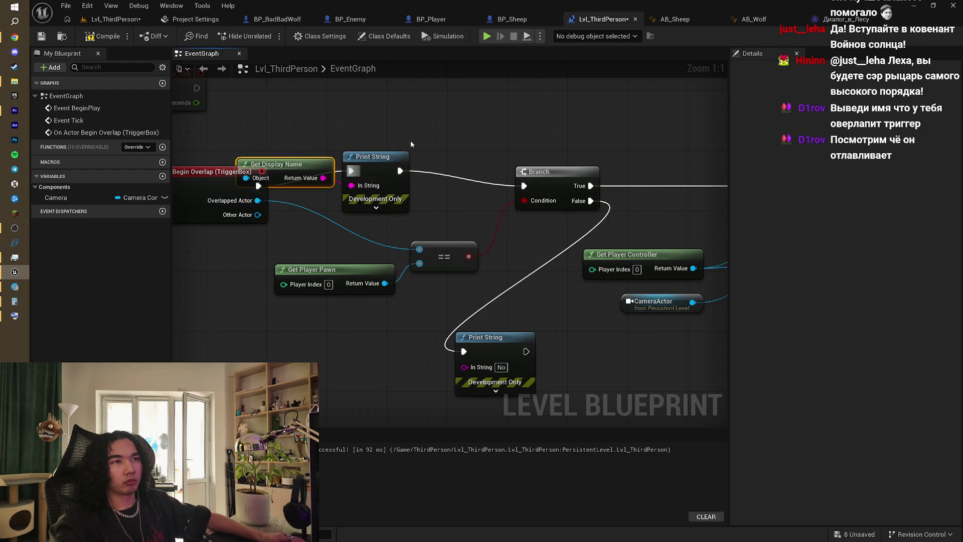
left_click_drag(297, 156, 297, 104)
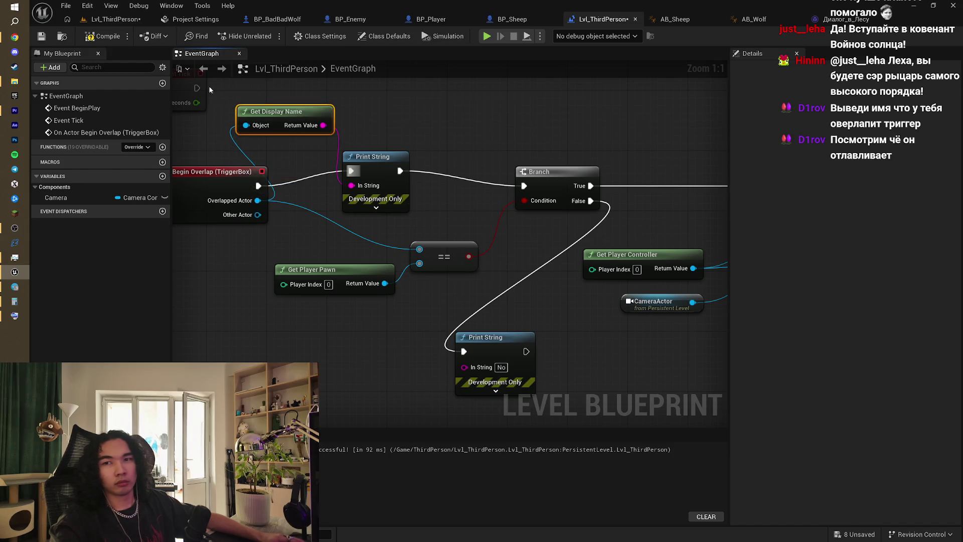
left_click(115, 19)
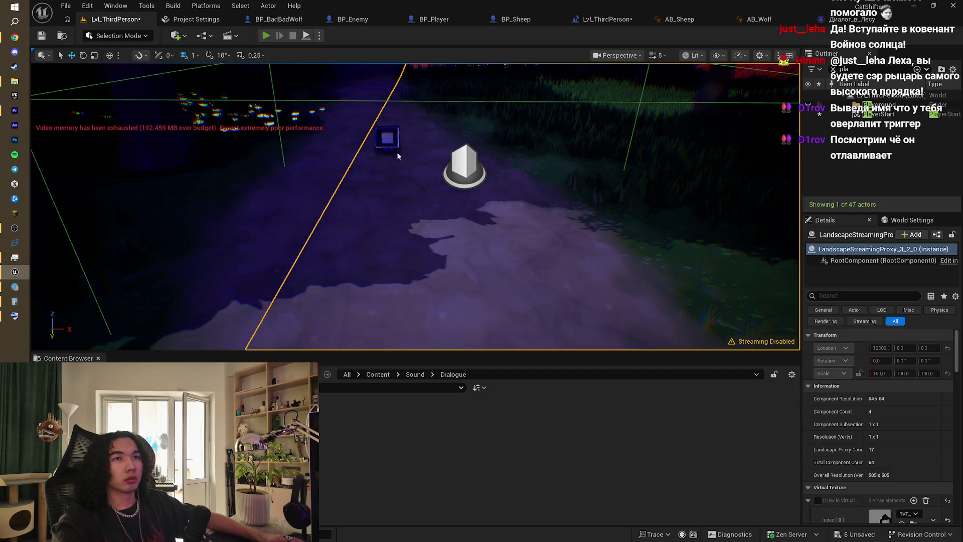
- Play-test the level, walk the sheep through the trigger, then stop and reopen the level blueprint
key("alt+p")
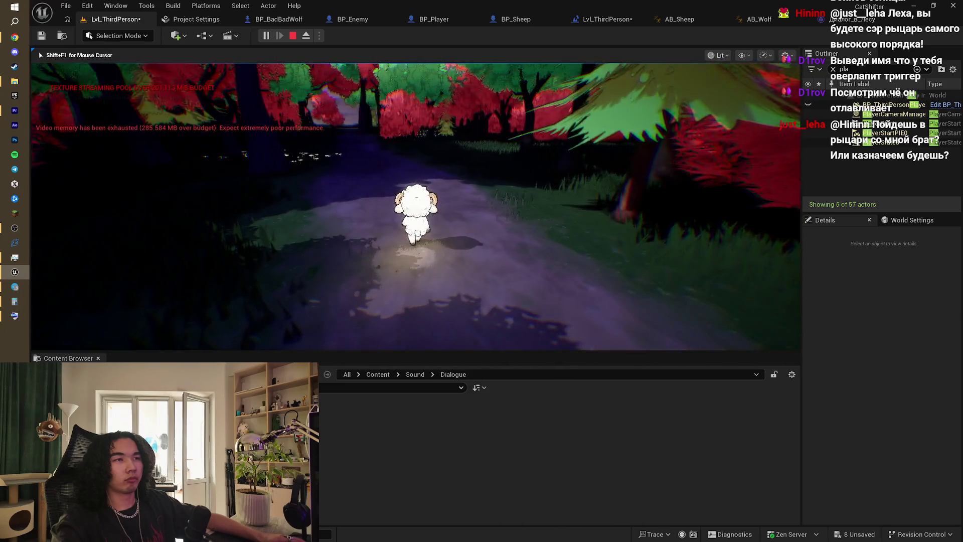
key("w")
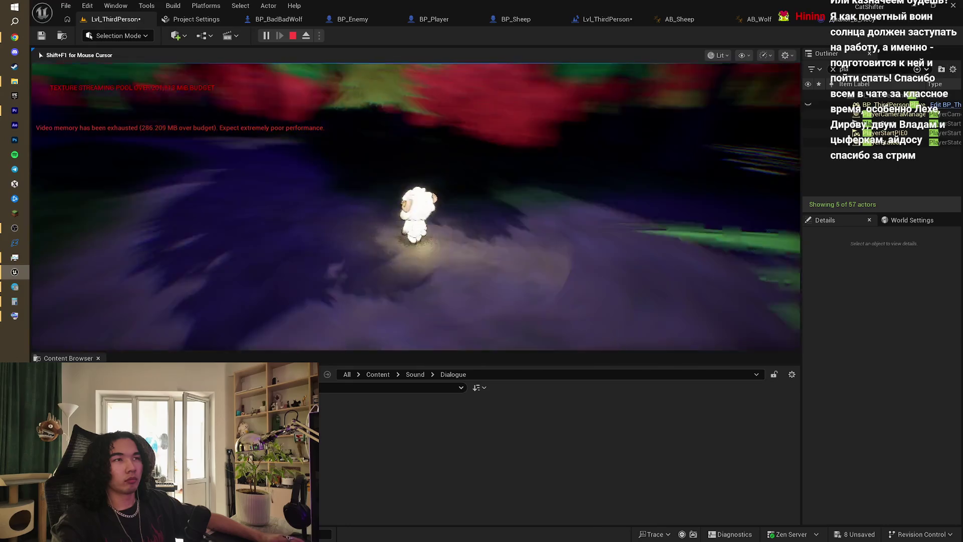
key("w")
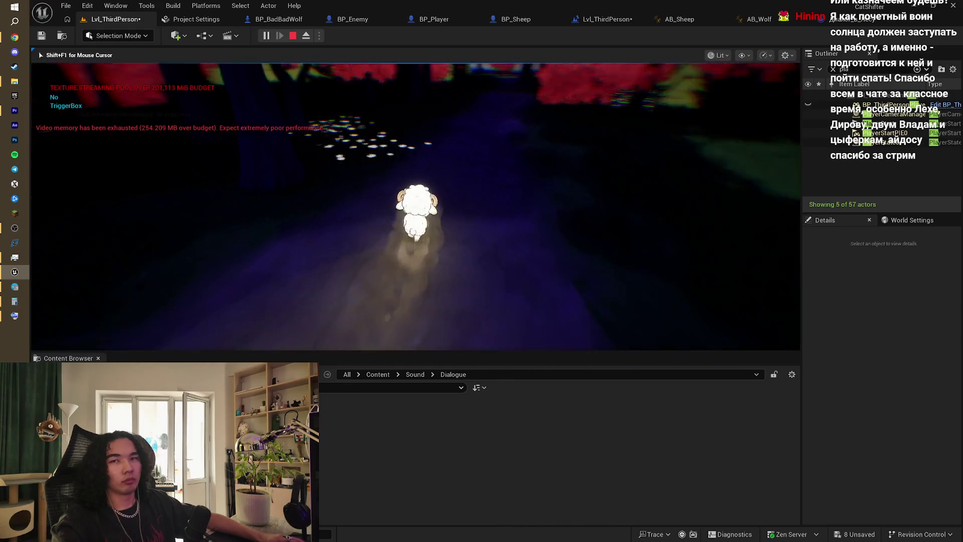
key("s")
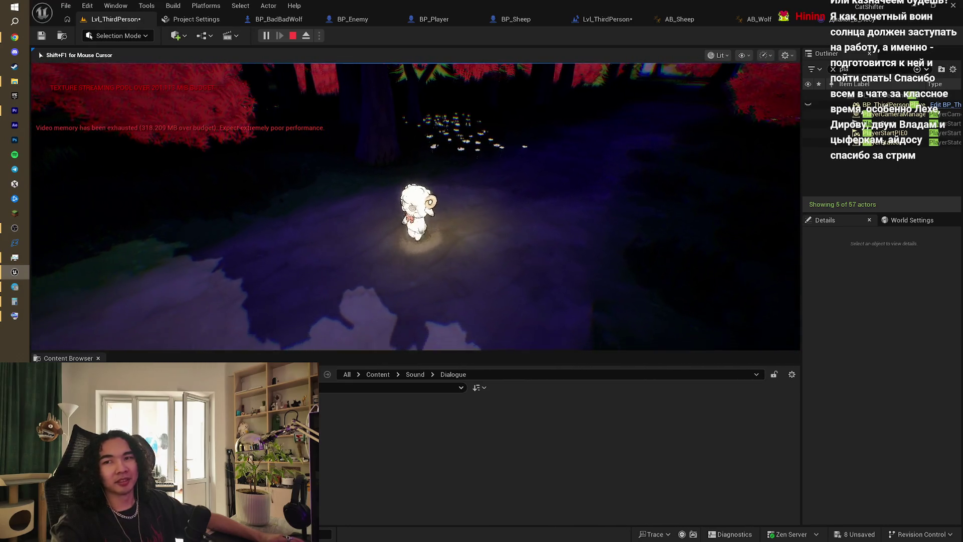
key("w")
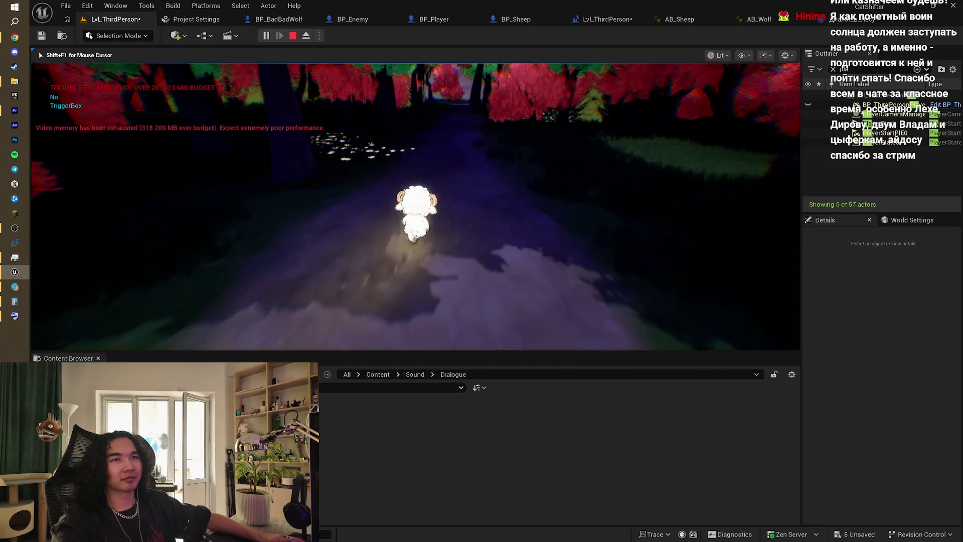
key("Escape")
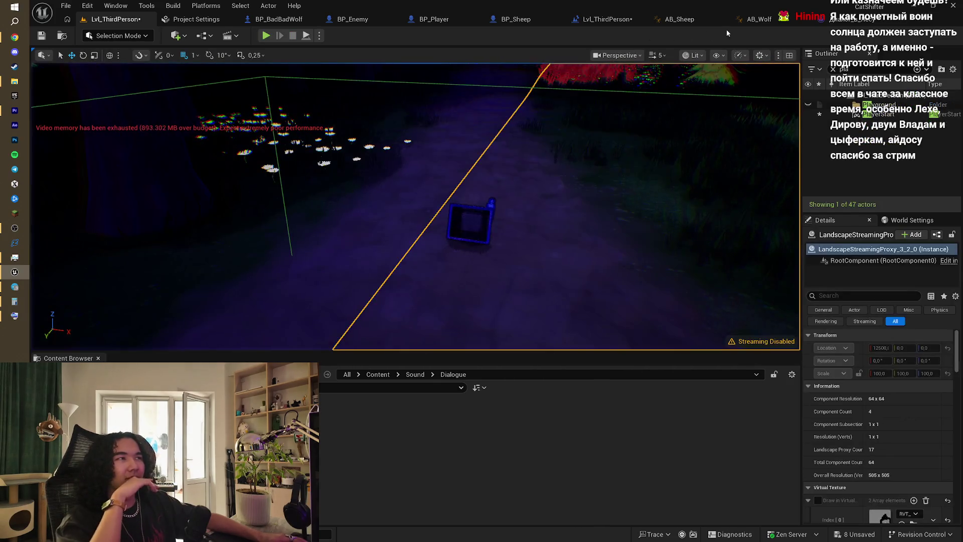
left_click(574, 20)
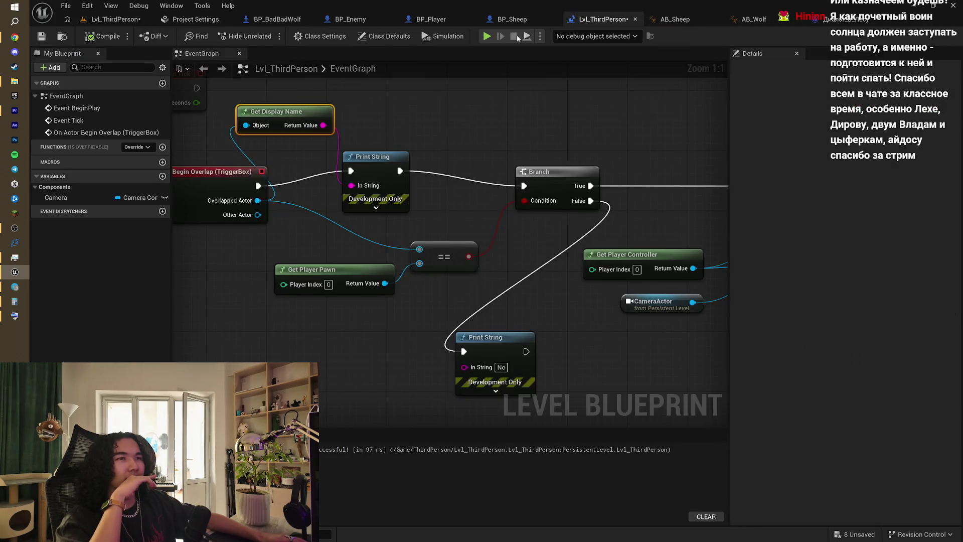
- Rearrange the overlap graph, placing Get Display Name between the event and a right-shifted Print String
left_click_drag(505, 104, 555, 155)
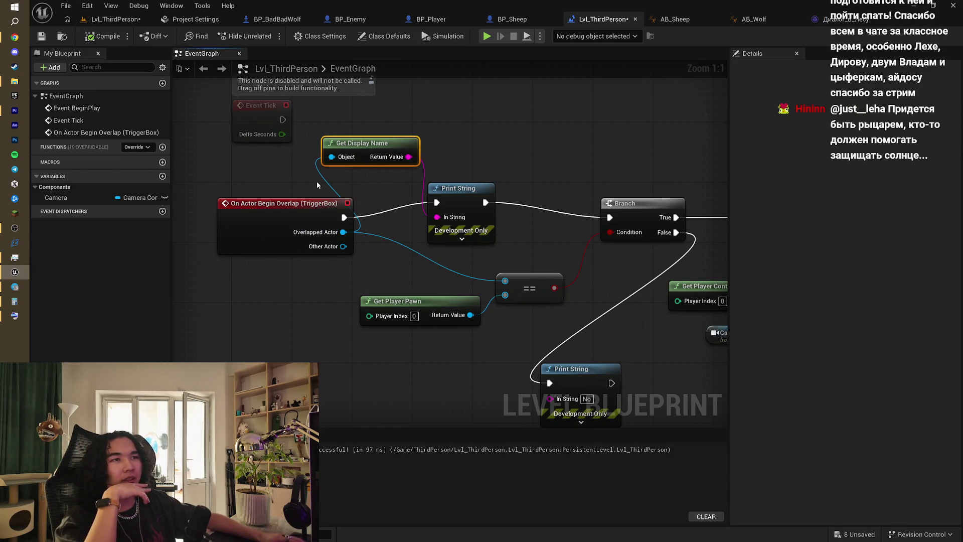
left_click(281, 204)
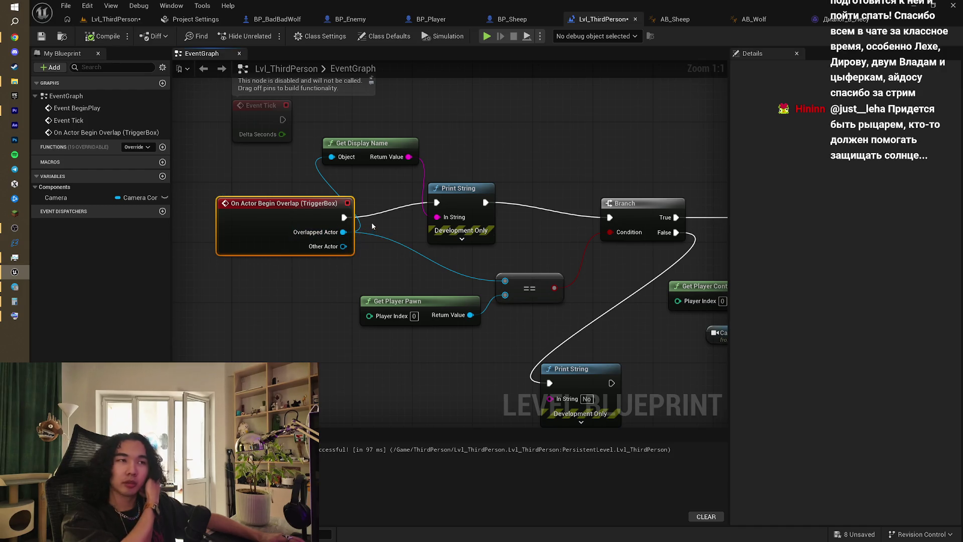
mouse_move(523, 193)
left_mouse_down()
mouse_move(506, 211)
mouse_move(525, 224)
left_mouse_up()
left_click(420, 174)
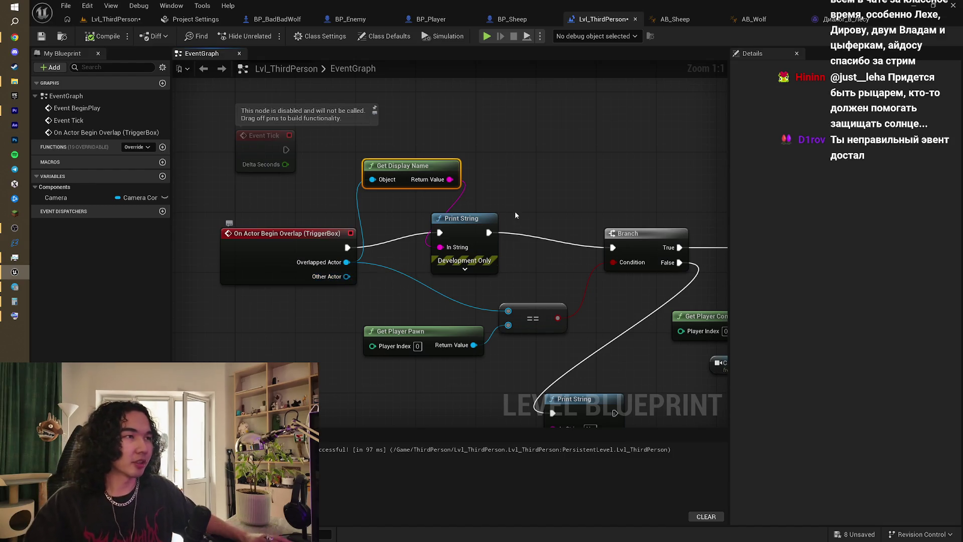
left_click_drag(454, 219, 526, 227)
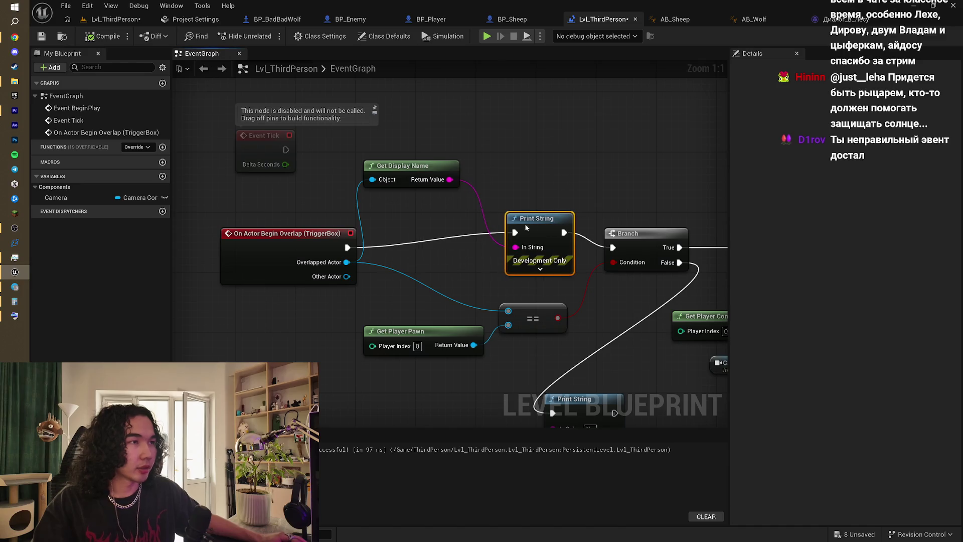
left_click_drag(404, 167, 420, 249)
mouse_move(457, 180)
left_mouse_down()
mouse_move(452, 193)
mouse_move(459, 186)
left_mouse_up()
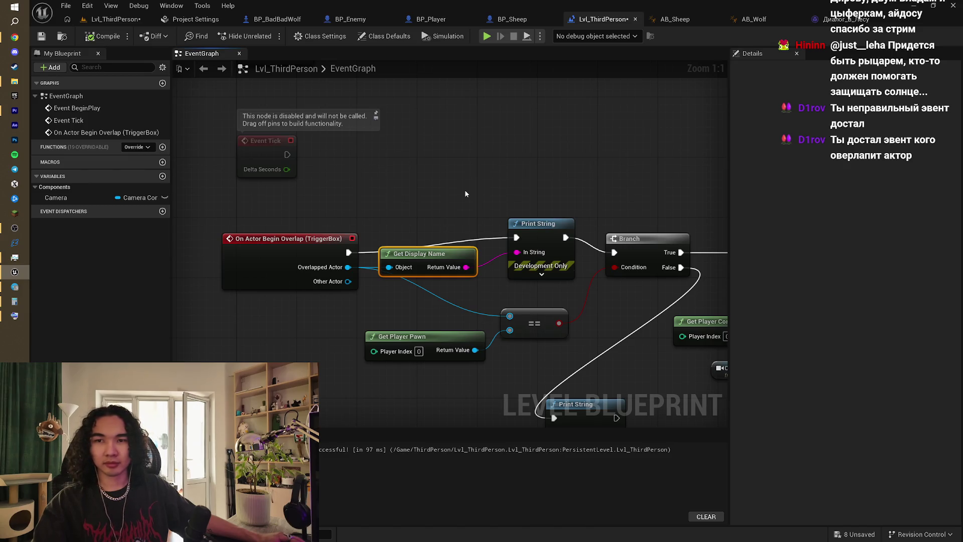
- Wire Other Actor into Get Display Name and the == comparison, then compile
mouse_move(348, 282)
left_mouse_down()
mouse_move(387, 280)
mouse_move(388, 266)
left_mouse_up()
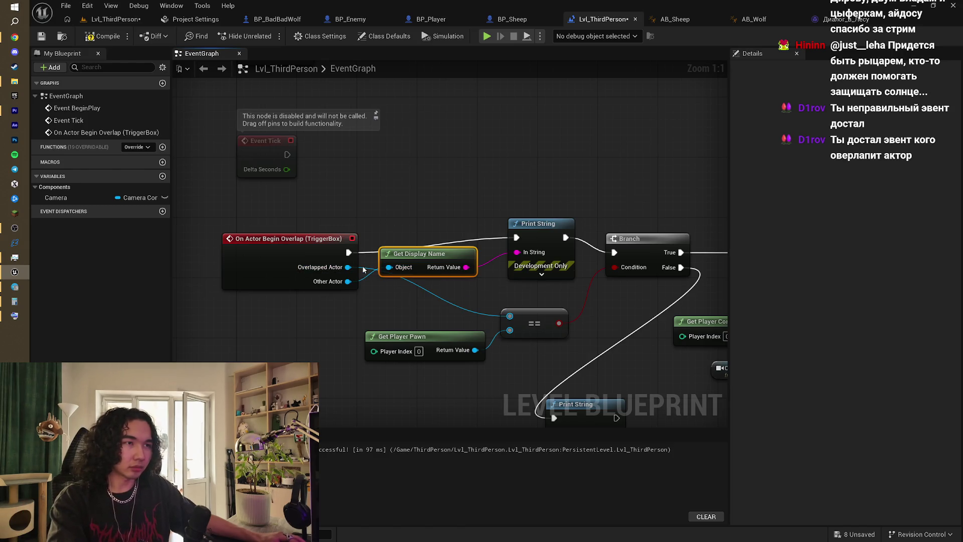
left_click(469, 273)
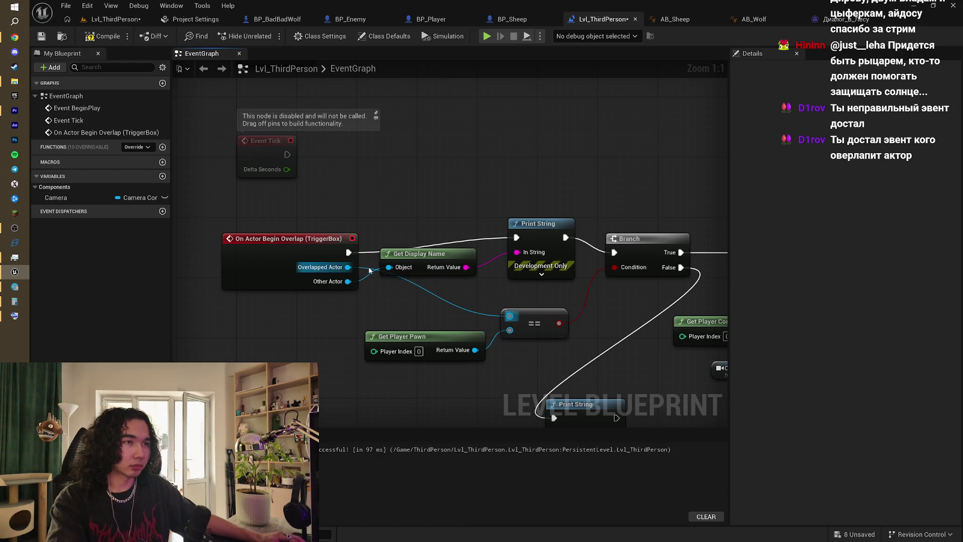
left_click_drag(366, 272, 510, 316)
left_click(358, 251)
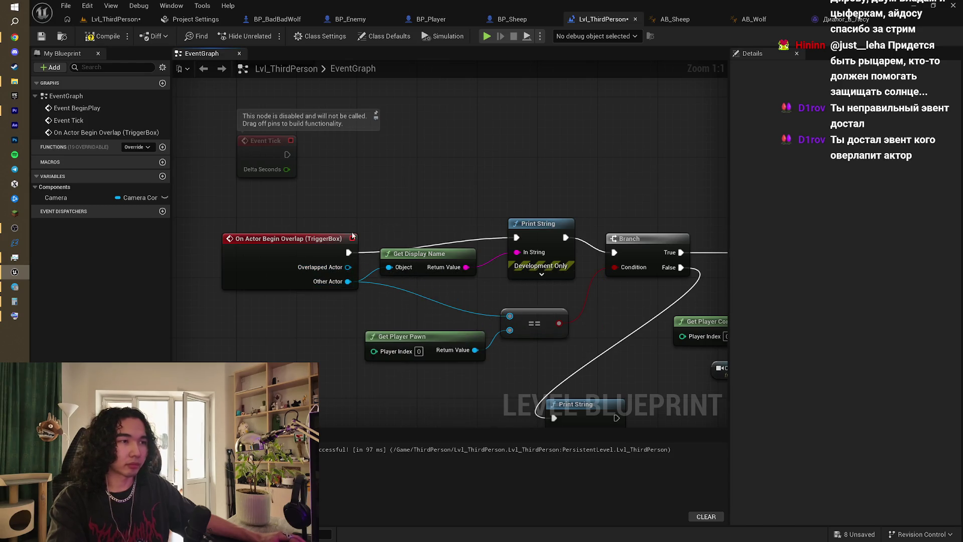
left_click(118, 38)
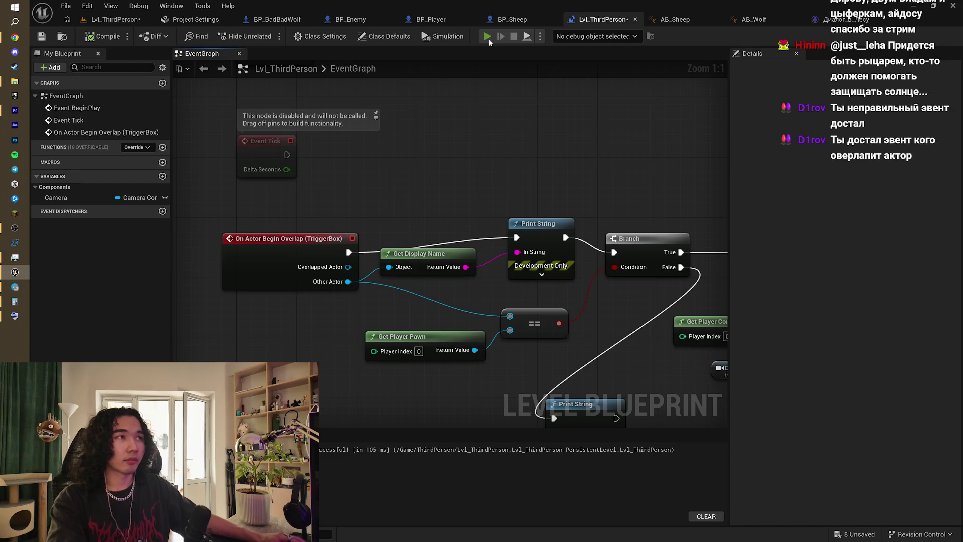
left_click(488, 39)
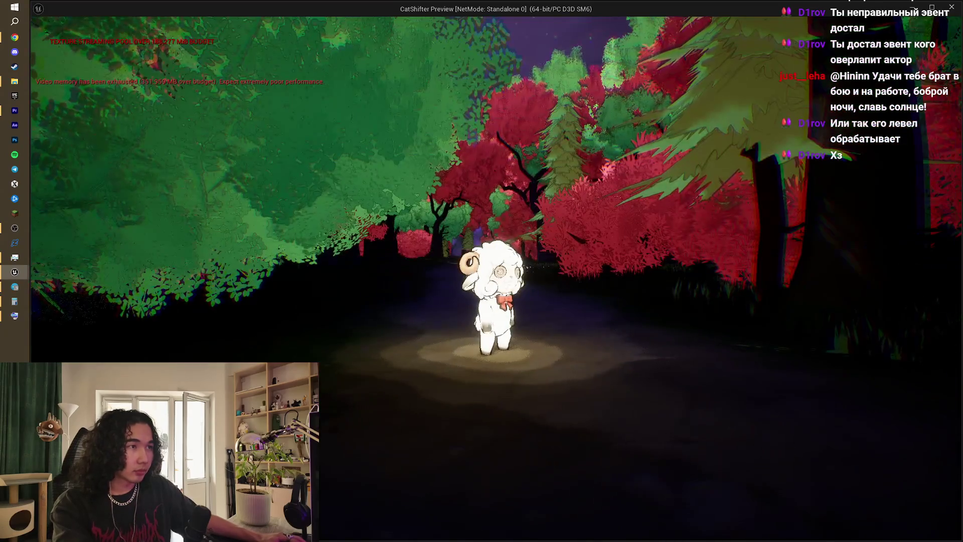
key("Escape")
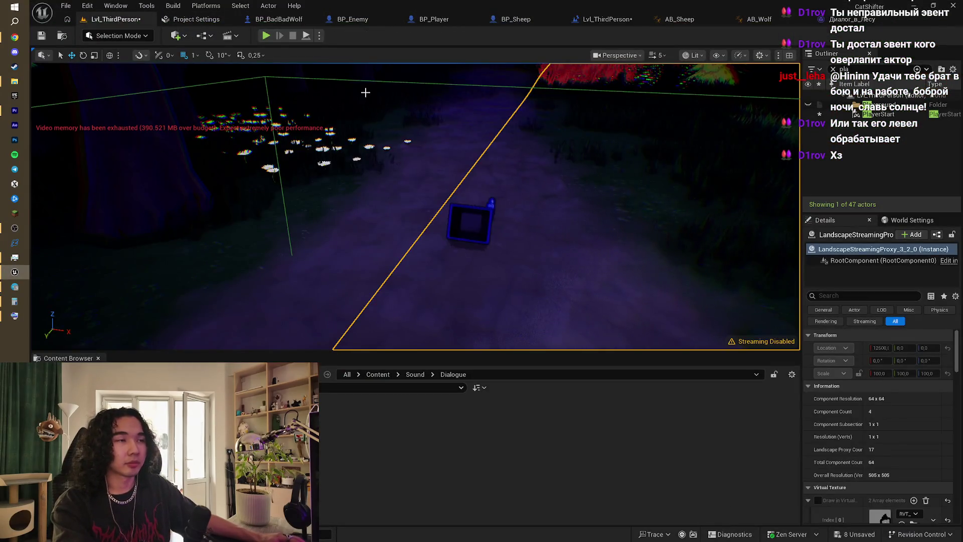
left_click(266, 37)
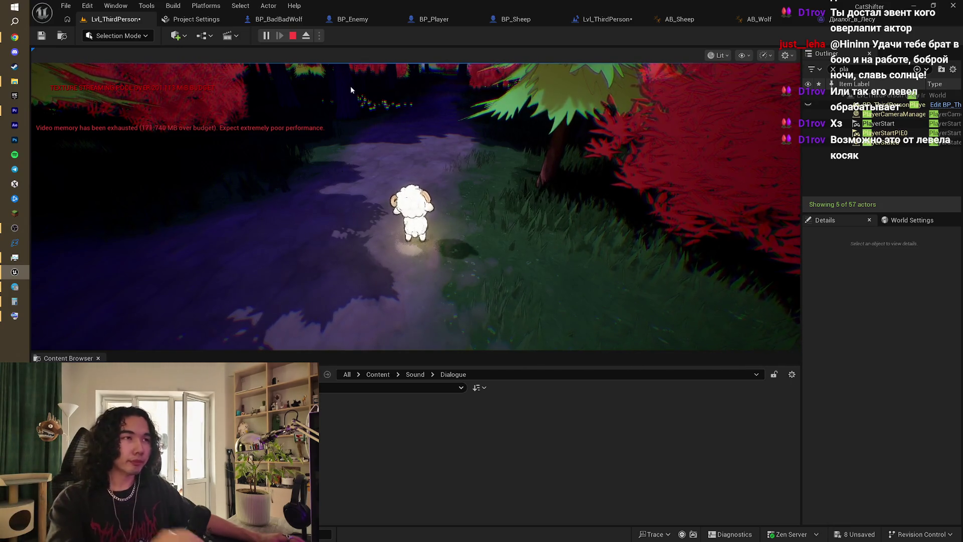
left_click(417, 206)
key("w")
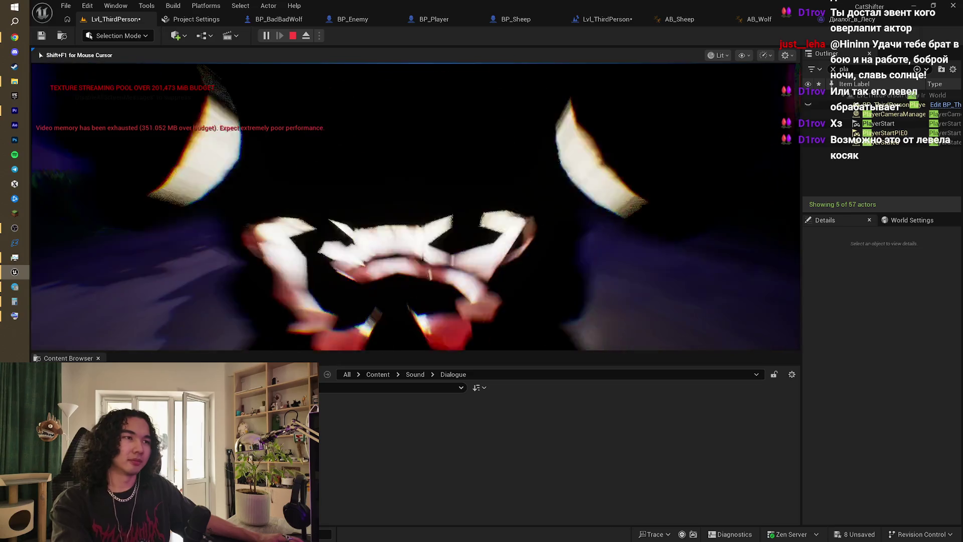
left_click(293, 36)
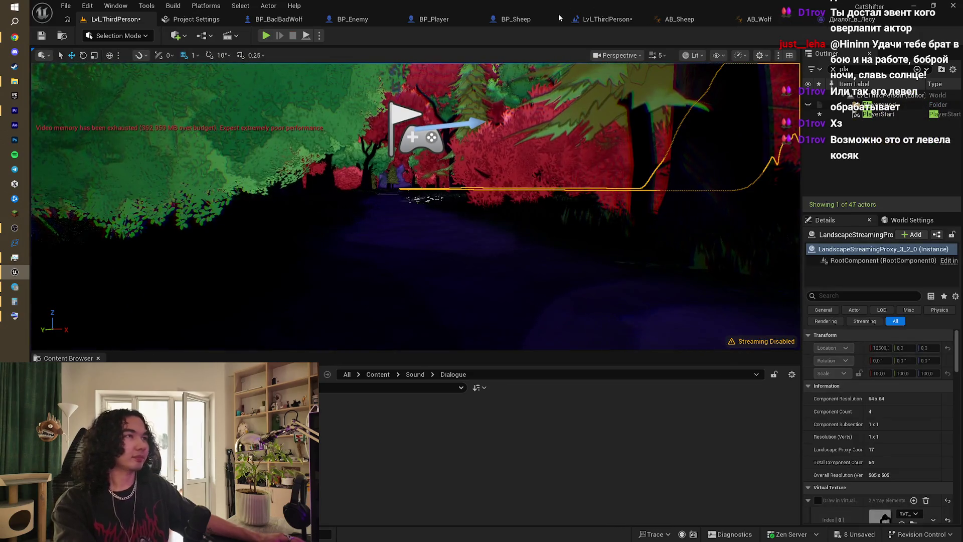
left_click(593, 17)
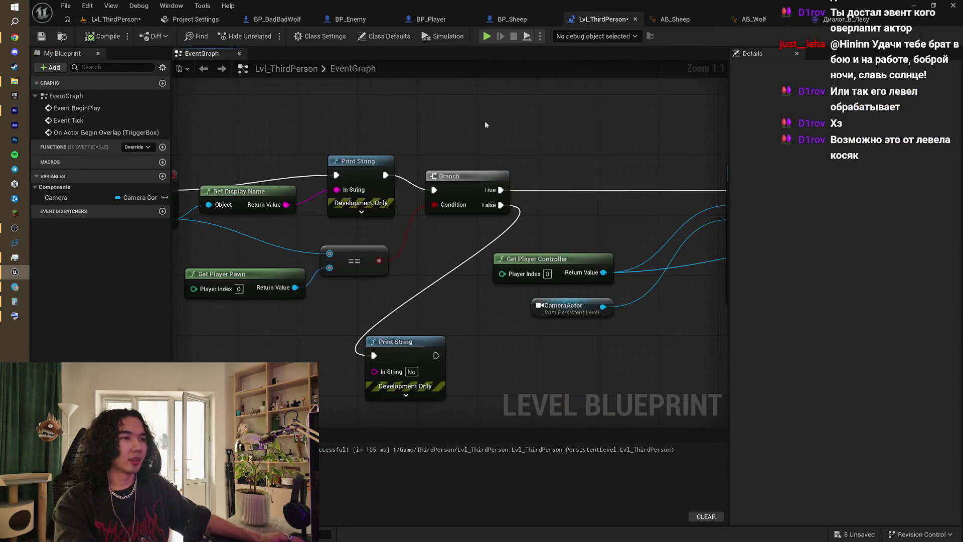
- Delete both Print String nodes and Get Display Name, wiring the overlap event straight into Branch
scroll(484, 120, "down", 1)
left_click(374, 305)
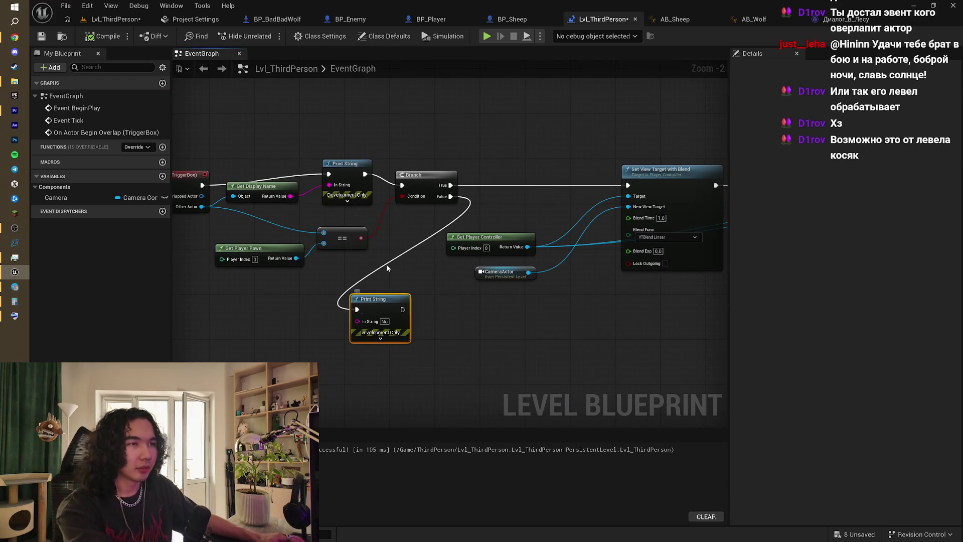
key("Delete")
left_click(281, 197)
key("Delete")
left_click(365, 173)
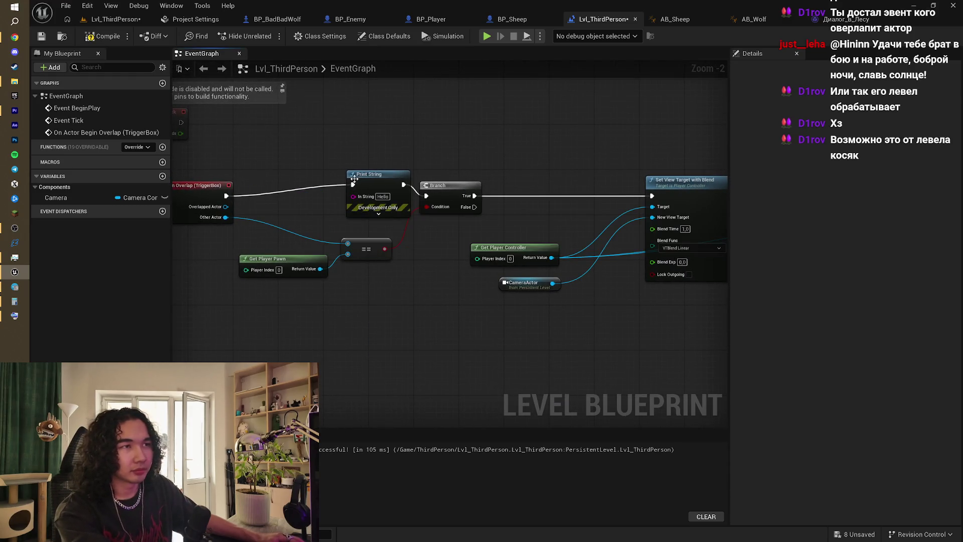
key("Delete")
left_click_drag(226, 196, 428, 195)
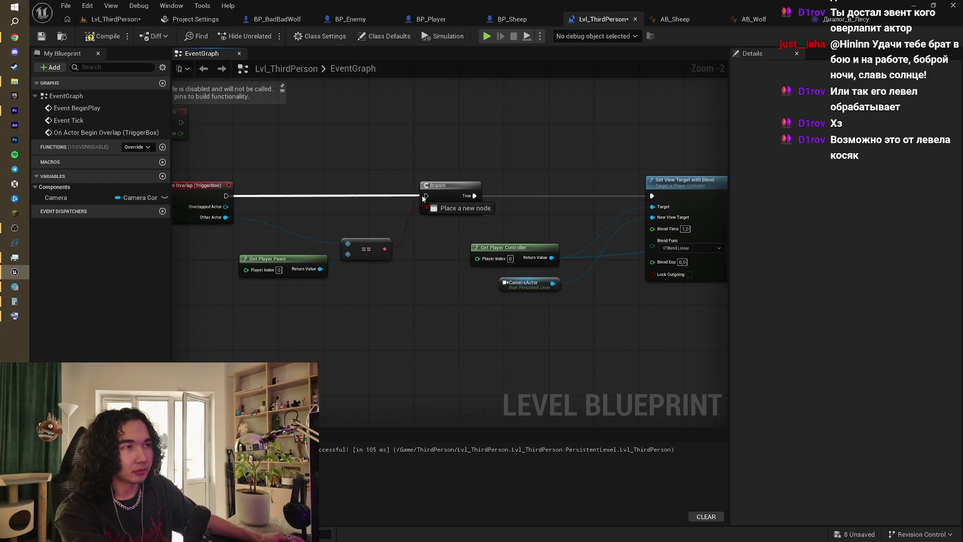
- Paste a Get Player Pawn node near the Delay and delete the Camera variable node
mouse_move(540, 151)
left_mouse_down()
mouse_move(477, 165)
mouse_move(303, 161)
mouse_move(451, 136)
left_mouse_up()
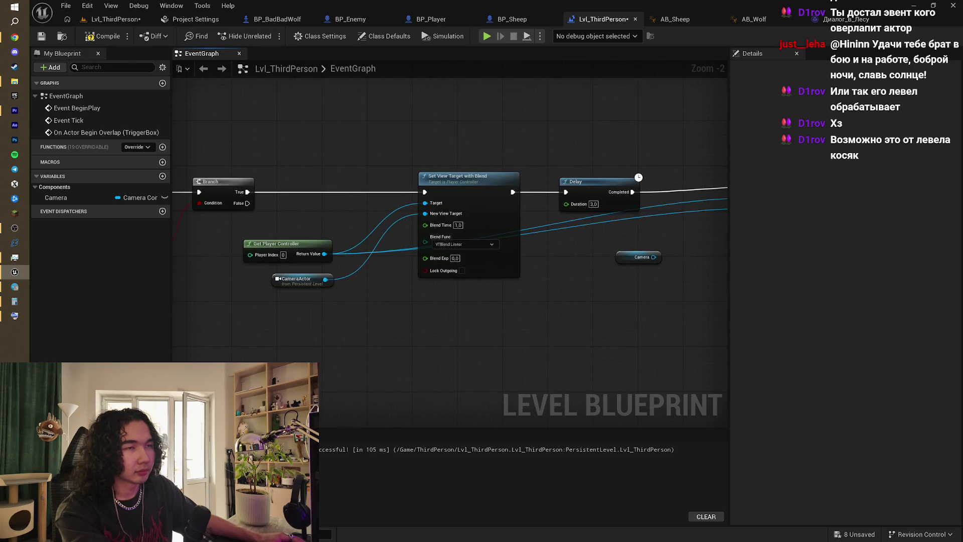
mouse_move(354, 189)
left_mouse_down()
mouse_move(319, 192)
mouse_move(430, 159)
mouse_move(573, 152)
left_mouse_up()
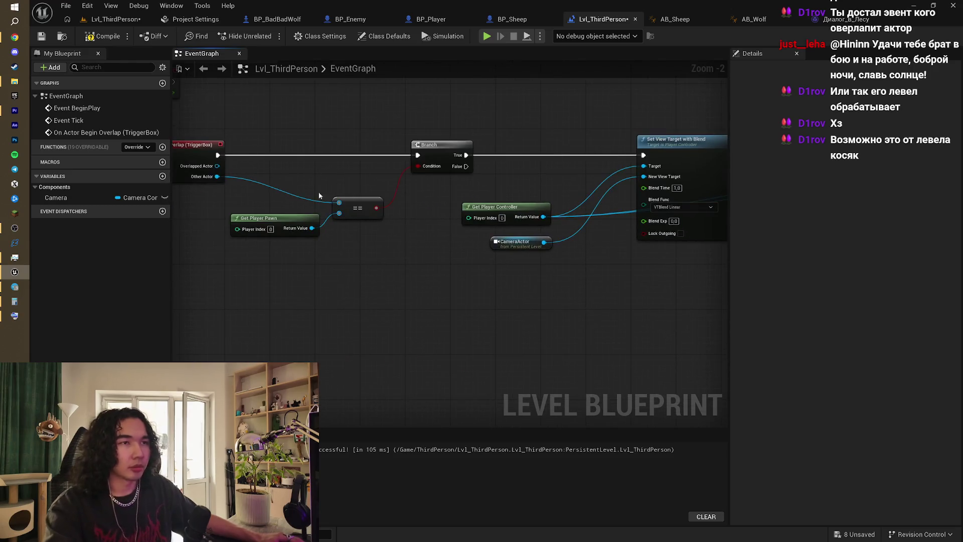
mouse_move(577, 242)
left_mouse_down()
mouse_move(370, 253)
mouse_move(313, 269)
left_mouse_up()
key("ctrl+v")
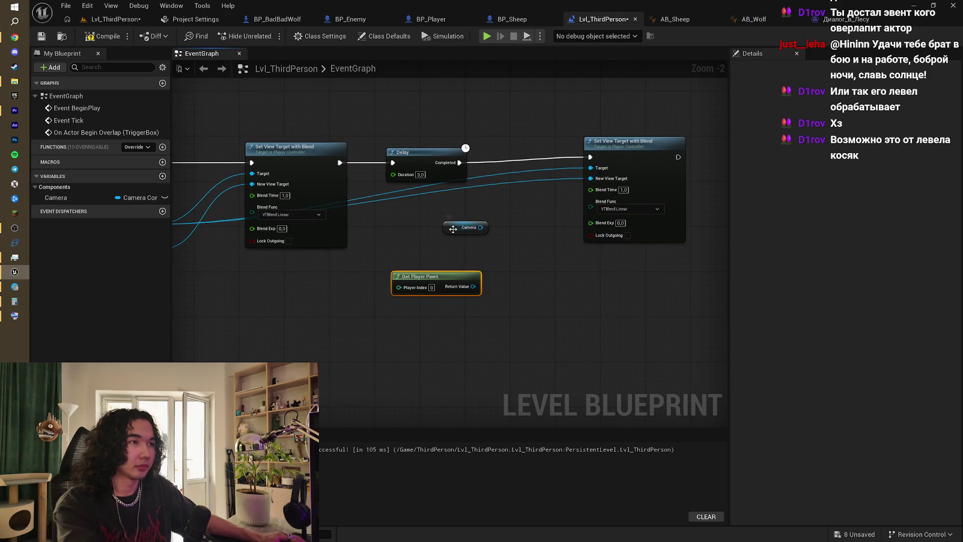
left_click(466, 227)
key("Delete")
- Search 'get camera' from the pawn's Return Value without adding it, and move Set View Target right
mouse_move(467, 287)
left_mouse_down()
mouse_move(509, 284)
mouse_move(511, 274)
left_mouse_up()
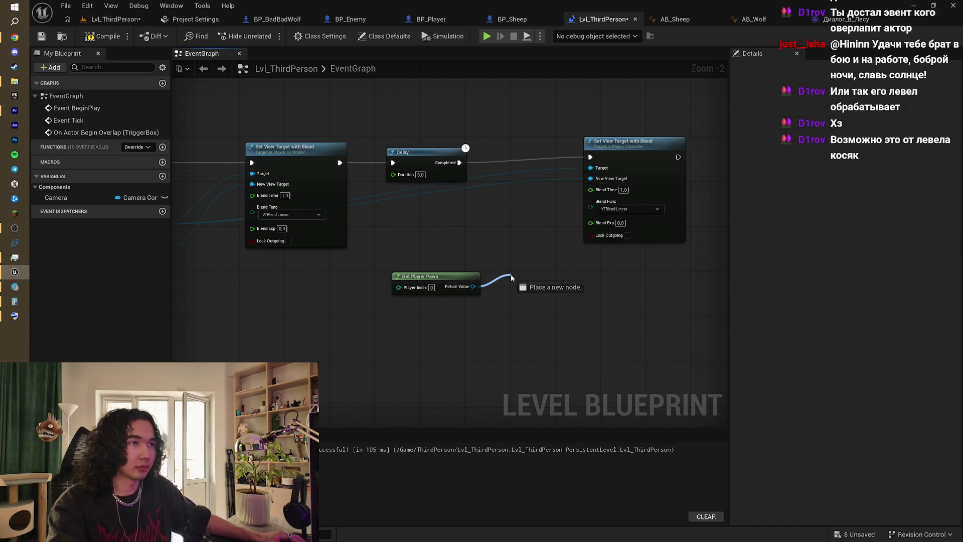
type("get")
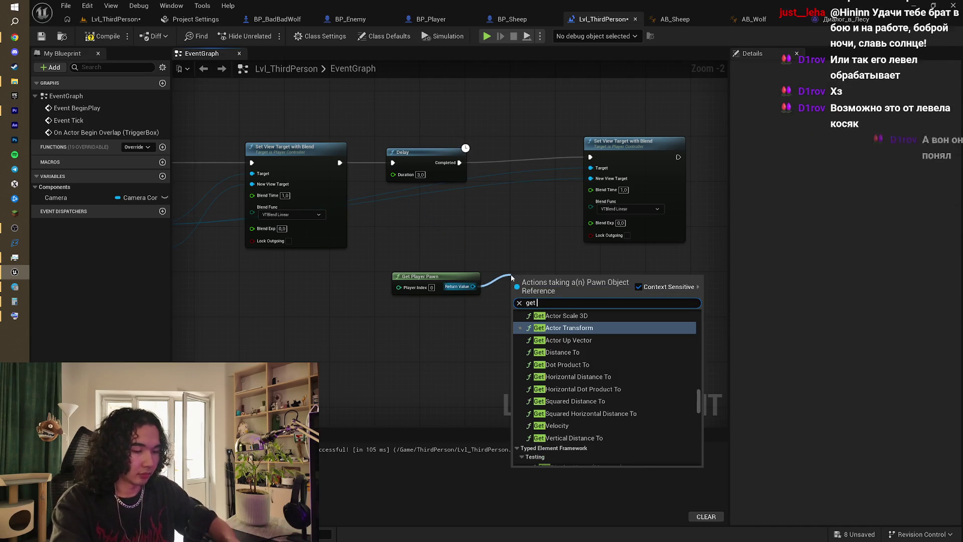
type(" camer")
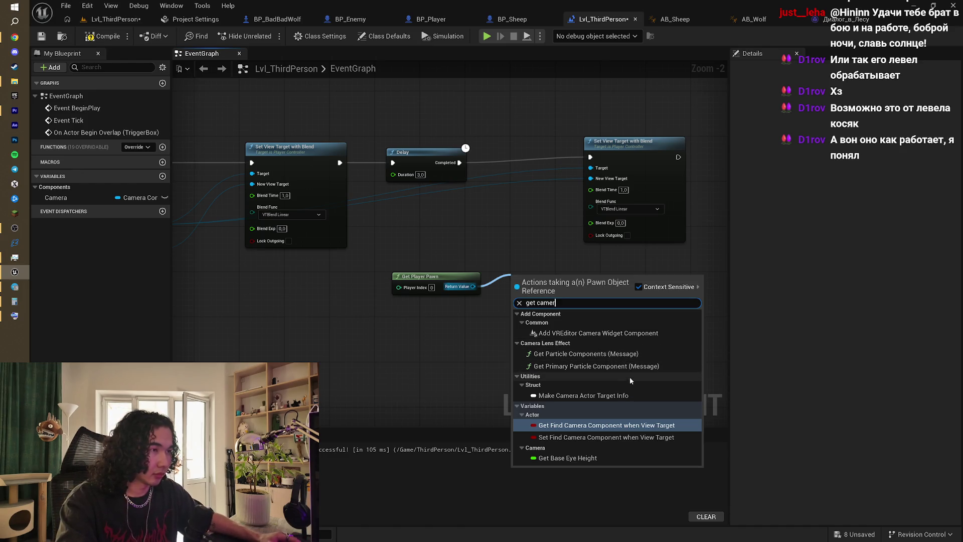
type("a")
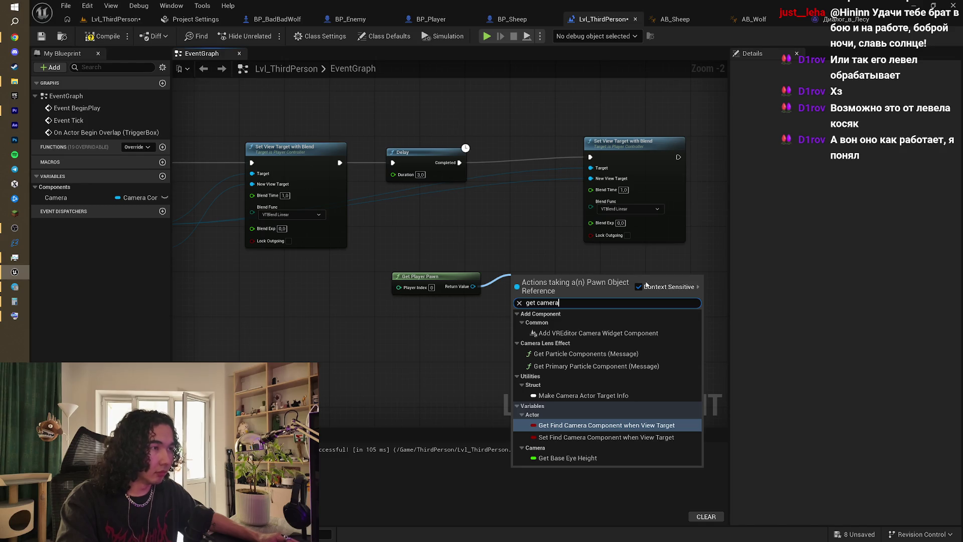
left_click(554, 250)
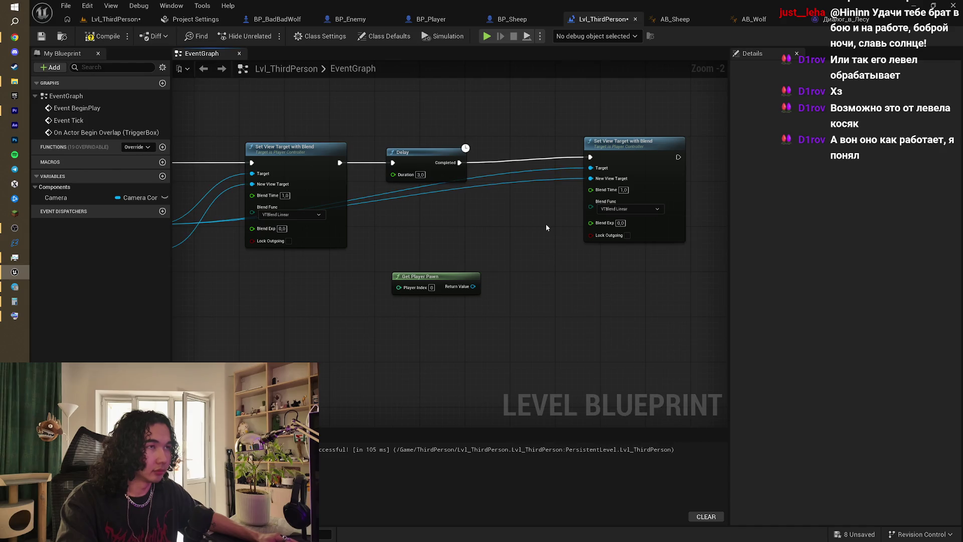
mouse_move(513, 225)
left_mouse_down()
mouse_move(665, 223)
mouse_move(463, 236)
left_mouse_up()
left_click_drag(594, 153, 661, 153)
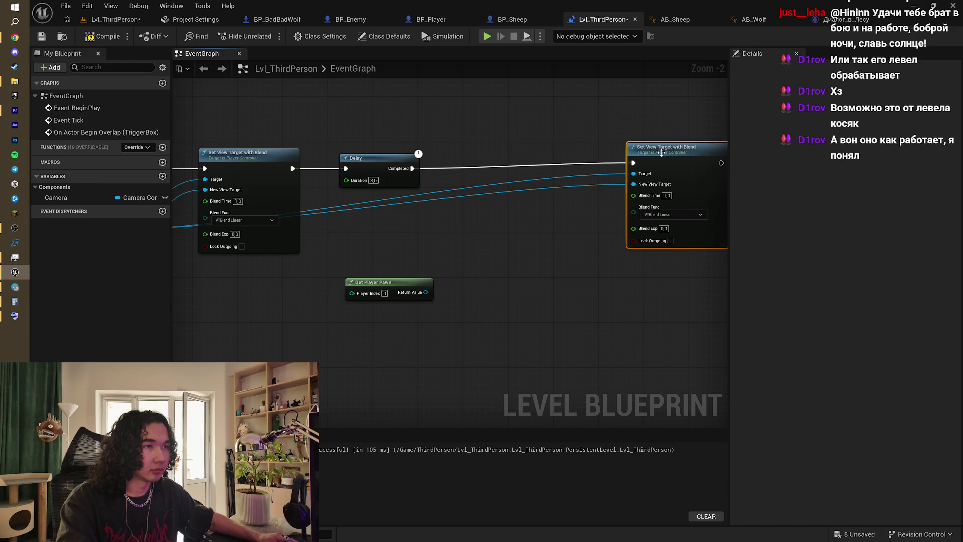
left_click_drag(409, 168, 454, 172)
- Add Cast To BP_Sheep after the Delay with Get Player Pawn as Object, plus Get Camera View
type("cas")
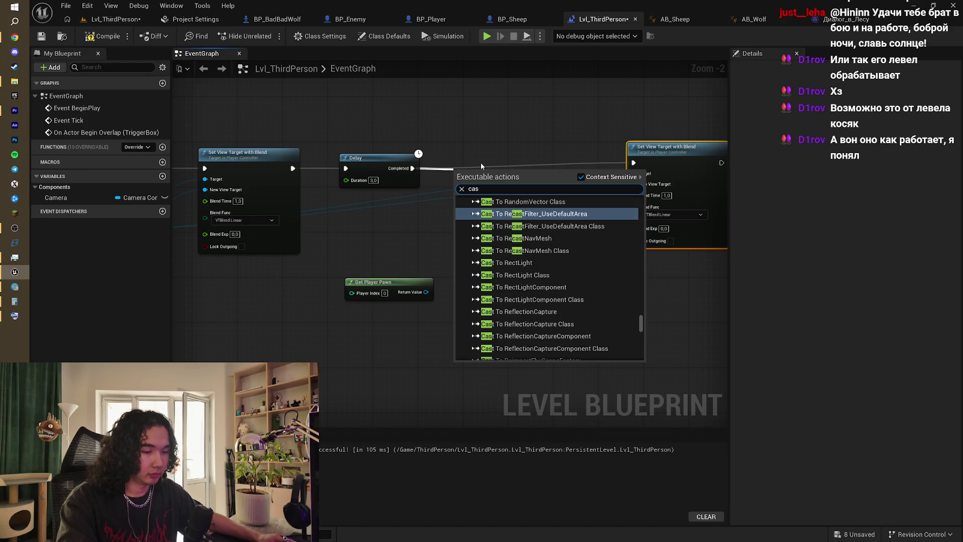
type(" to bp")
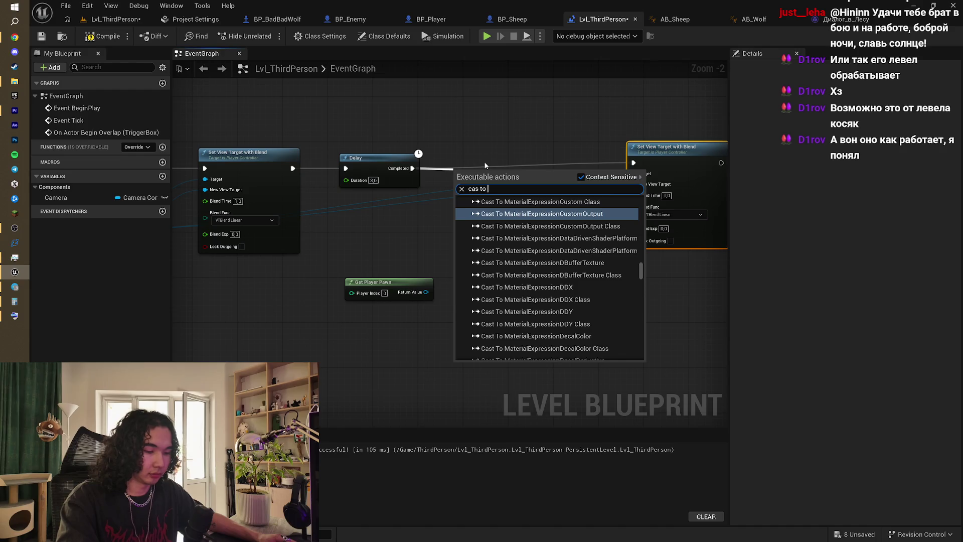
type(" sh")
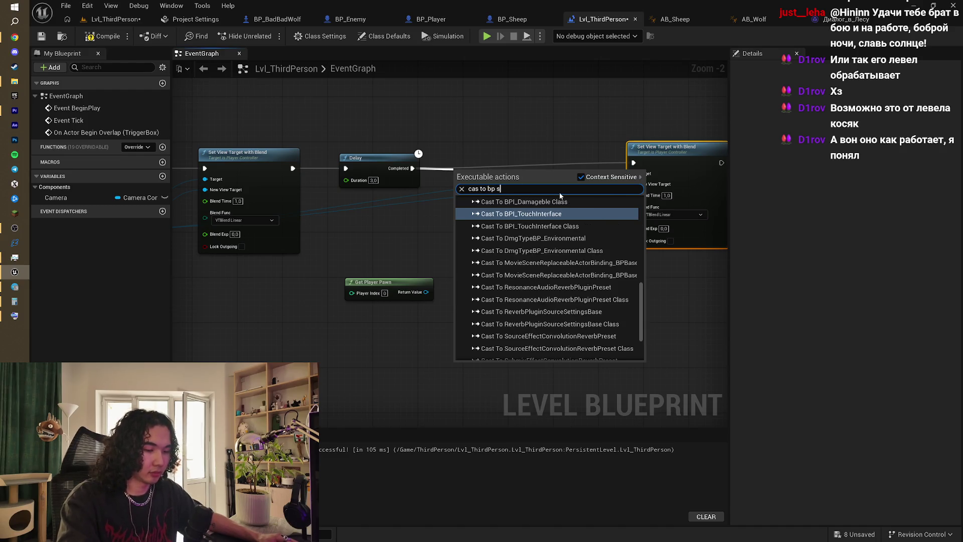
left_click(462, 232)
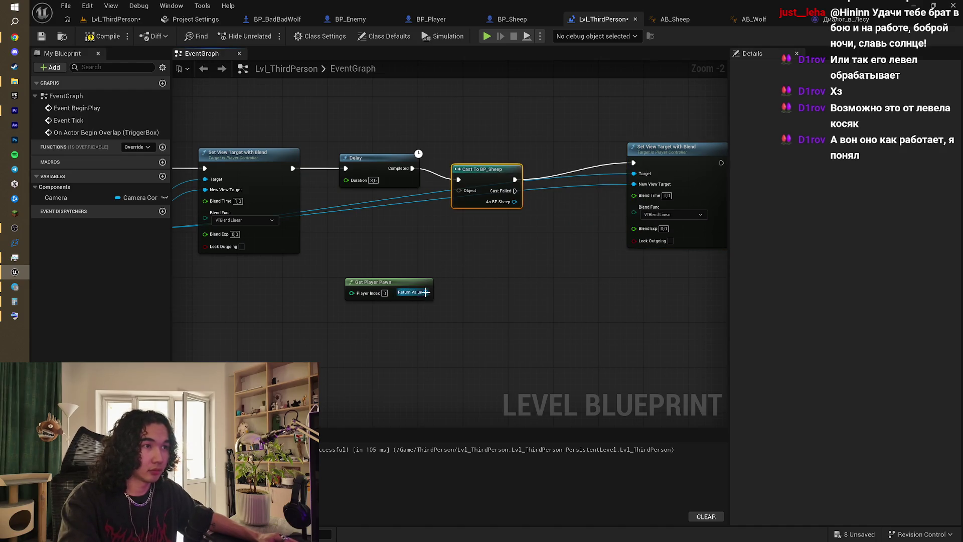
mouse_move(425, 292)
left_mouse_down()
mouse_move(458, 189)
mouse_move(469, 198)
left_mouse_up()
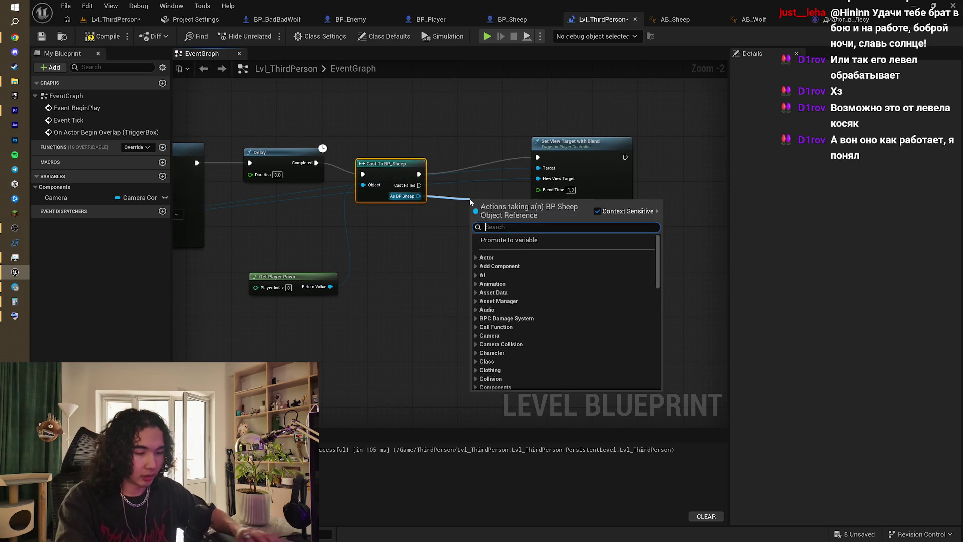
type("gety")
key("BackSpace")
type("c")
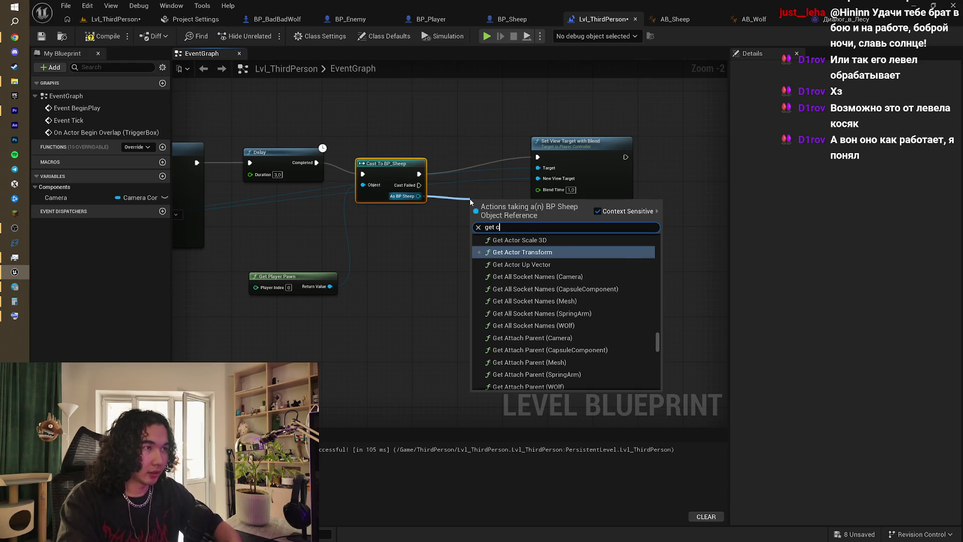
type("amera")
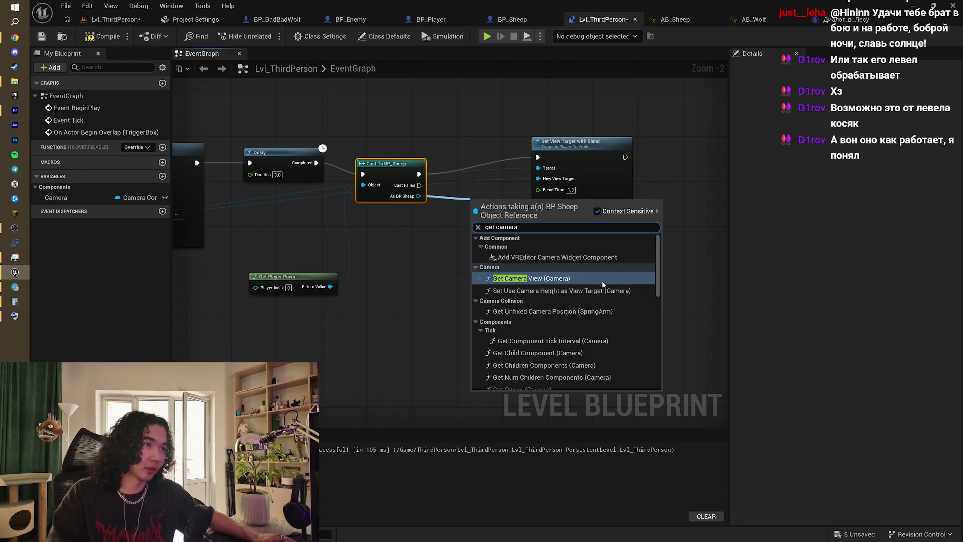
key("Return")
- Place Get Camera View beside Set View Target and wire Desired View into New View Target
left_click_drag(570, 151, 677, 150)
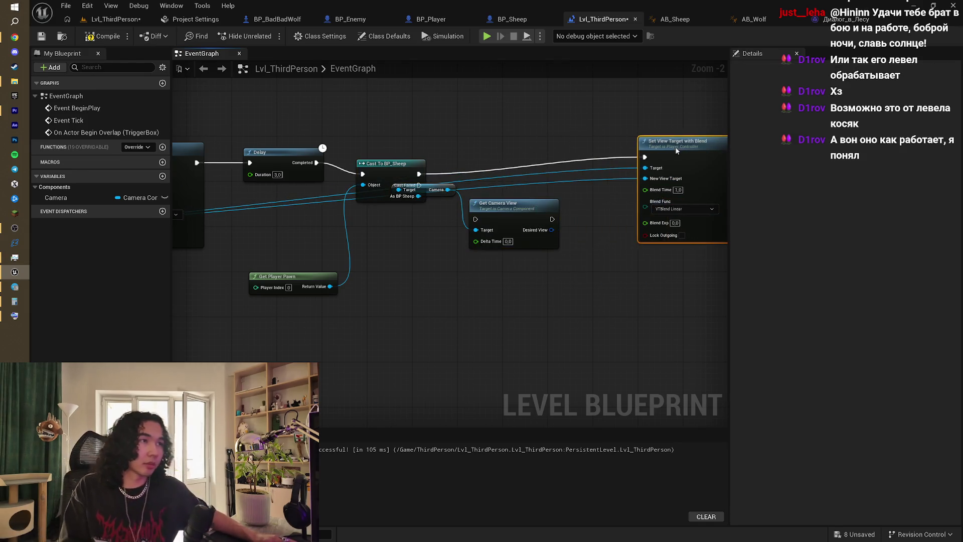
left_click_drag(524, 204, 563, 140)
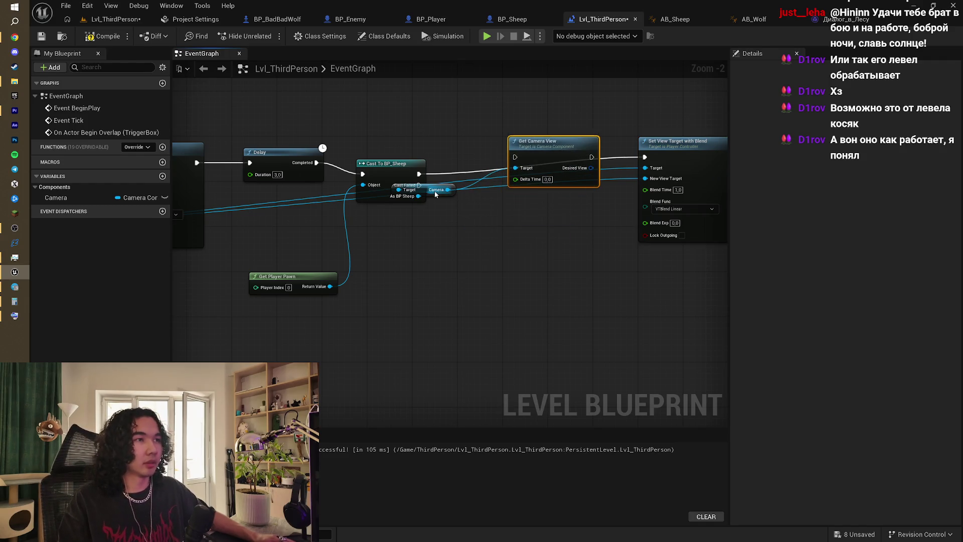
left_click_drag(434, 190, 450, 217)
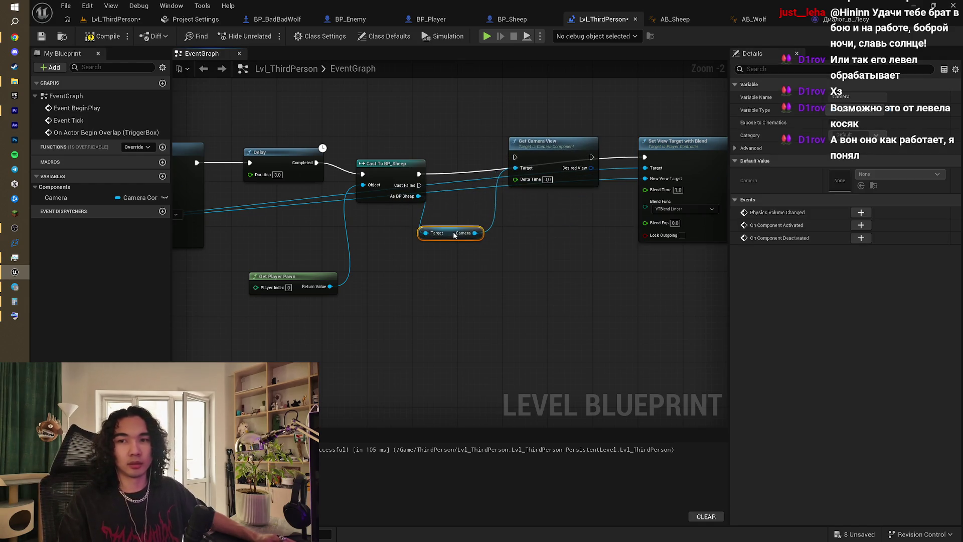
mouse_move(504, 233)
left_mouse_down()
mouse_move(463, 253)
mouse_move(370, 269)
left_mouse_up()
left_click_drag(456, 203, 517, 216)
left_click(482, 236)
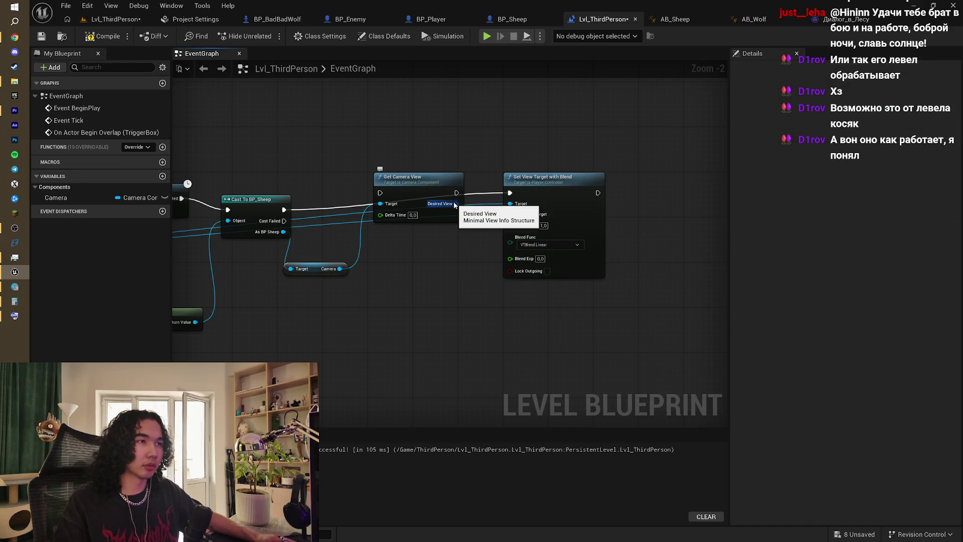
left_click_drag(455, 205, 518, 217)
- Delete the Get Camera View node and the sheep's Camera getter node
right_click(439, 281)
left_click(385, 269)
left_click_drag(385, 270, 555, 184)
left_click(474, 151)
key("Delete")
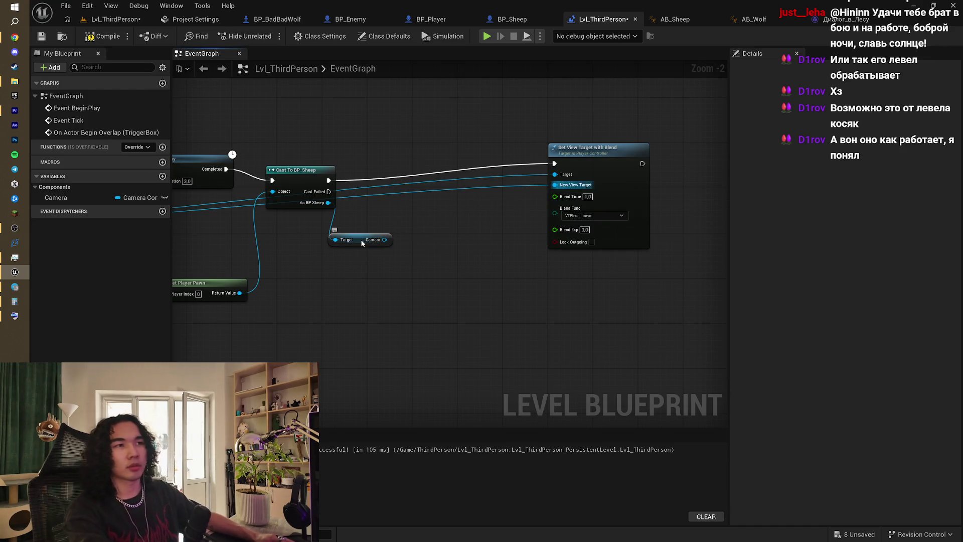
left_click(361, 240)
key("Delete")
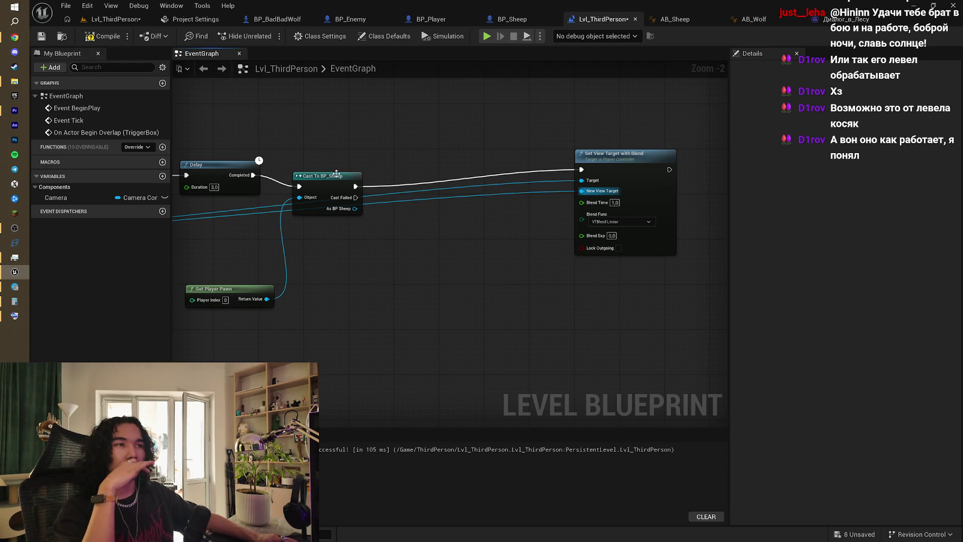
- Check the SpringArm component in BP_Sheep and come back to the level blueprint
left_click_drag(355, 209, 415, 217)
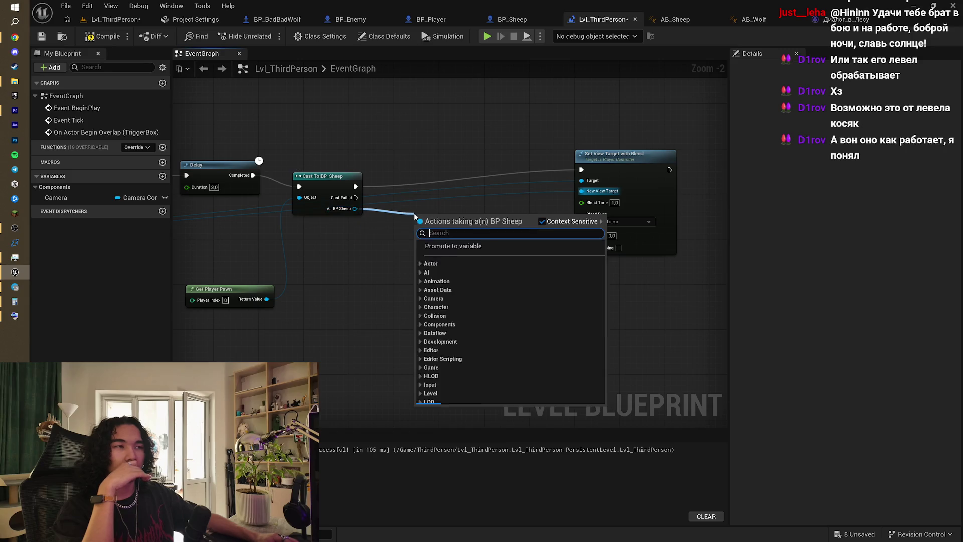
left_click(341, 81)
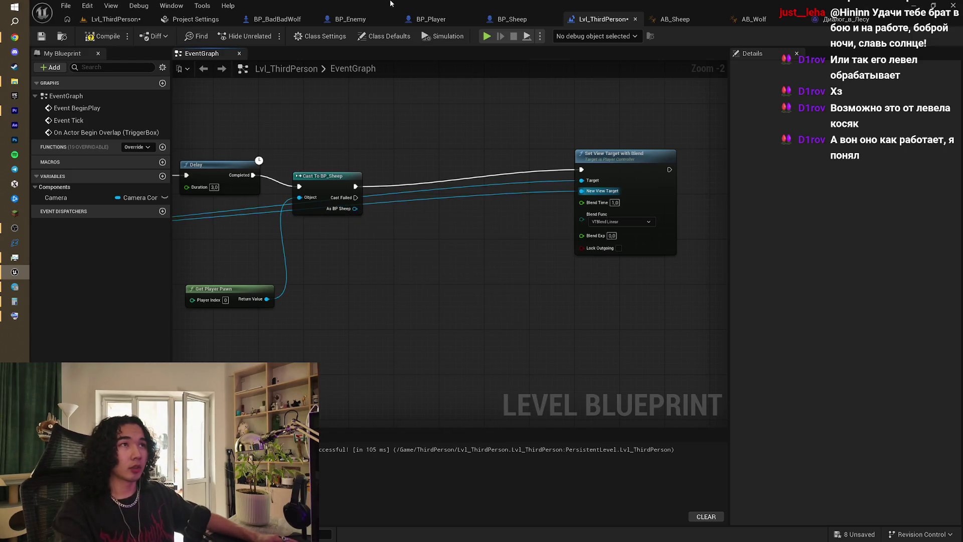
left_click(512, 19)
left_click(138, 143)
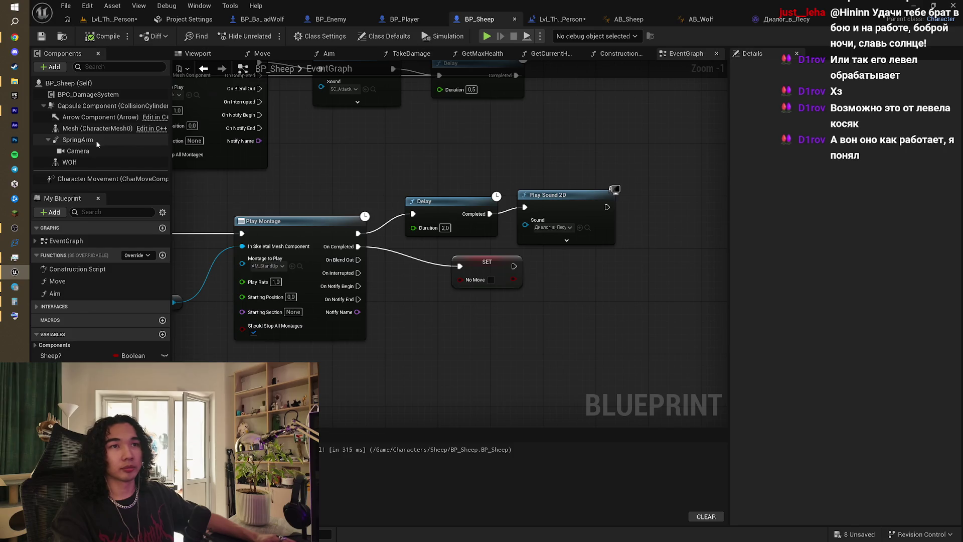
left_click(568, 20)
- Add a Get Spring Arm node from As BP Sheep, try it on New View Target, then delete it
left_click_drag(350, 209, 406, 220)
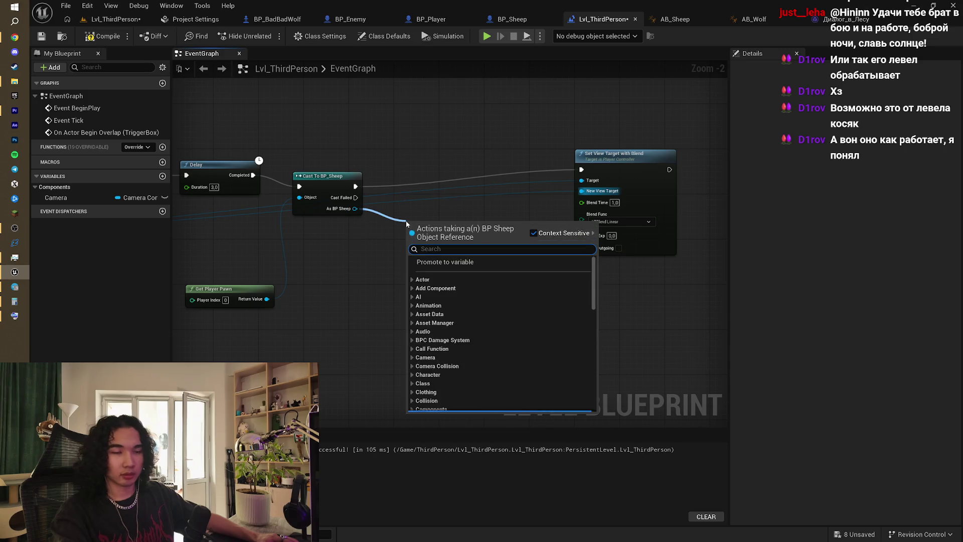
type("sprin")
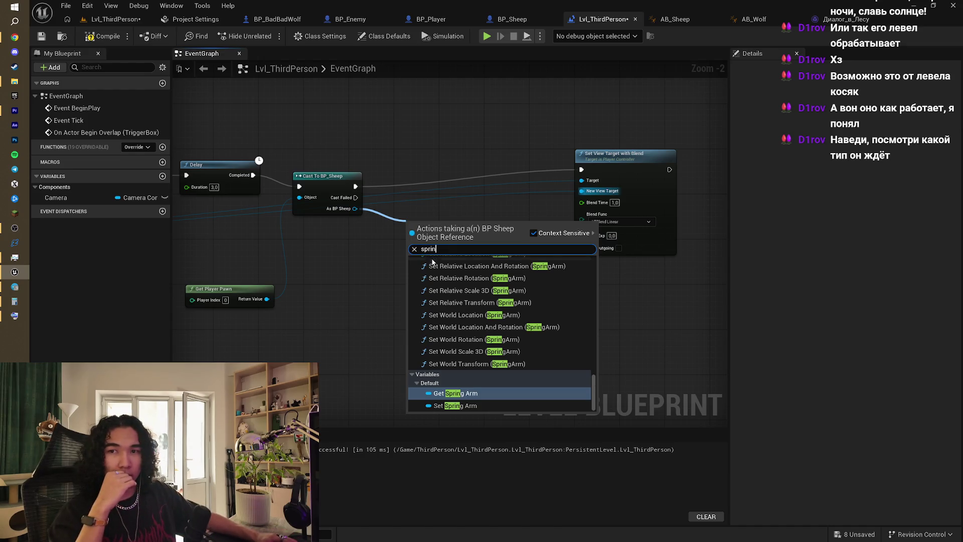
key("Return")
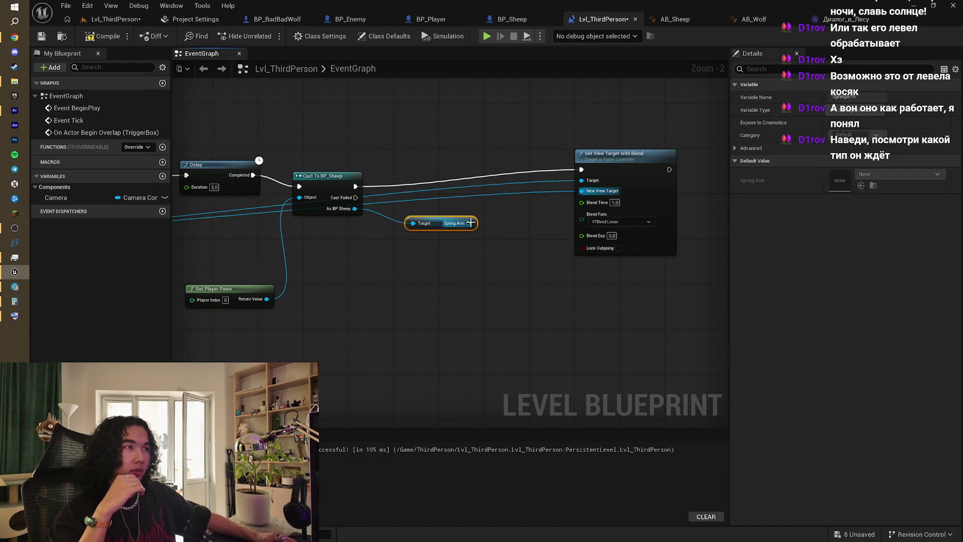
mouse_move(470, 222)
left_mouse_down()
mouse_move(585, 211)
mouse_move(582, 191)
left_mouse_up()
left_click(519, 257)
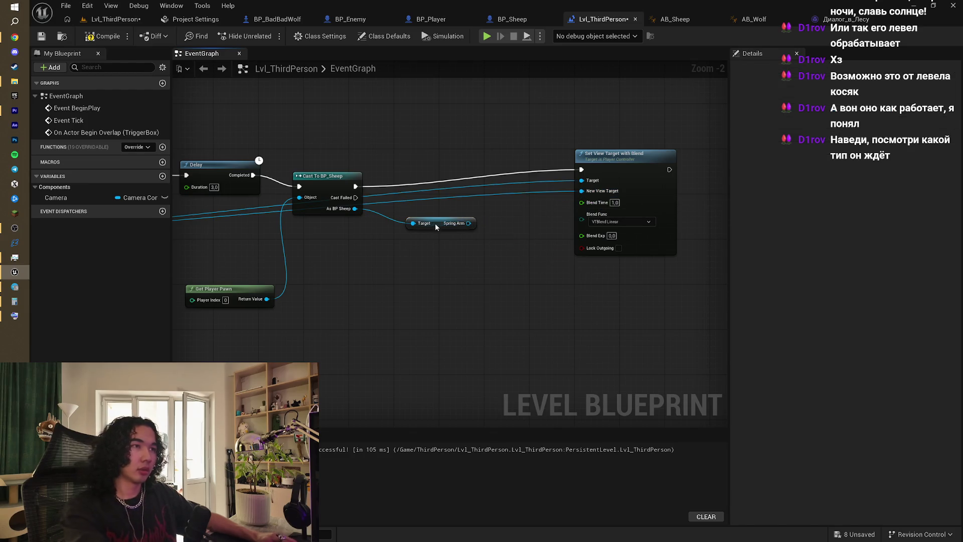
left_click(435, 223)
key("Delete")
- Look over both Set View Target nodes and the cast, then switch to the BP_Player blueprint
mouse_move(590, 193)
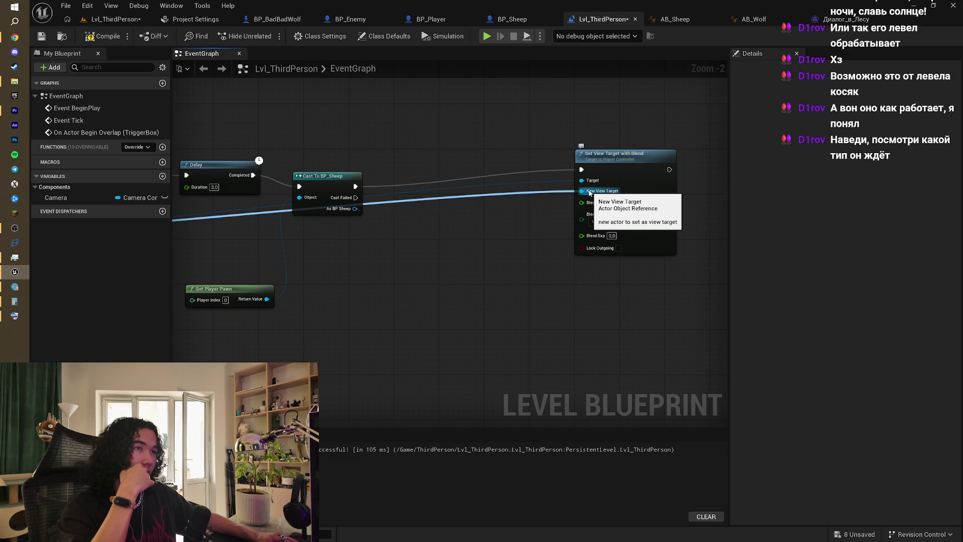
mouse_move(408, 243)
left_mouse_down()
mouse_move(568, 219)
mouse_move(650, 220)
mouse_move(604, 210)
left_mouse_up()
mouse_move(297, 211)
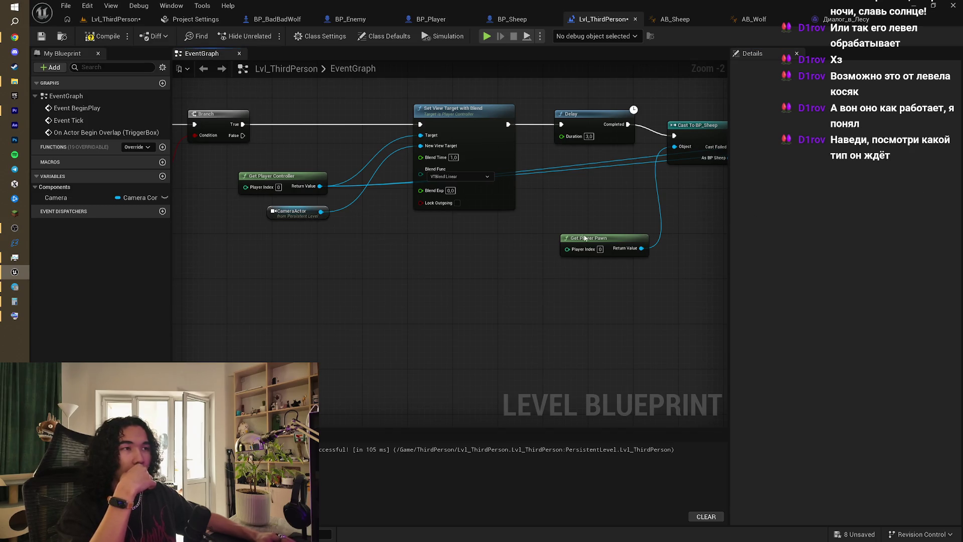
mouse_move(585, 238)
left_mouse_down()
mouse_move(457, 215)
mouse_move(425, 275)
left_mouse_up()
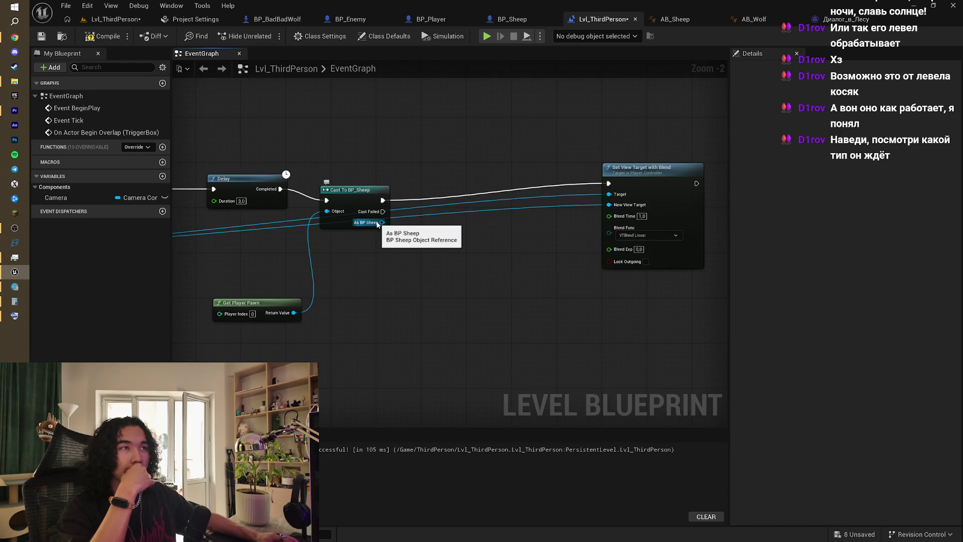
left_click(435, 21)
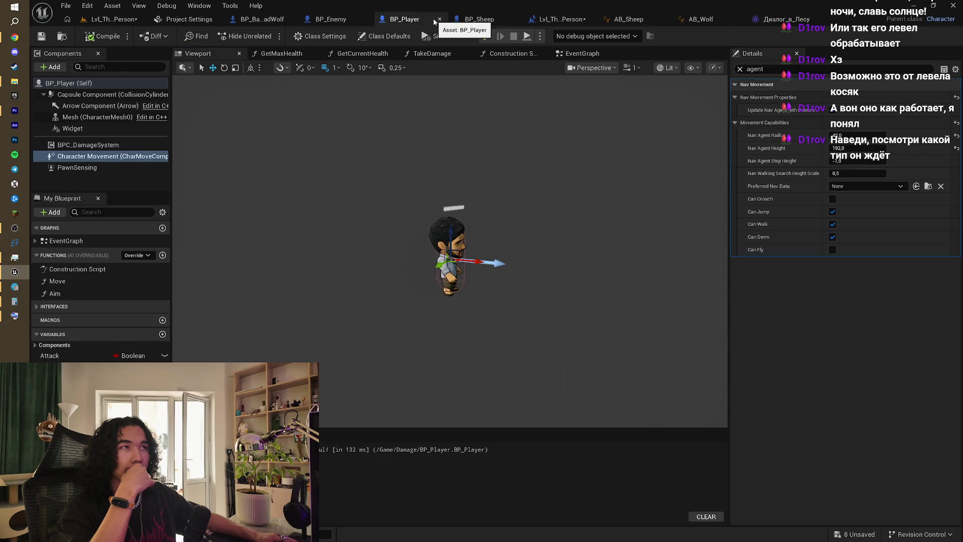
- In BP_Sheep, drop and delete a Camera getter, inspect the Camera component, then go back to the level blueprint
left_click(494, 21)
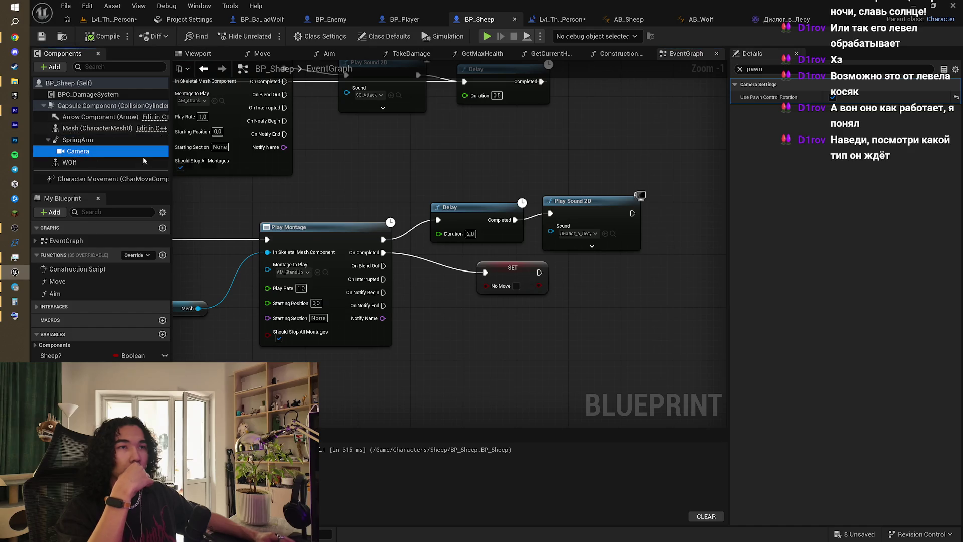
left_click_drag(77, 150, 395, 171)
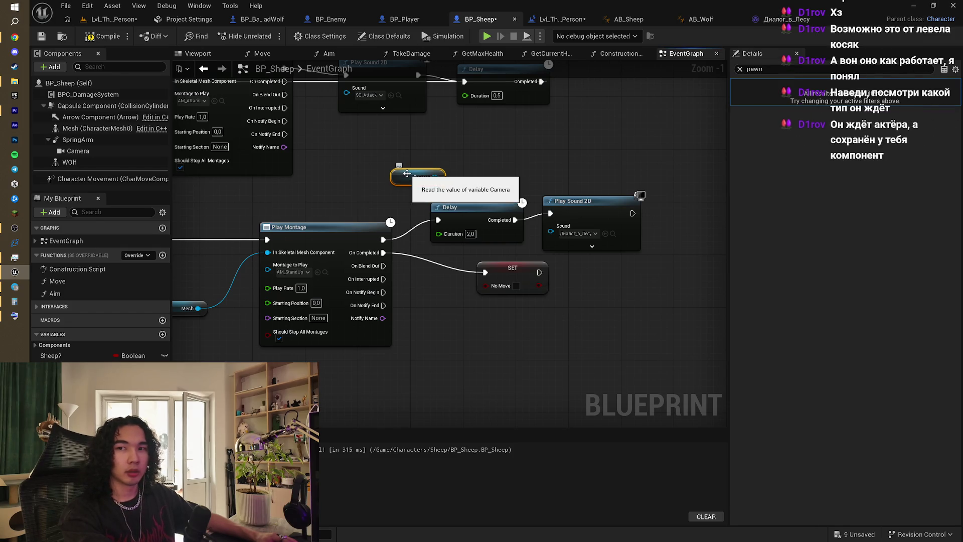
key("Delete")
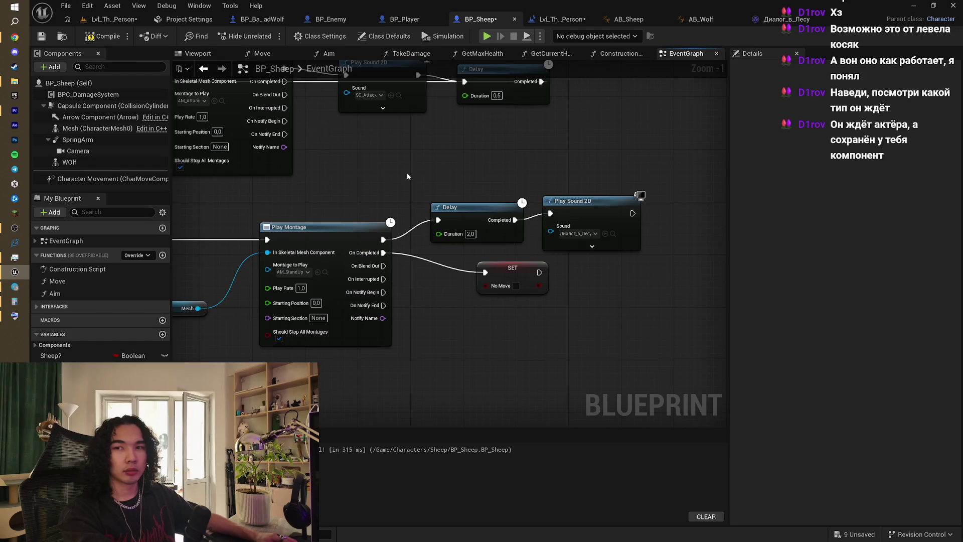
left_click(107, 149)
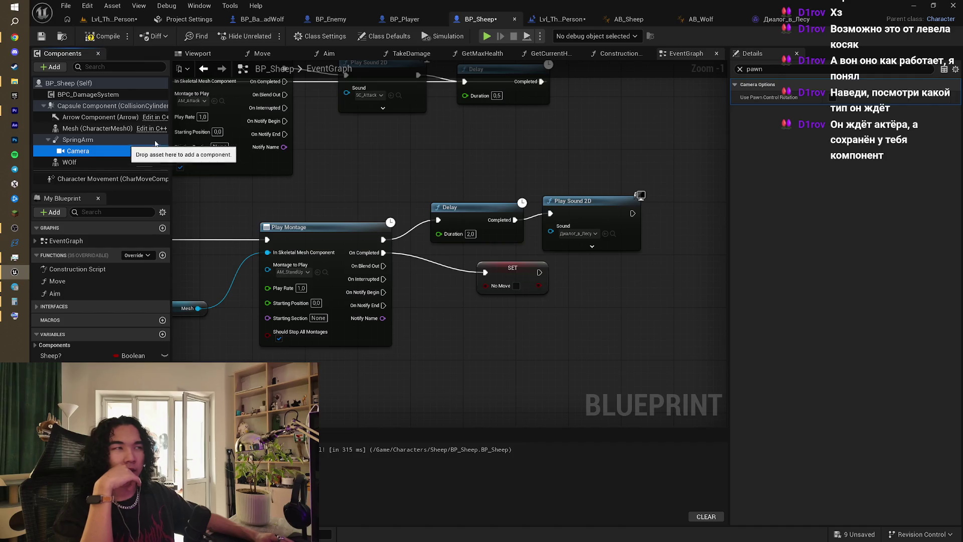
left_click(773, 19)
- Reopen the Lvl_ThirdPerson graph and cancel a wire pulled from Set View Target
left_click(585, 21)
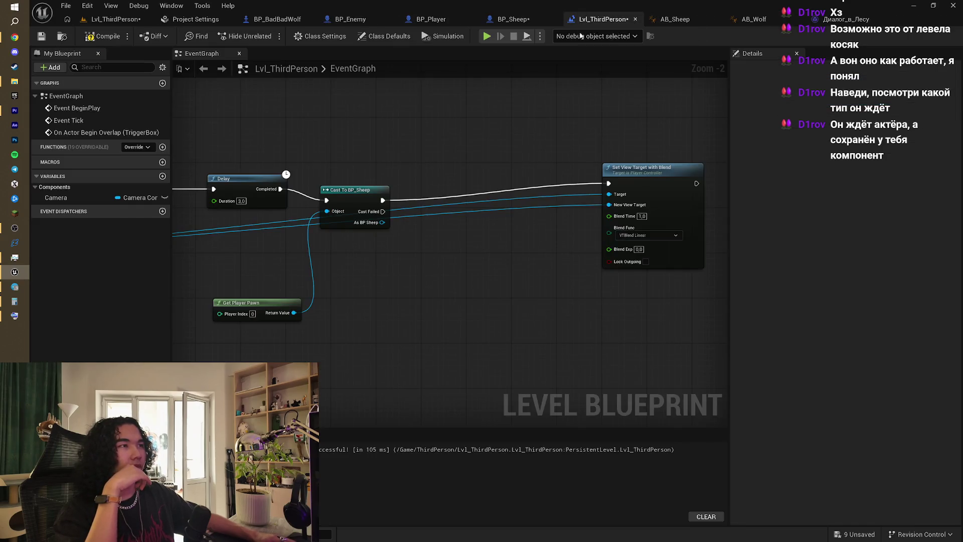
scroll(560, 117, "up", 1)
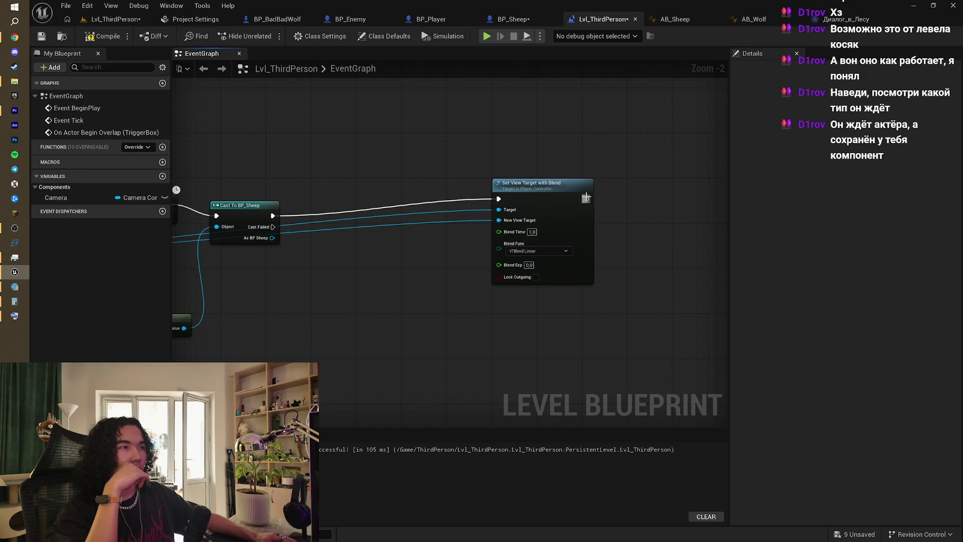
left_click_drag(587, 200, 621, 204)
left_click(574, 163)
- Search 'camera' then 'set' actions from As BP Sheep and add a Get Camera View node
left_click_drag(267, 238, 312, 259)
type("camera")
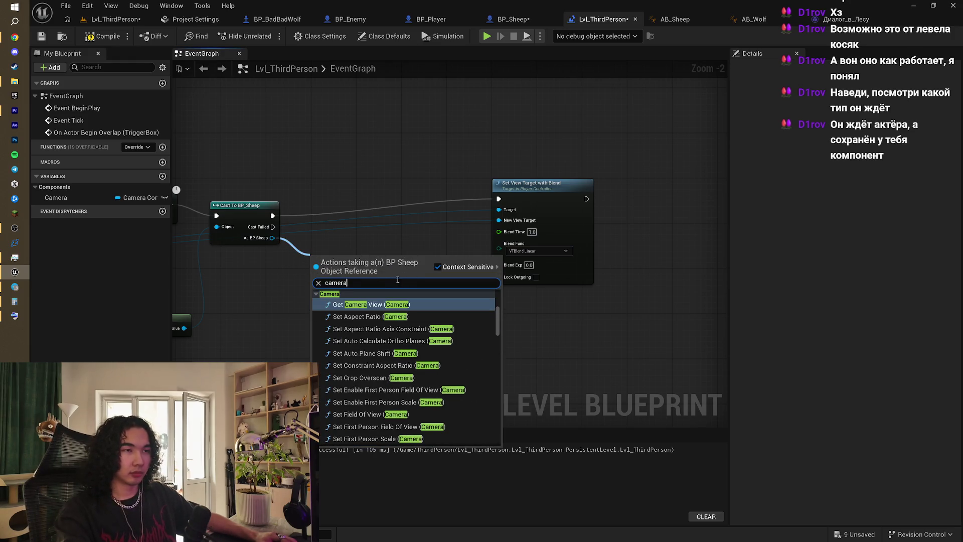
scroll(385, 309, "down", 2)
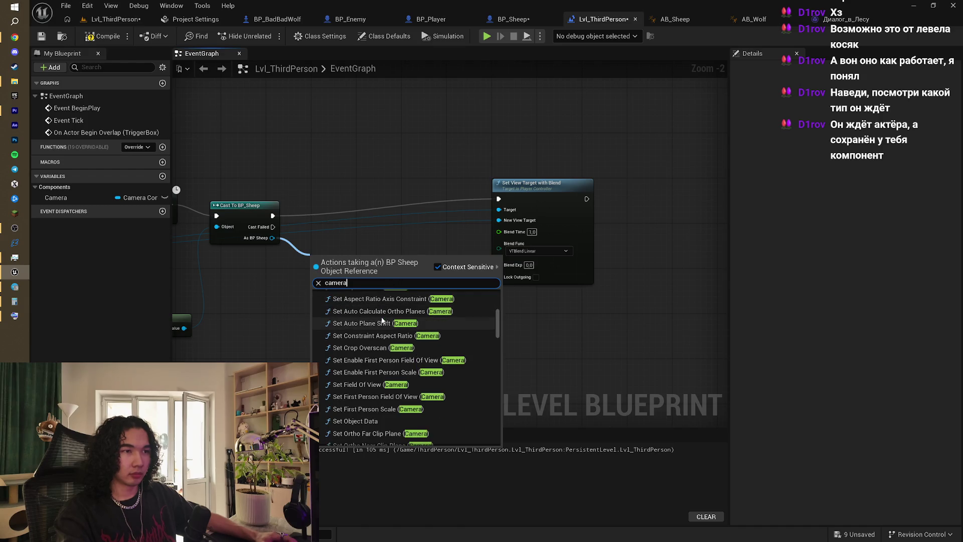
scroll(382, 320, "down", 6)
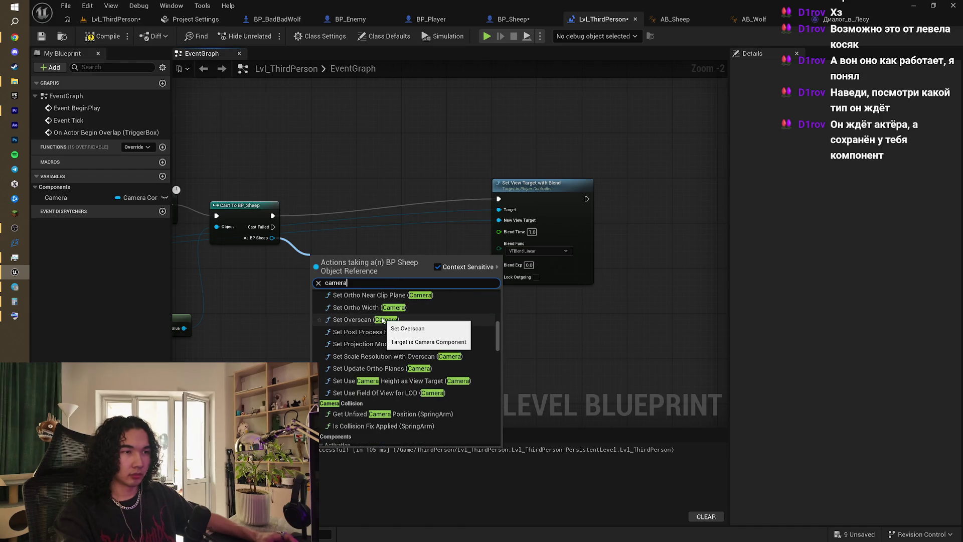
scroll(351, 309, "up", 8)
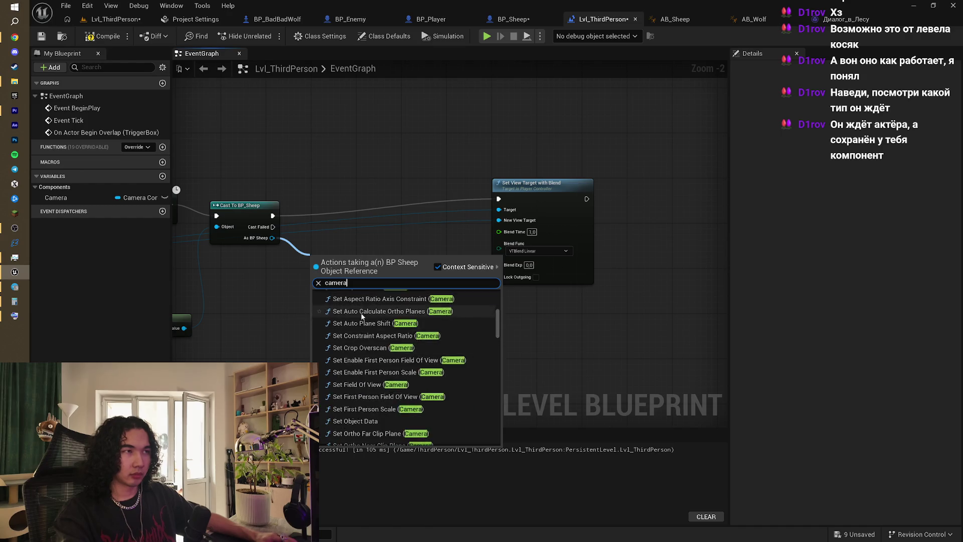
left_click(326, 284)
type("set")
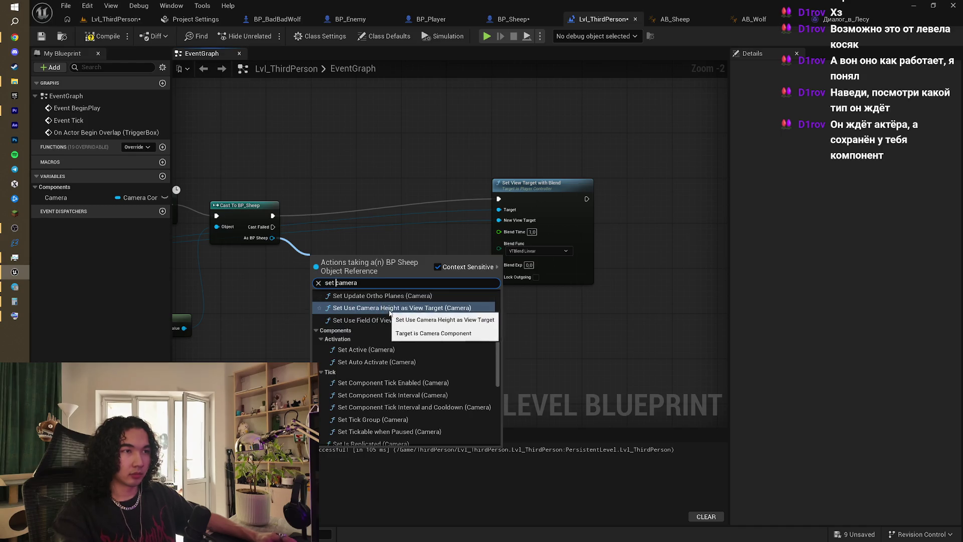
scroll(394, 316, "up", 4)
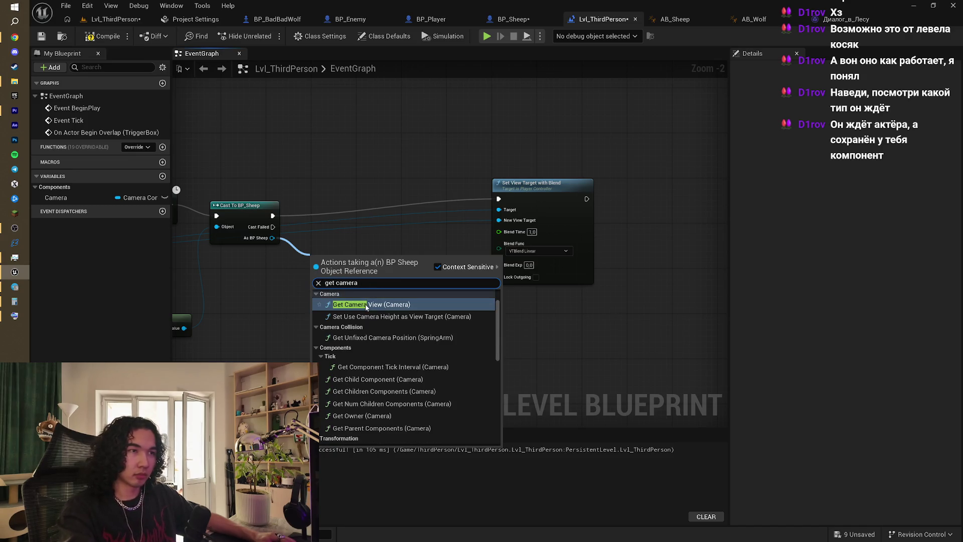
left_click(372, 335)
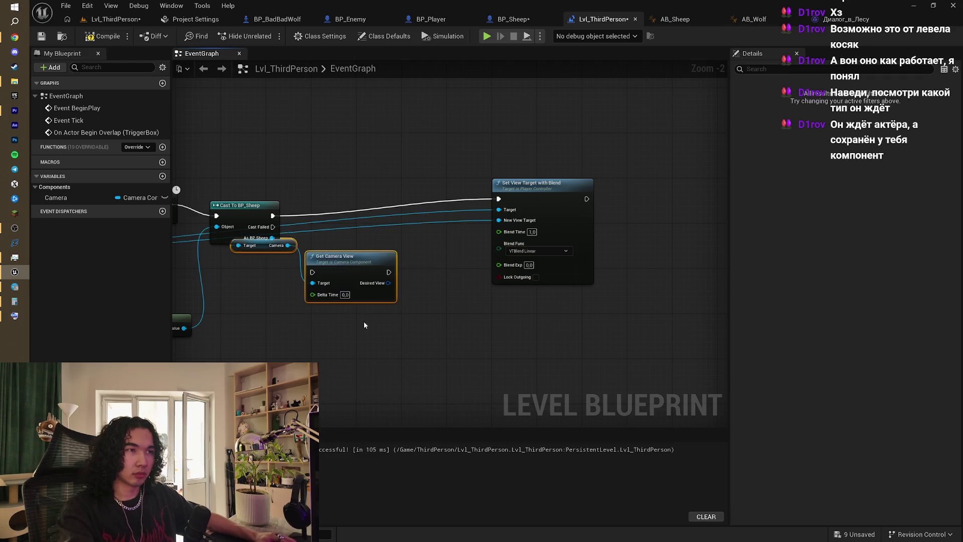
- Delete the Get Camera View node and search 'set' actions from the sheep's Camera pin
mouse_move(361, 268)
left_mouse_down()
mouse_move(422, 251)
mouse_move(434, 273)
mouse_move(424, 245)
left_mouse_up()
mouse_move(424, 244)
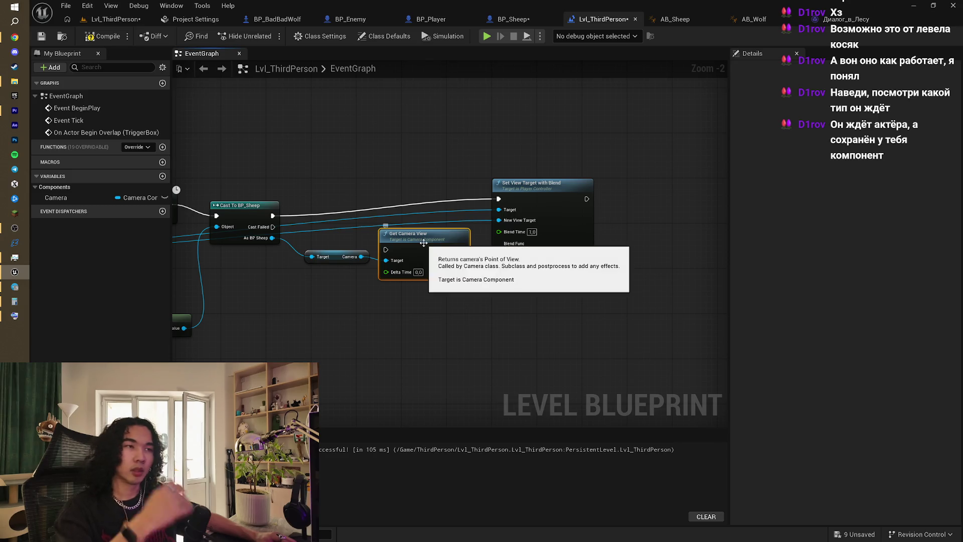
key("Delete")
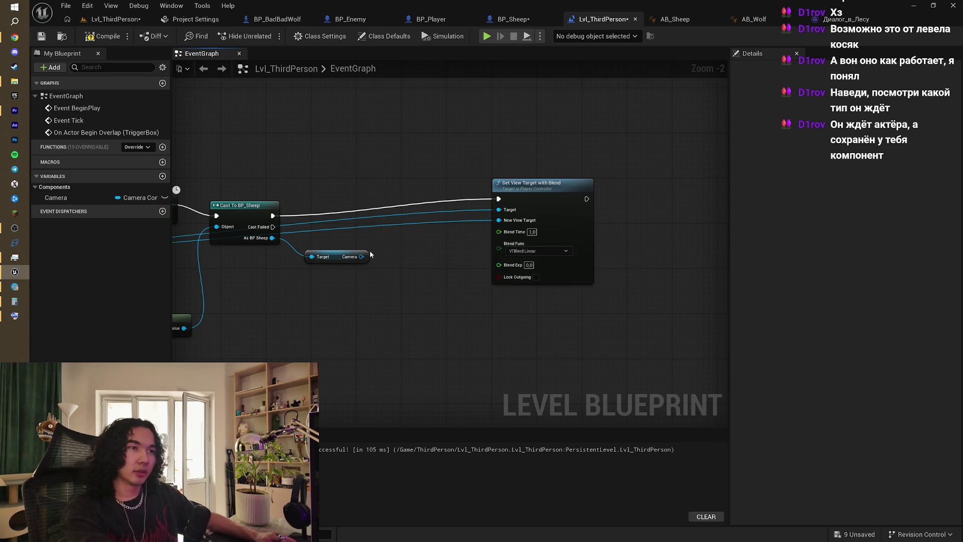
left_click_drag(360, 256, 405, 207)
type("set")
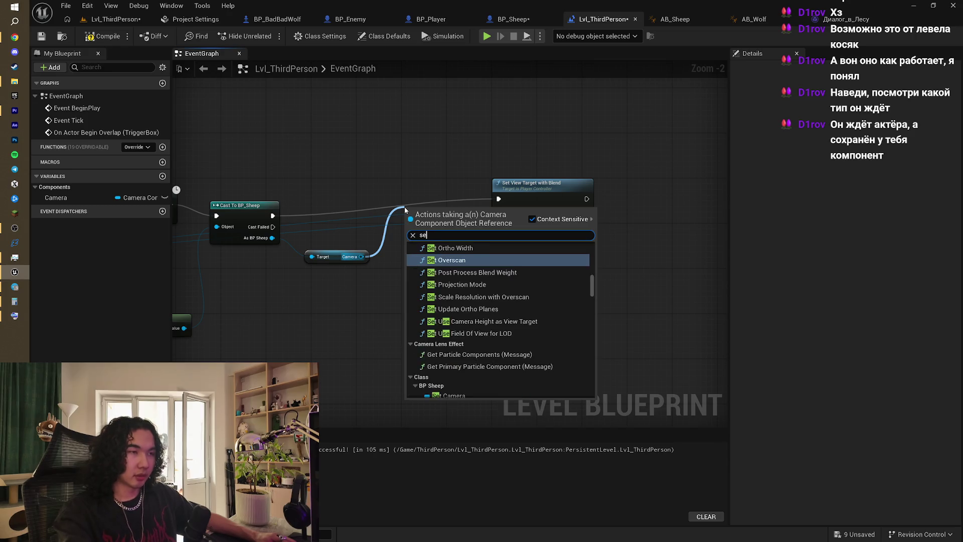
scroll(510, 295, "up", 3)
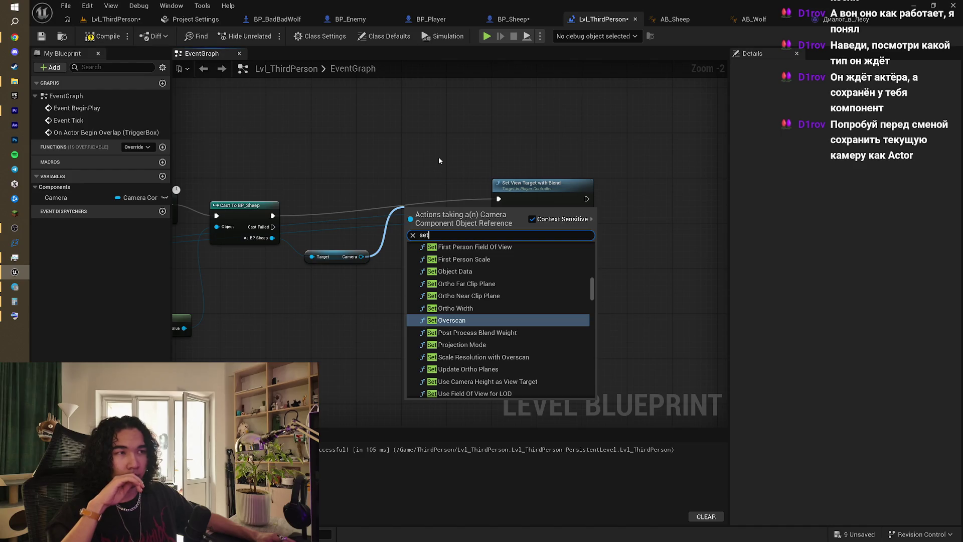
- Pull an action list from the sheep's Camera pin and search it for 'set'
left_click(402, 170)
left_click_drag(402, 174, 521, 173)
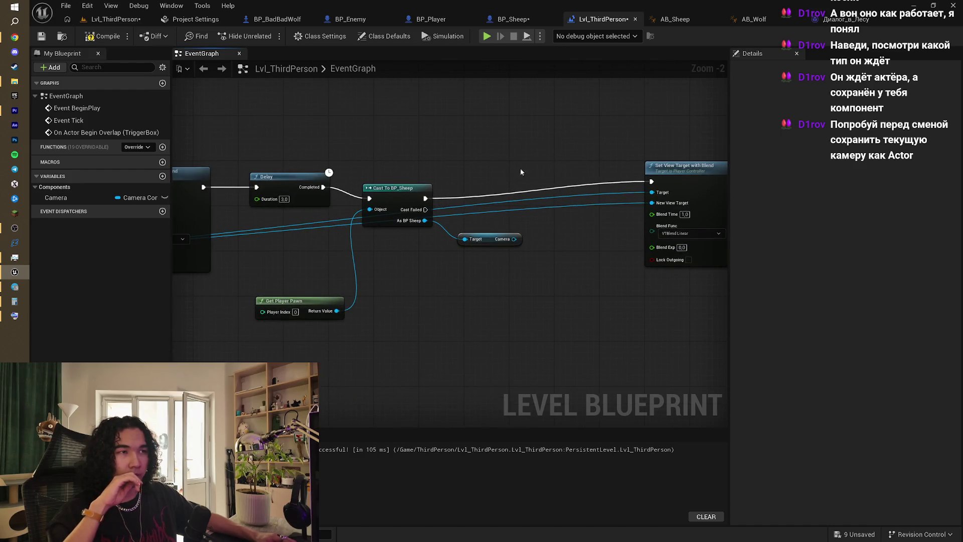
left_click_drag(514, 239, 537, 247)
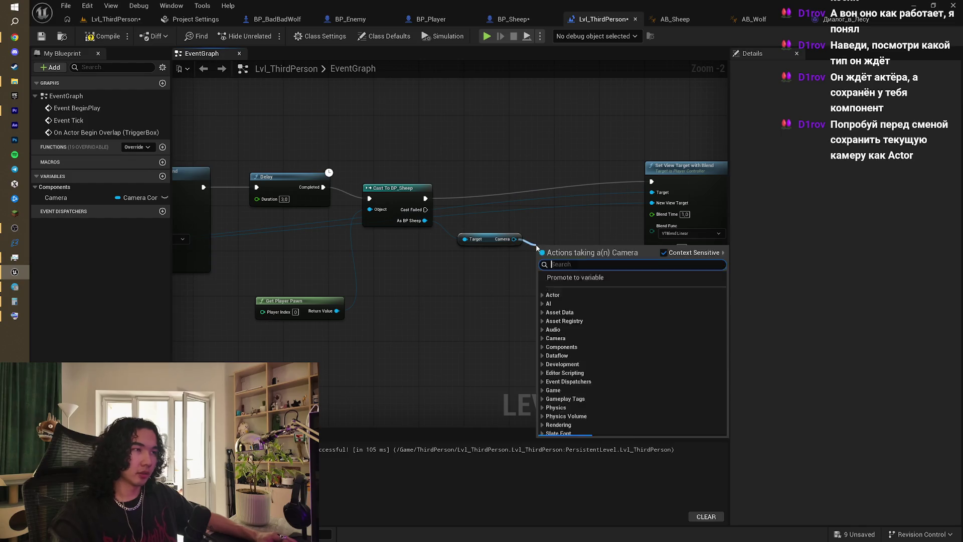
type("set")
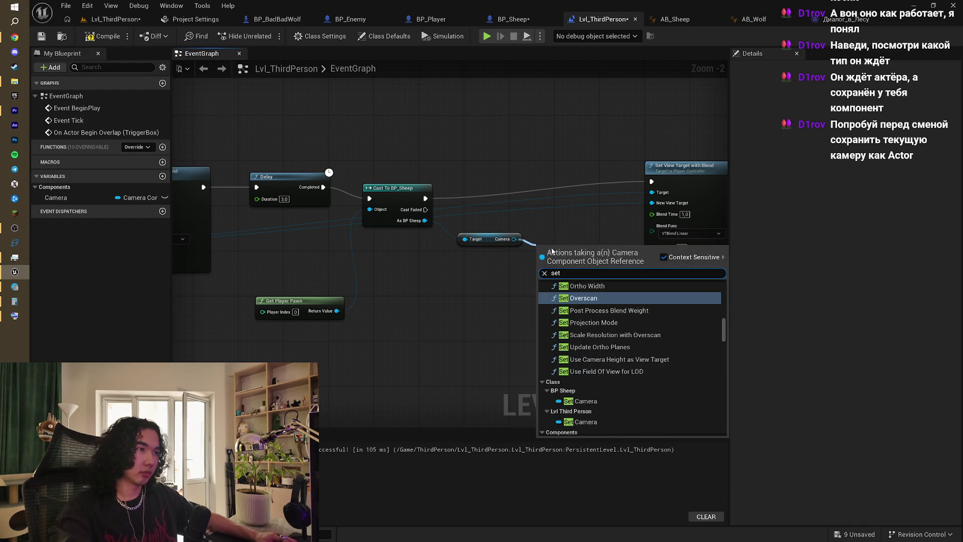
scroll(639, 357, "up", 10)
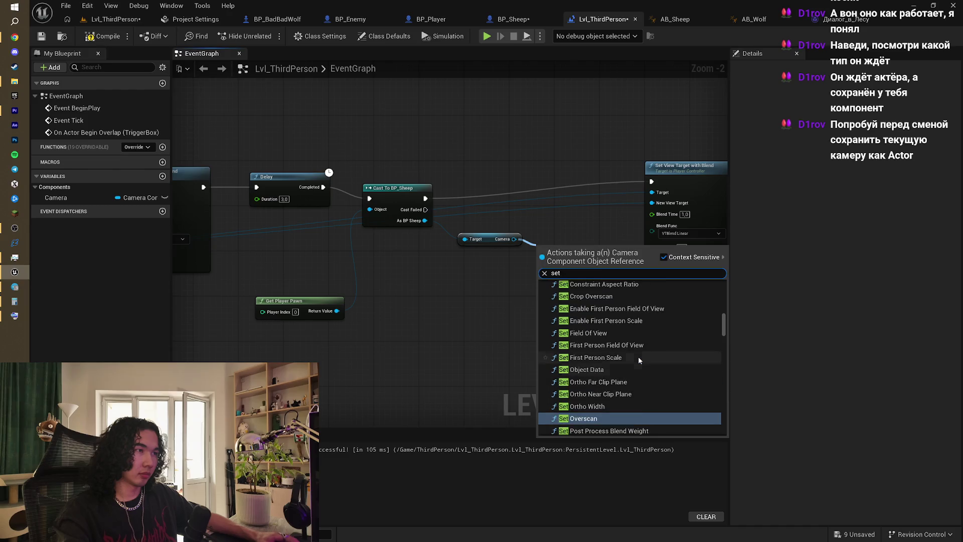
scroll(639, 359, "up", 15)
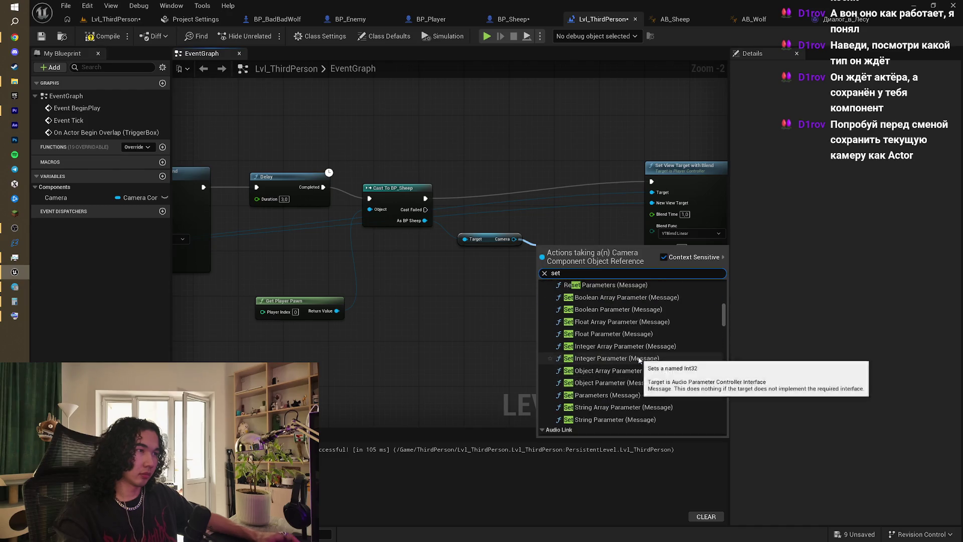
left_click(585, 219)
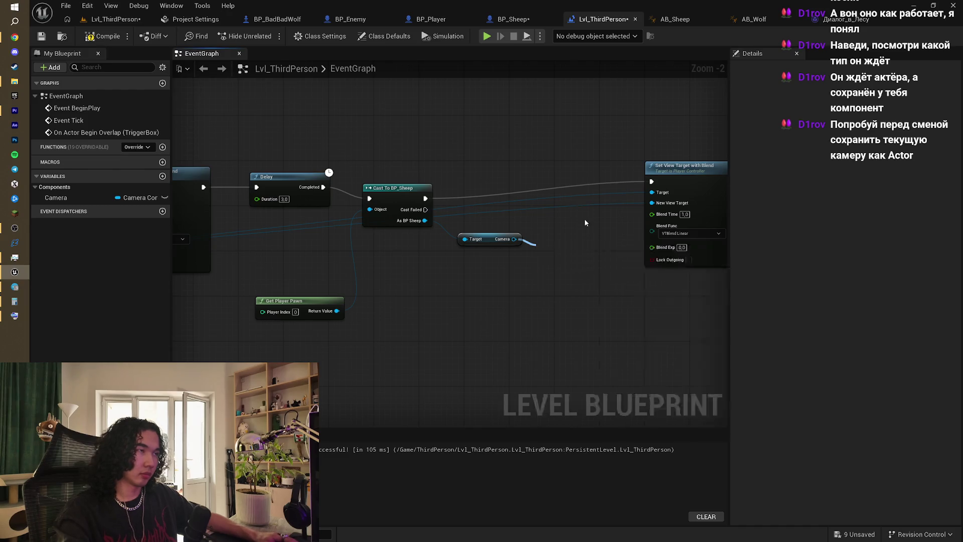
- Search 'set view ta' from the Camera pin and place Set Use Camera Height as View Target before Set View Target with Blend
right_click(585, 219)
right_click(504, 256)
left_click_drag(514, 243, 554, 229)
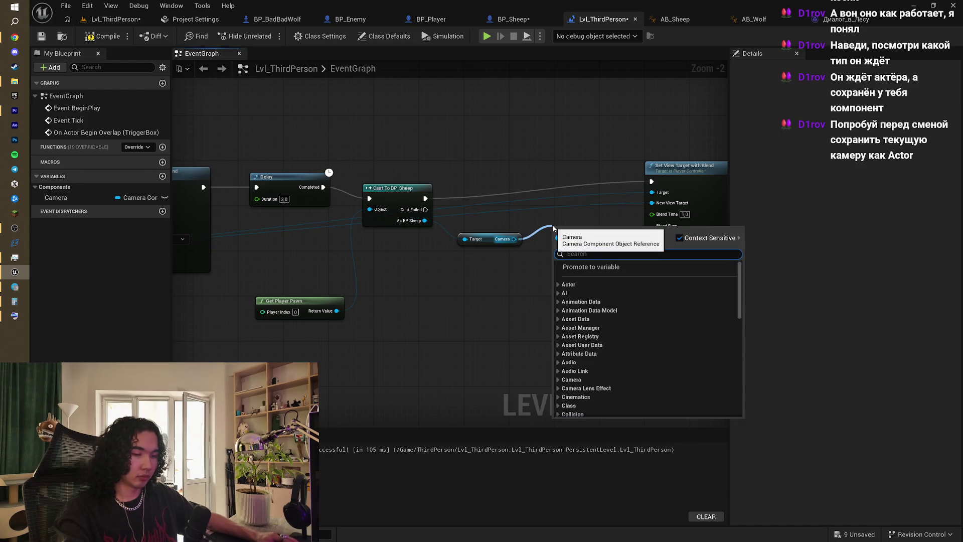
type("set vi")
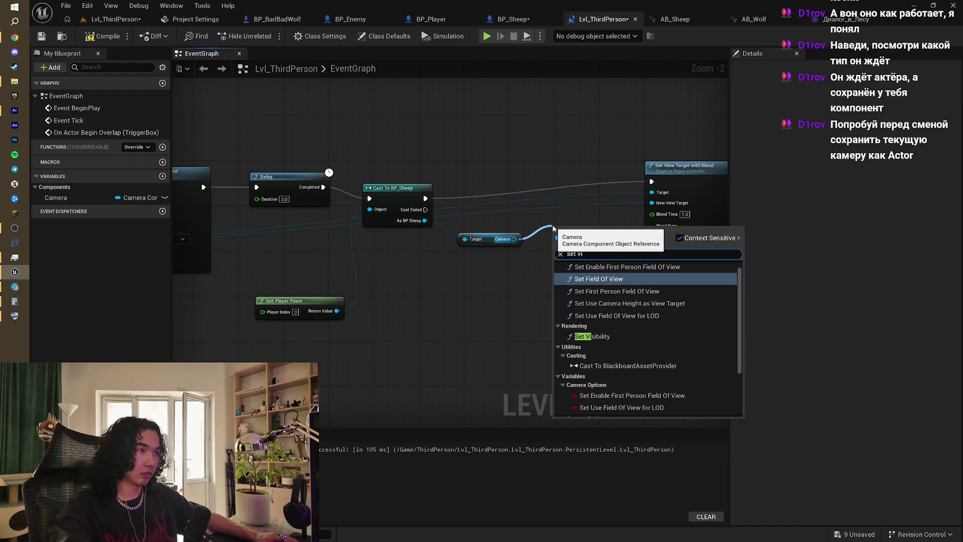
type("e")
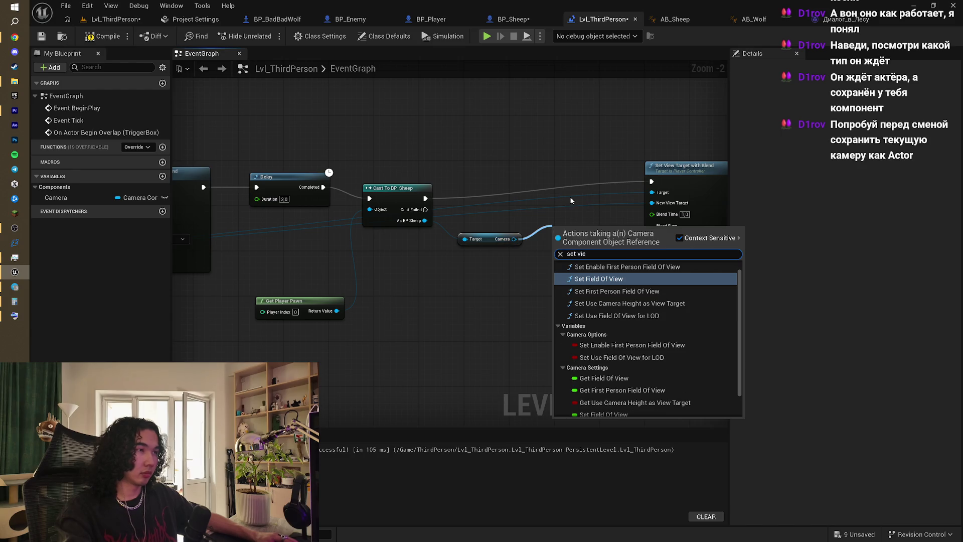
type("w")
type(" ta")
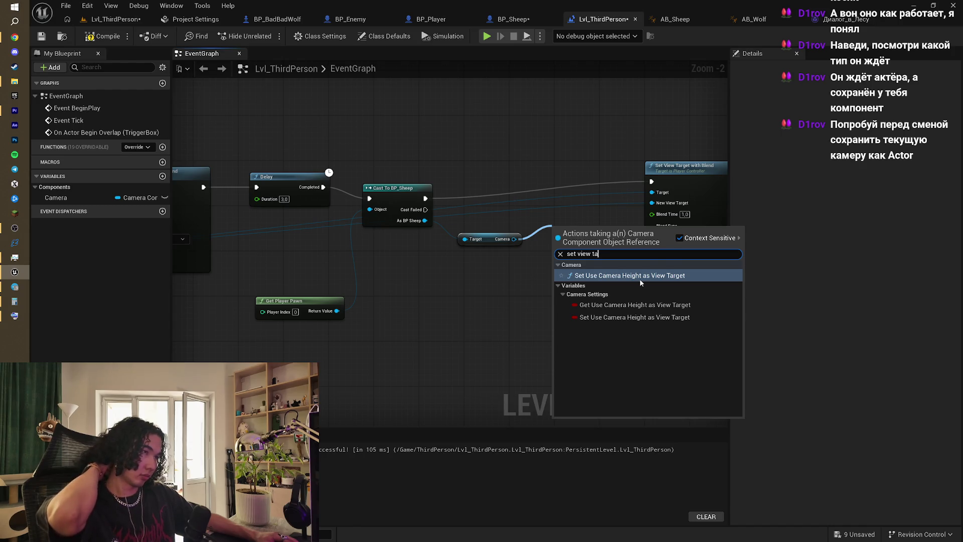
left_click(639, 275)
mouse_move(594, 234)
left_mouse_down()
mouse_move(579, 194)
mouse_move(588, 194)
left_mouse_up()
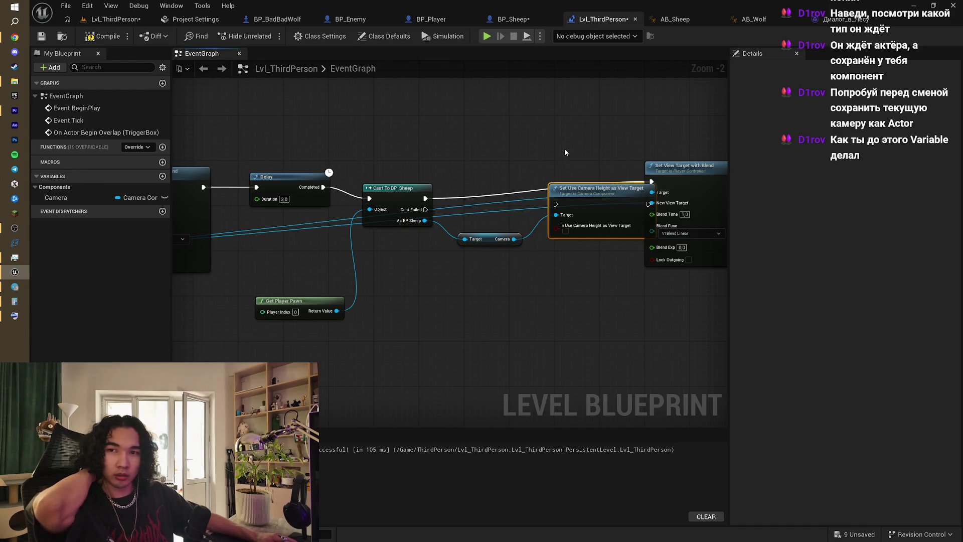
- Promote the sheep's Camera output to a new Camera_0 variable
left_click_drag(565, 149, 644, 151)
left_click_drag(550, 173, 705, 143)
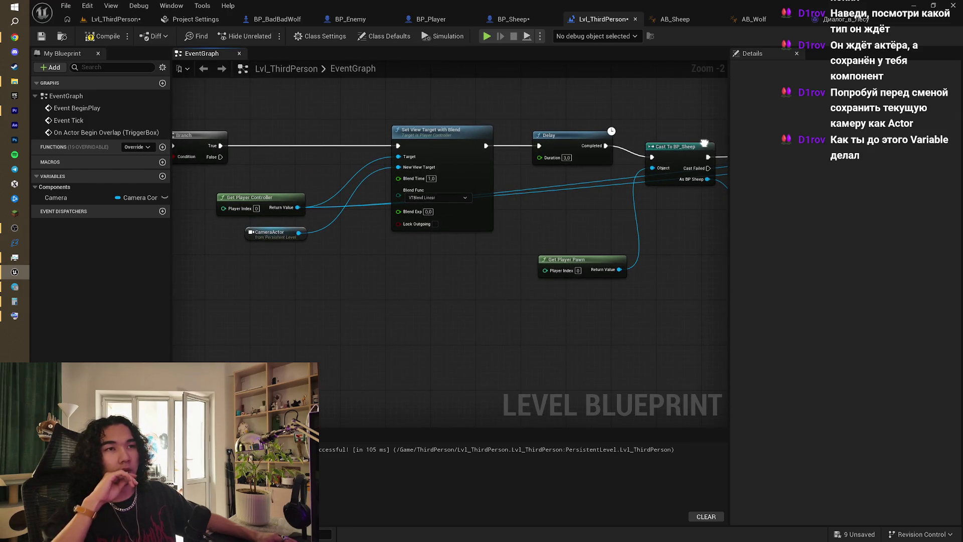
left_click_drag(489, 181, 445, 192)
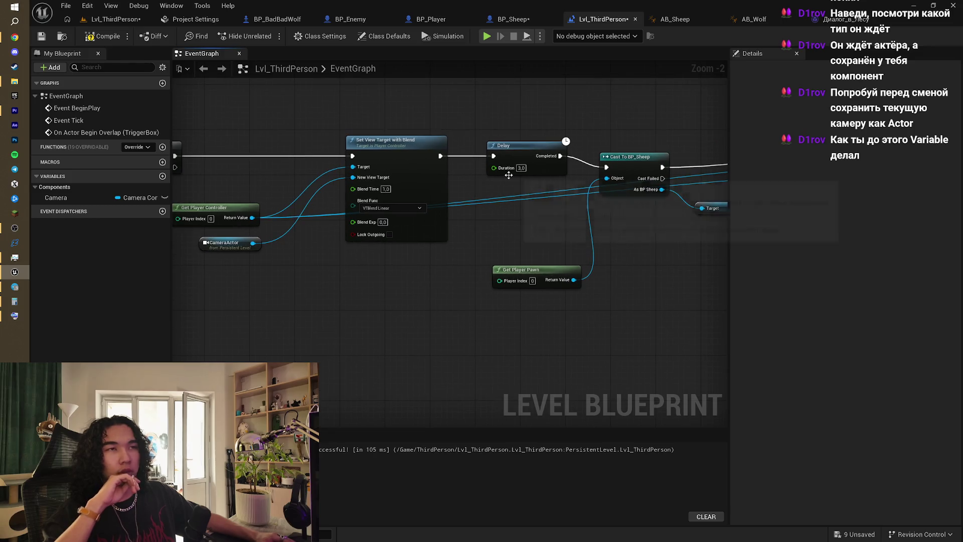
scroll(583, 204, "down", 1)
scroll(583, 204, "up", 1)
scroll(583, 205, "up", 2)
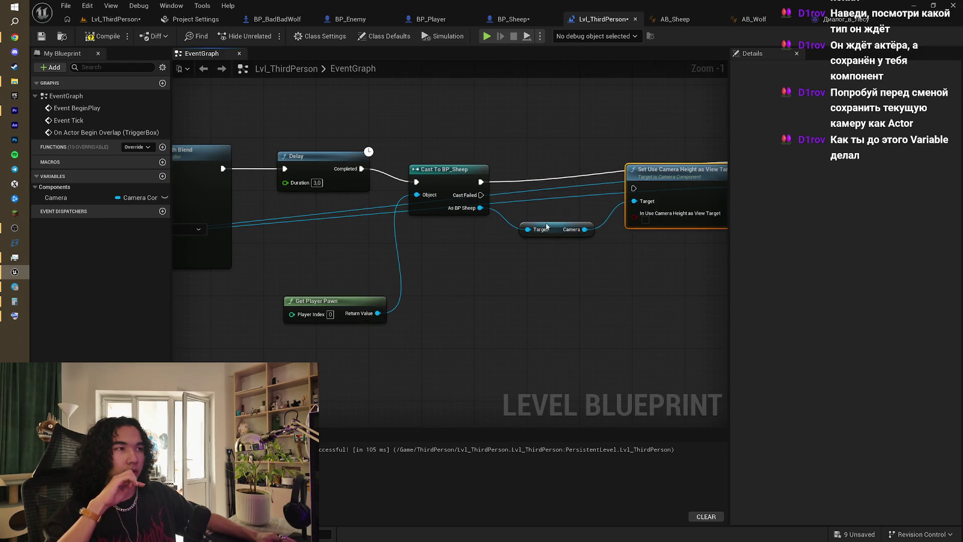
left_click_drag(547, 226, 533, 208)
right_click(432, 220)
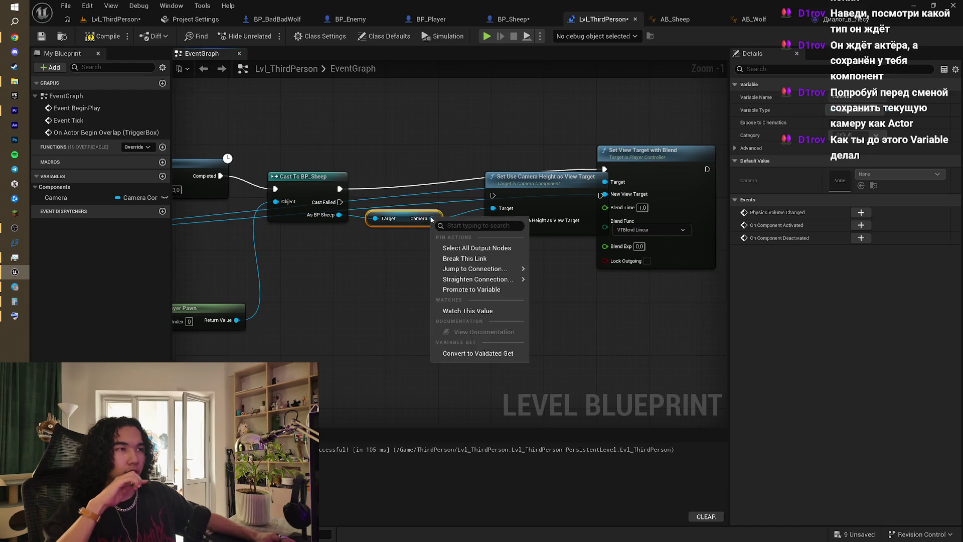
left_click(502, 290)
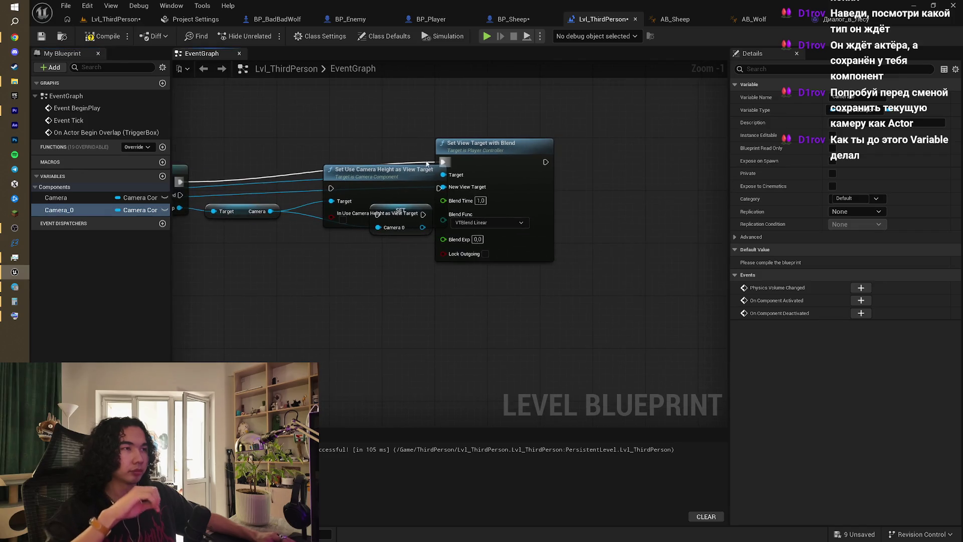
- Shift the view-target nodes right and run SET Camera_0 right after Cast To BP_Sheep
left_click(496, 165)
left_click(334, 191, "ctrl")
left_click_drag(334, 191, 484, 177)
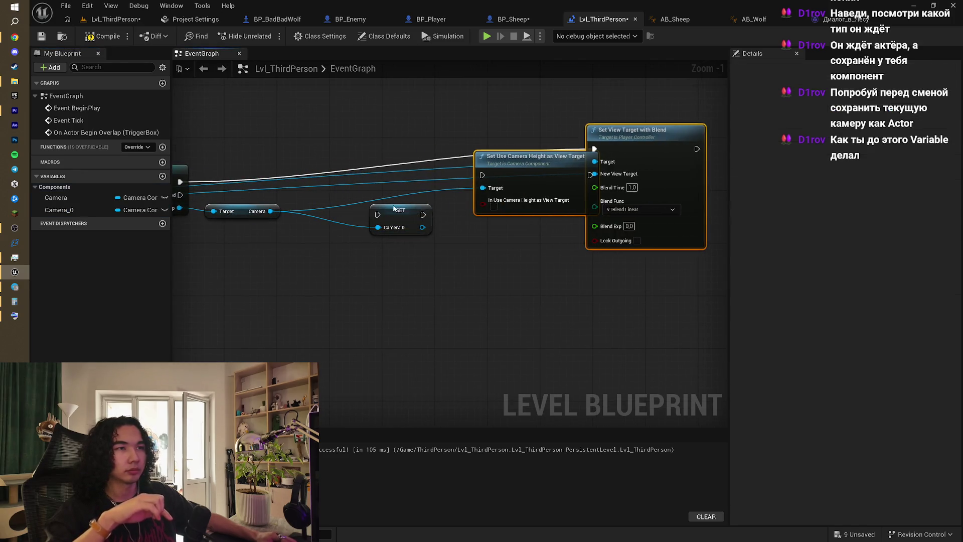
mouse_move(394, 208)
left_mouse_down()
mouse_move(341, 175)
mouse_move(404, 174)
left_mouse_up()
left_click_drag(242, 180, 545, 174)
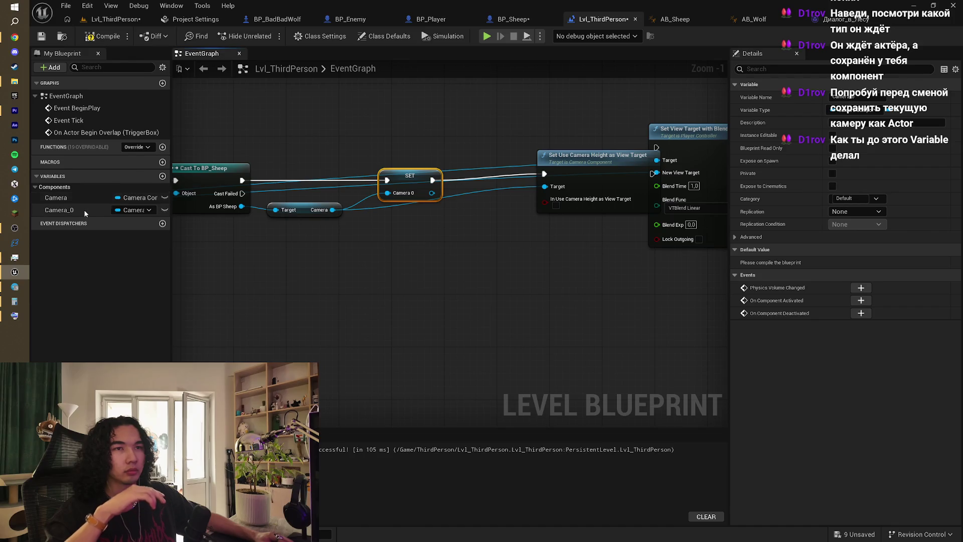
- Add a Camera_0 getter node and arrange the Set Use Camera Height node above it
left_click_drag(81, 208, 502, 261)
left_click(520, 282)
left_click_drag(598, 162, 538, 116)
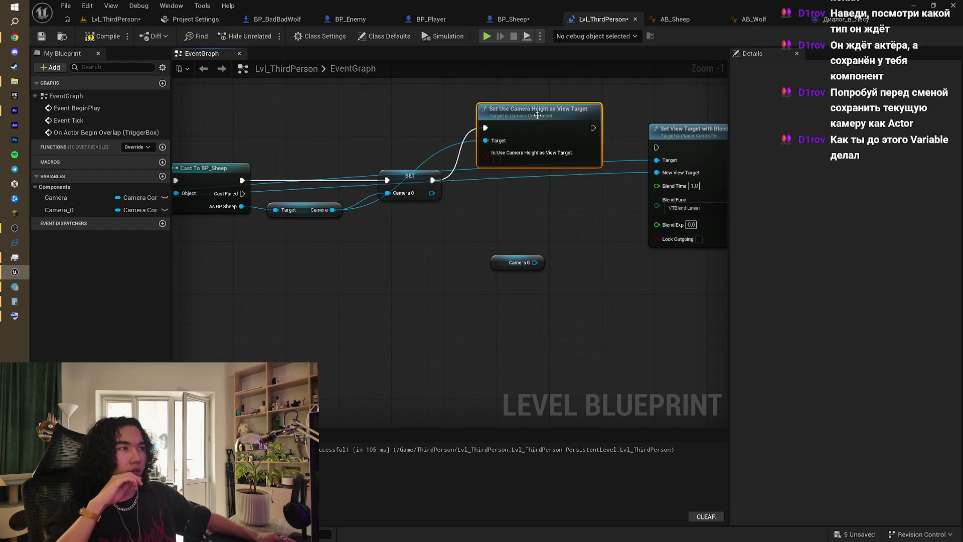
mouse_move(535, 263)
left_mouse_down()
mouse_move(657, 166)
mouse_move(602, 266)
mouse_move(539, 262)
left_mouse_up()
left_click(554, 225)
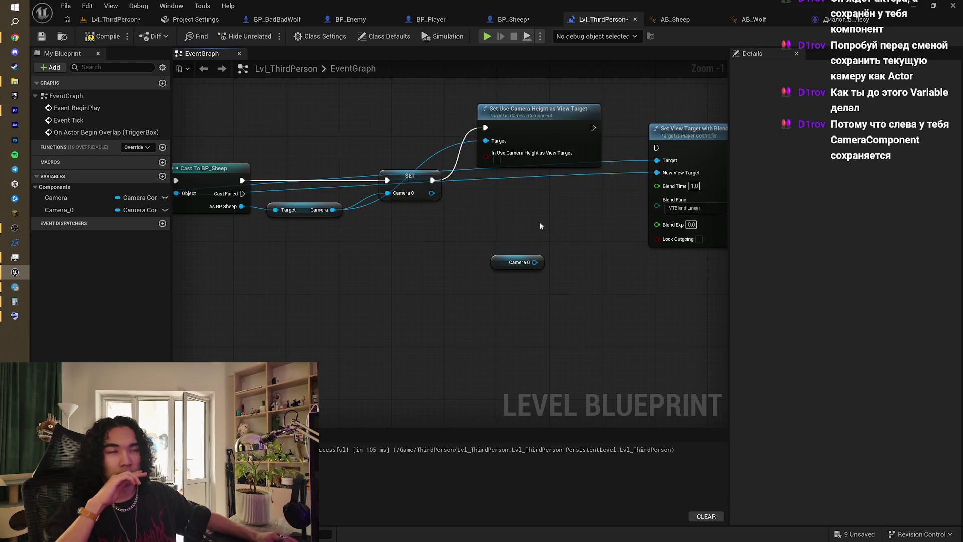
left_click_drag(576, 220, 478, 245)
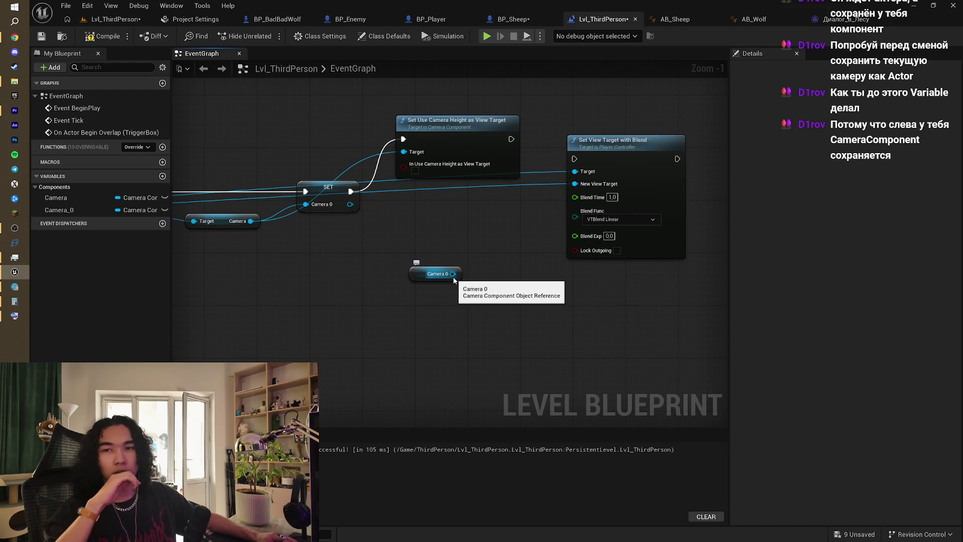
left_click(84, 212)
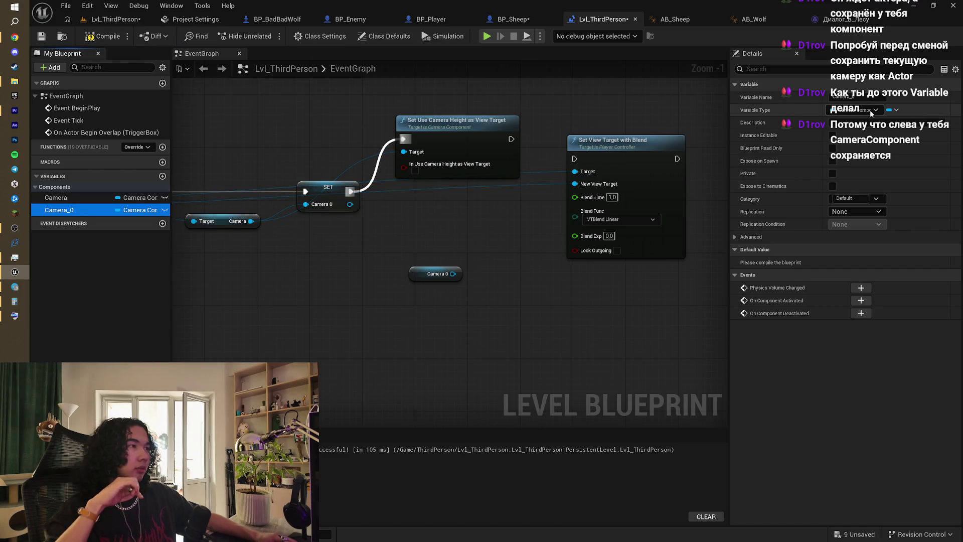
- Keep Camera_0 as an object reference, line up the camera-height node, and recompile
left_click(871, 112)
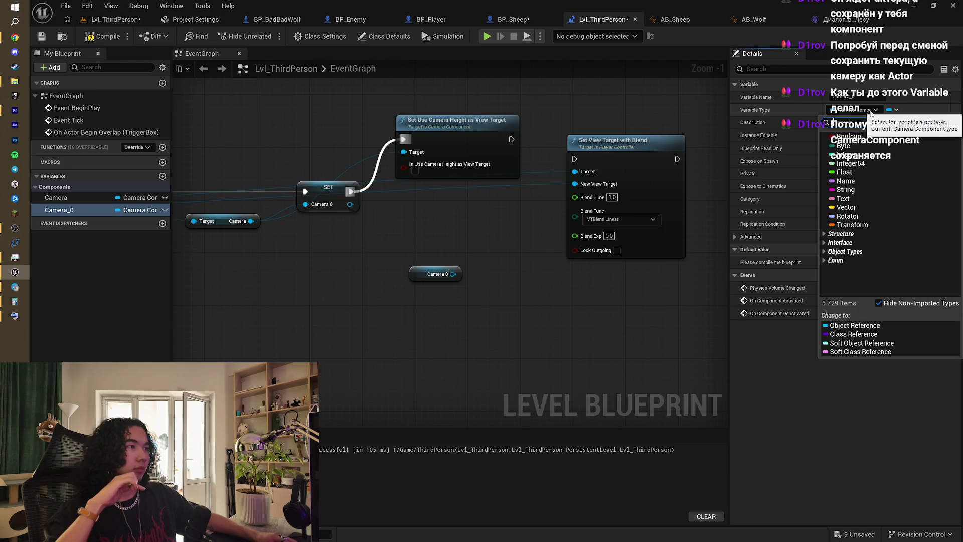
left_click(859, 327)
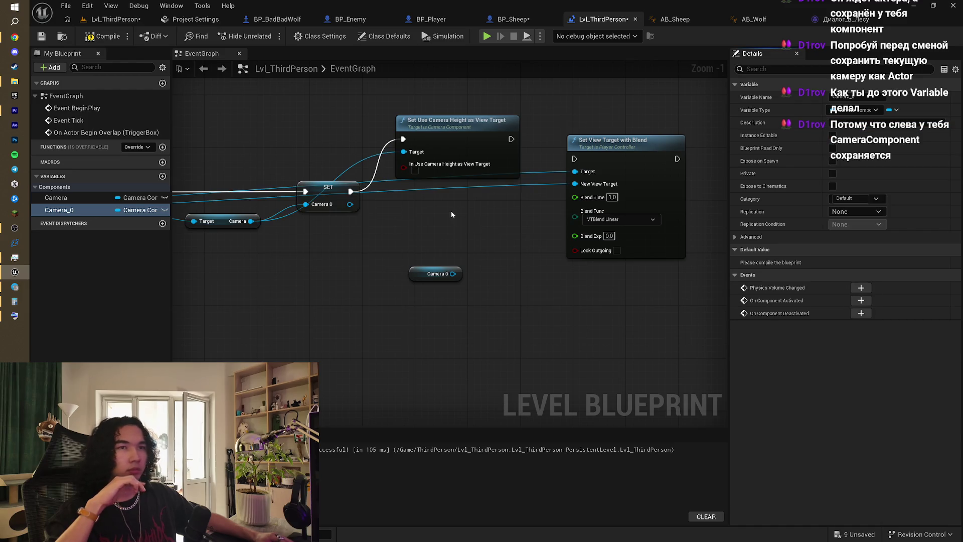
mouse_move(450, 210)
left_mouse_down()
mouse_move(478, 222)
mouse_move(566, 215)
left_mouse_up()
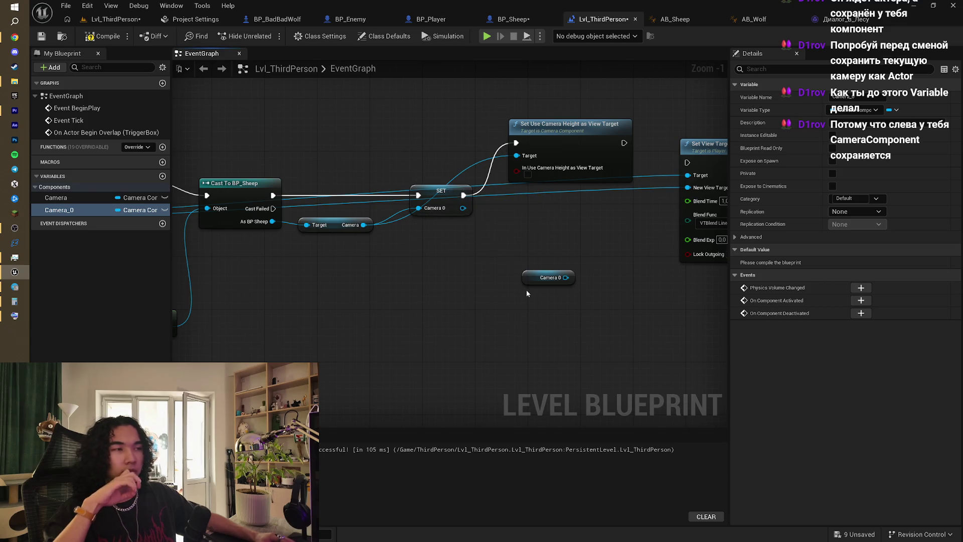
left_click_drag(556, 211, 520, 236)
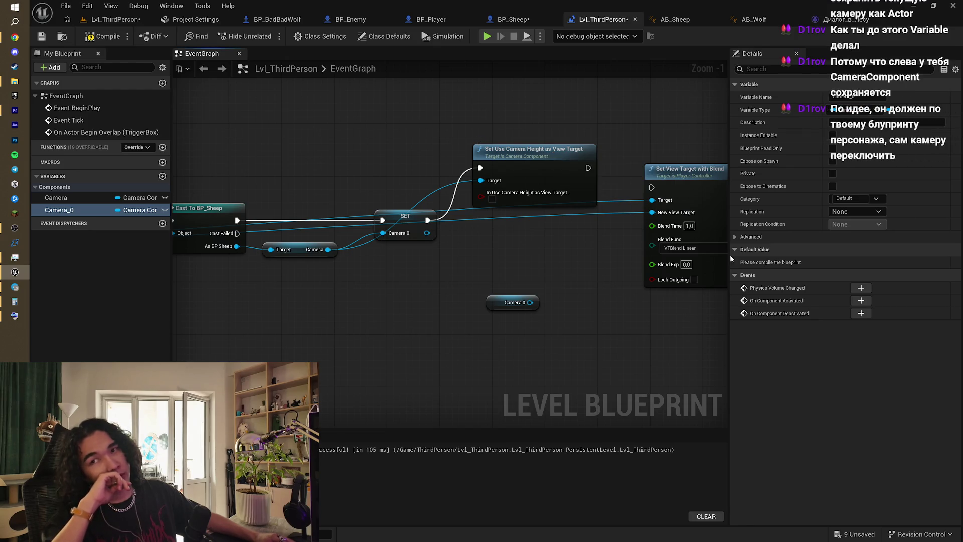
mouse_move(511, 159)
left_mouse_down()
mouse_move(544, 227)
mouse_move(537, 213)
left_mouse_up()
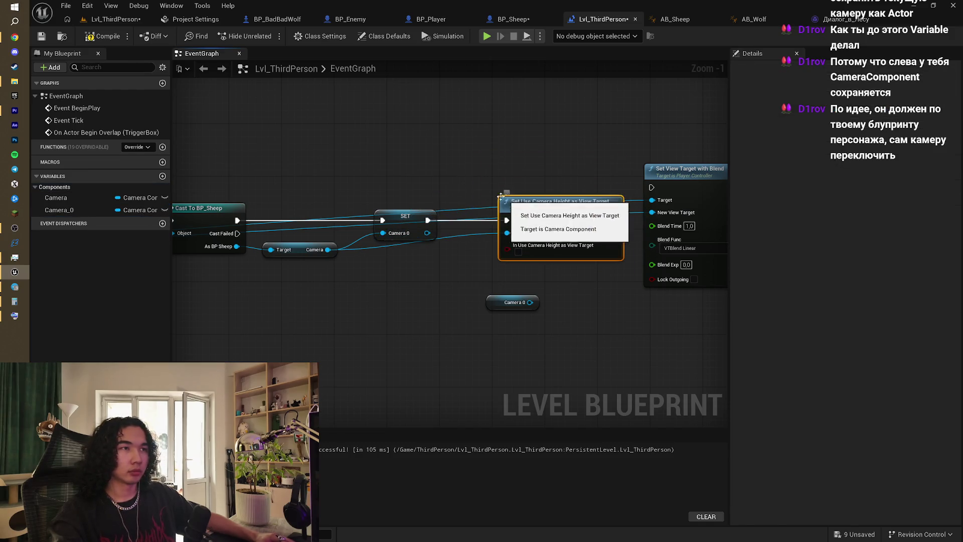
left_click(98, 36)
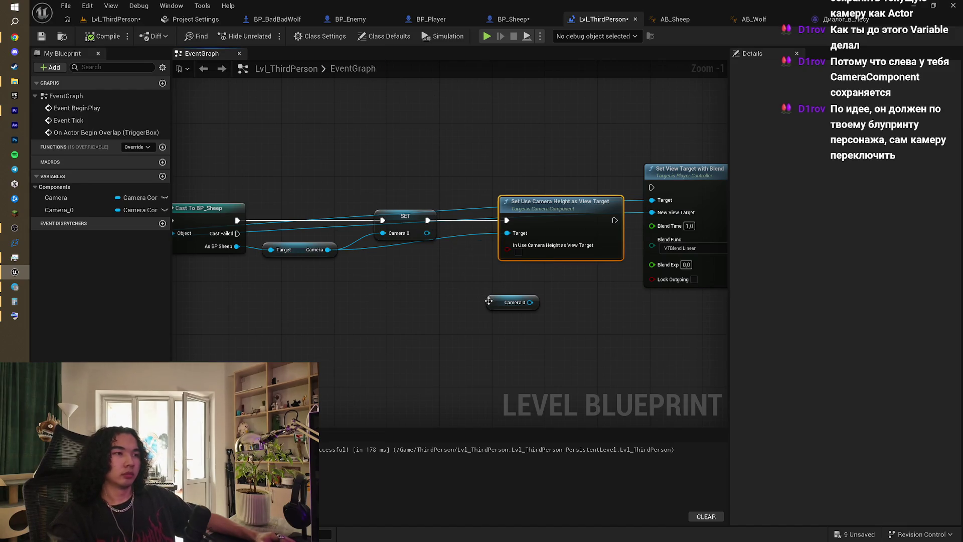
- Wire the Camera 0 getter into Set Use Camera Height as View Target's Target pin
mouse_move(489, 301)
left_mouse_down()
mouse_move(384, 269)
mouse_move(522, 236)
left_mouse_up()
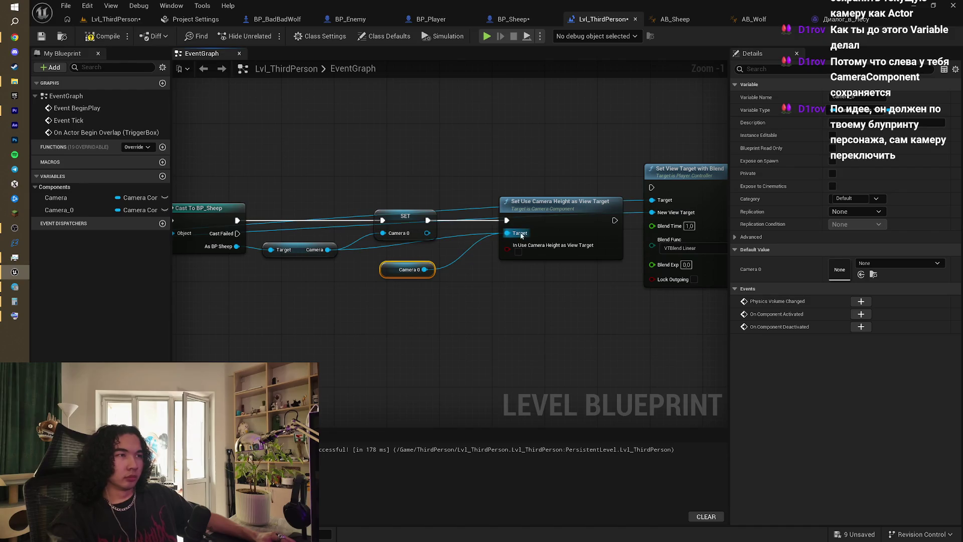
left_click(456, 242)
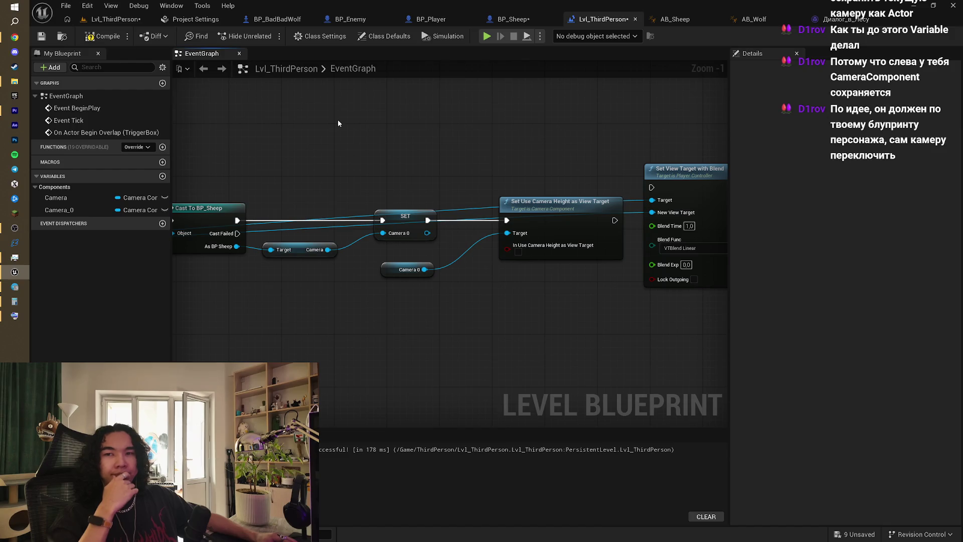
mouse_move(339, 123)
left_mouse_down()
mouse_move(380, 133)
mouse_move(352, 137)
left_mouse_up()
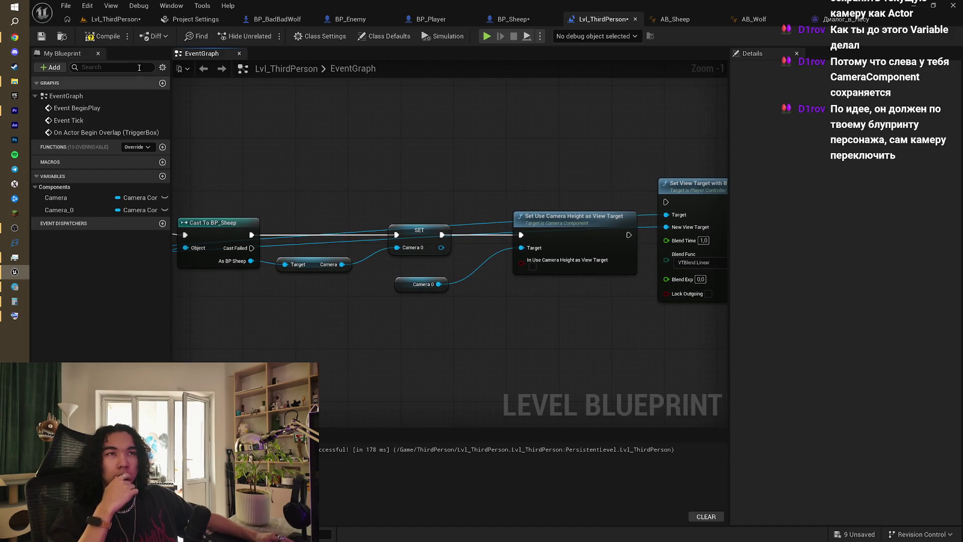
- Move the SET, Camera 0 and camera-height nodes down out of the camera-switch chain
scroll(390, 168, "down", 3)
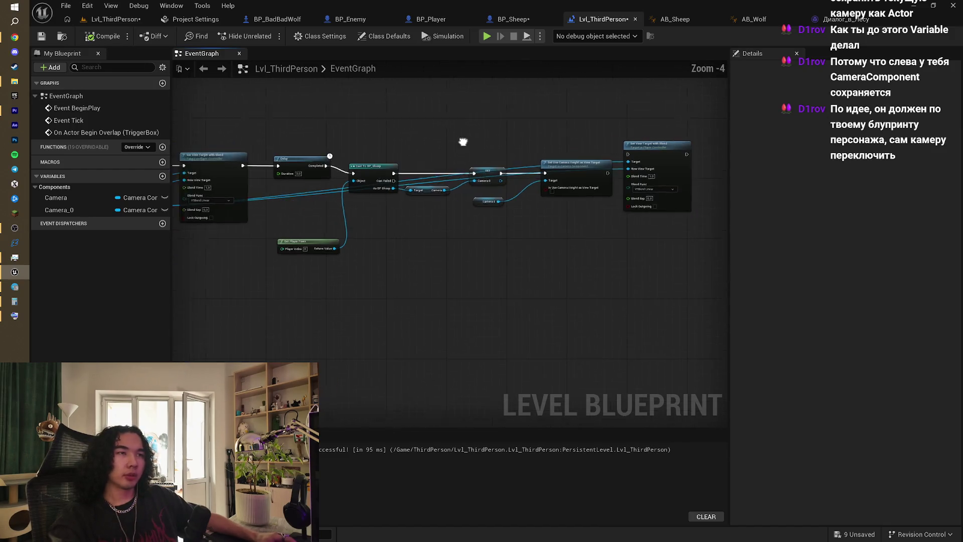
left_click_drag(462, 142, 586, 183)
mouse_move(606, 128)
left_mouse_down()
mouse_move(574, 112)
mouse_move(402, 104)
left_mouse_up()
scroll(450, 134, "up", 3)
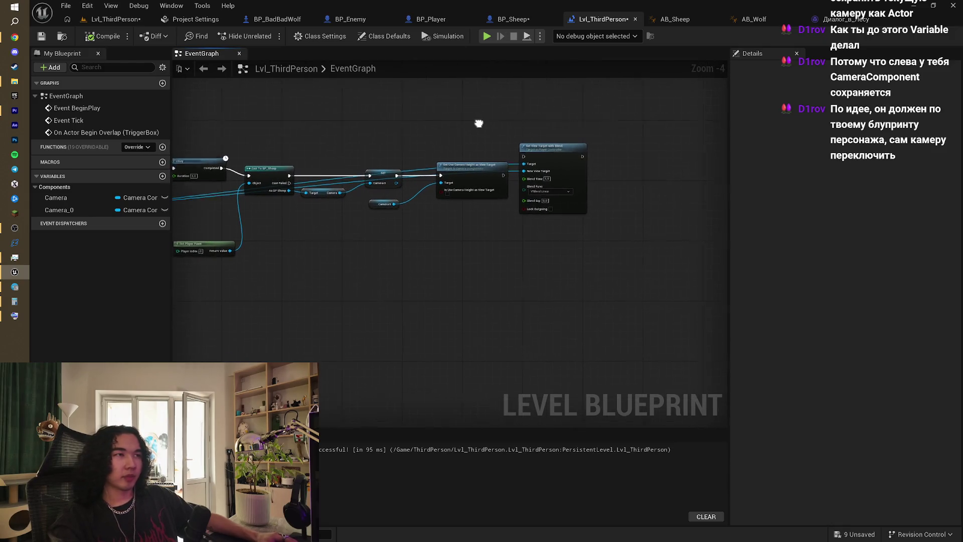
left_click_drag(321, 145, 419, 130)
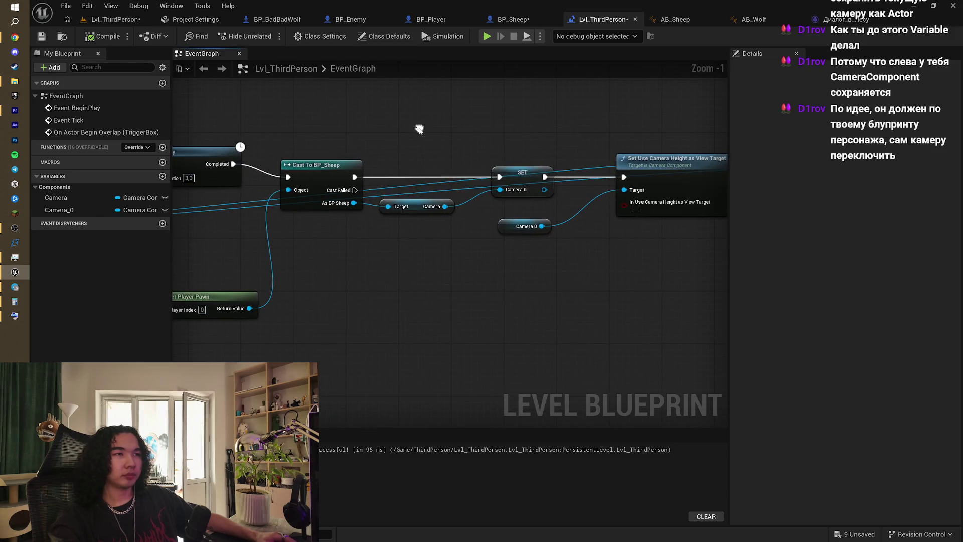
left_click_drag(512, 116, 465, 136)
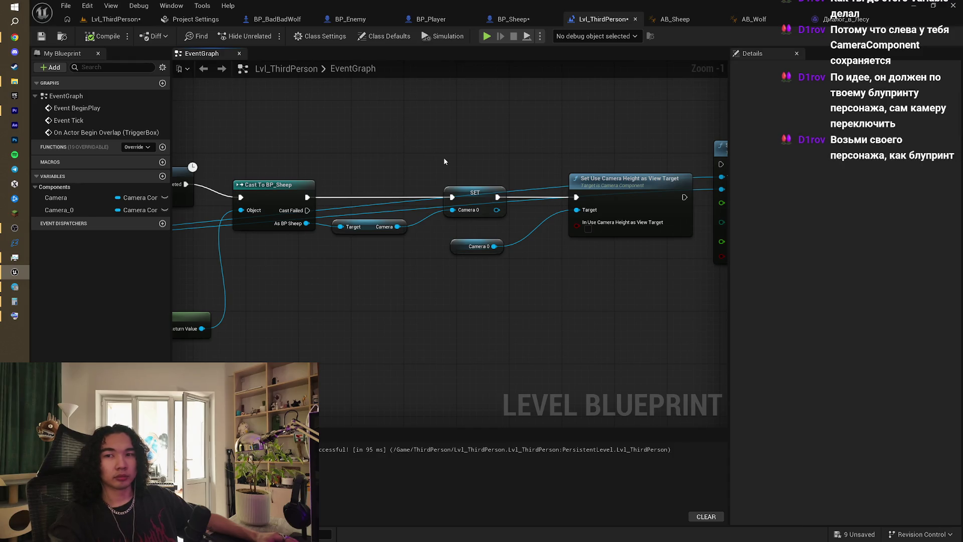
scroll(444, 157, "down", 2)
mouse_move(444, 157)
left_mouse_down()
mouse_move(472, 162)
mouse_move(502, 221)
mouse_move(498, 256)
mouse_move(421, 256)
left_mouse_up()
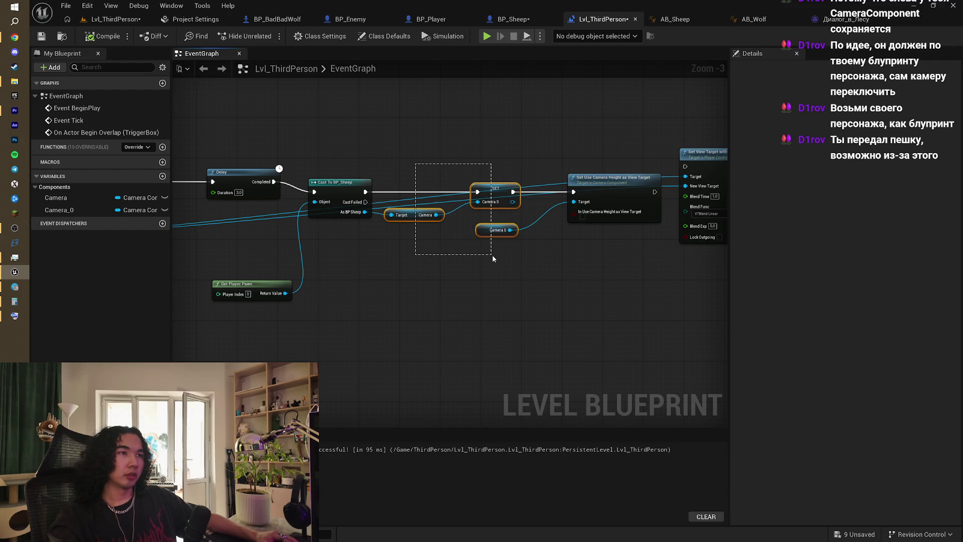
left_click_drag(492, 259, 492, 259)
mouse_move(493, 259)
left_mouse_down()
mouse_move(442, 284)
mouse_move(469, 293)
mouse_move(456, 285)
left_mouse_up()
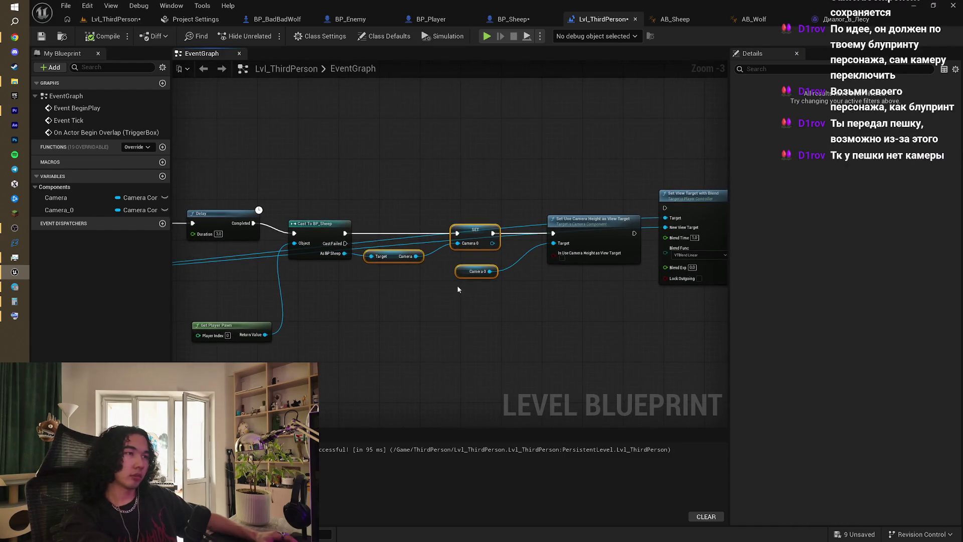
scroll(457, 285, "up", 2)
left_click_drag(409, 177, 592, 313)
left_click_drag(616, 209, 616, 387)
left_click(472, 261)
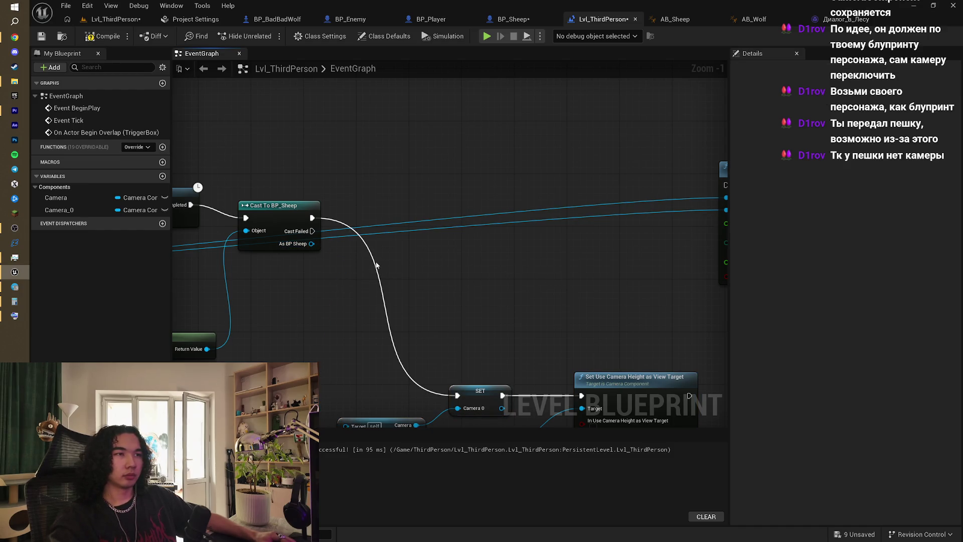
- Wire Cast To BP_Sheep's exec and As BP Sheep into Set View Target with Blend, then compile
scroll(395, 257, "down", 2)
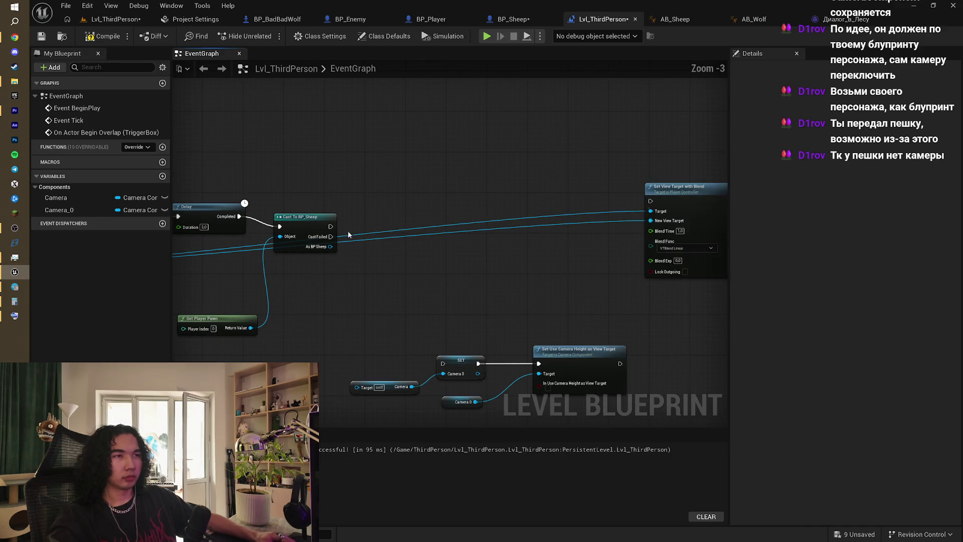
left_click_drag(331, 226, 652, 201)
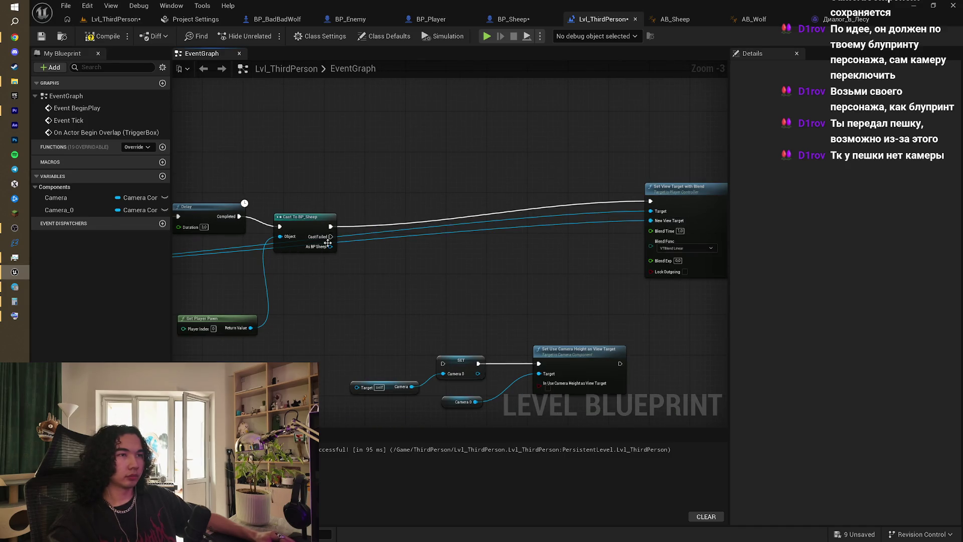
mouse_move(328, 242)
left_mouse_down()
mouse_move(405, 252)
mouse_move(651, 221)
left_mouse_up()
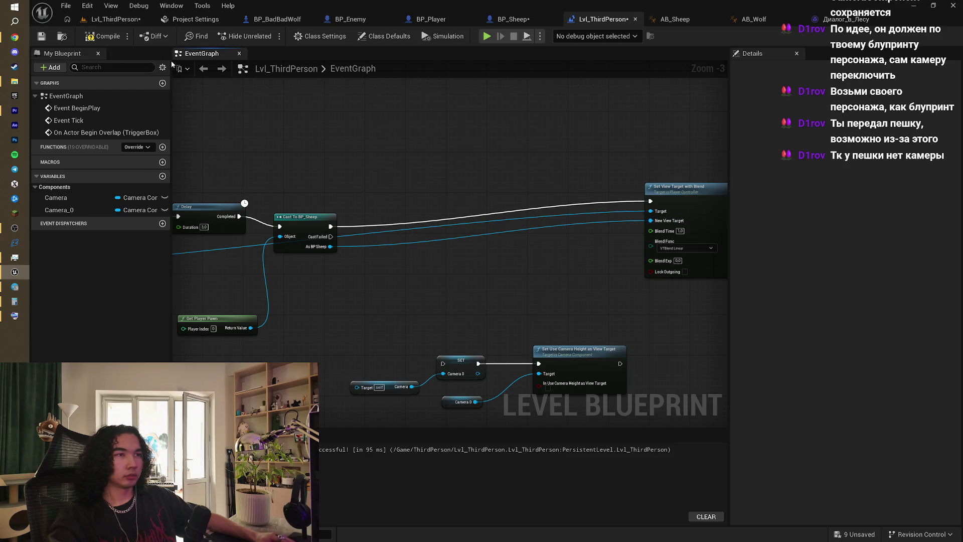
key("F7")
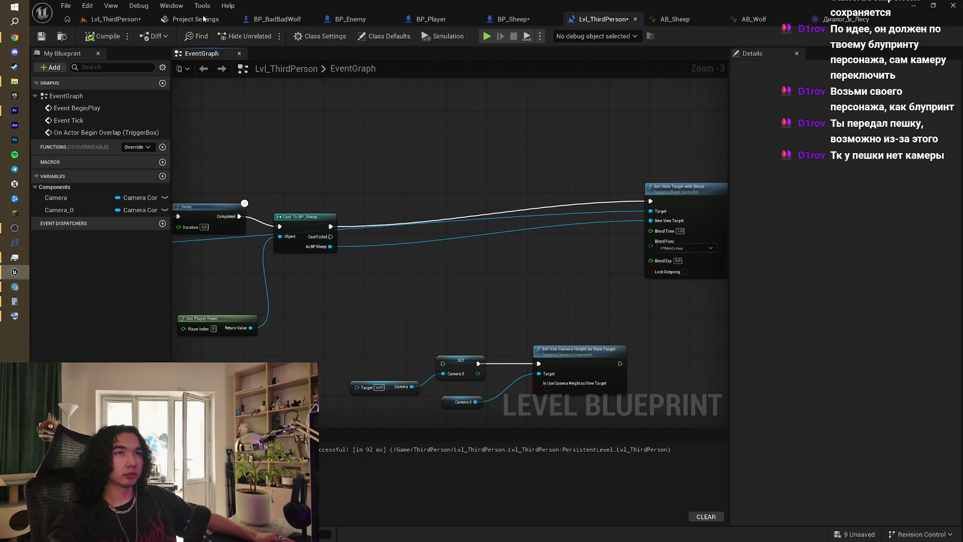
left_click(113, 20)
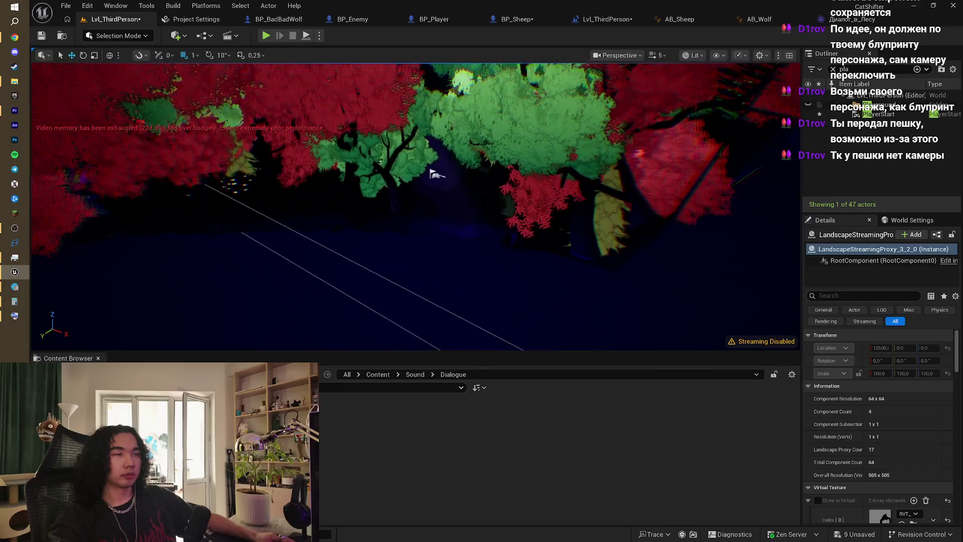
mouse_move(417, 205)
left_mouse_down()
mouse_move(436, 198)
mouse_move(427, 205)
mouse_move(404, 178)
left_mouse_up()
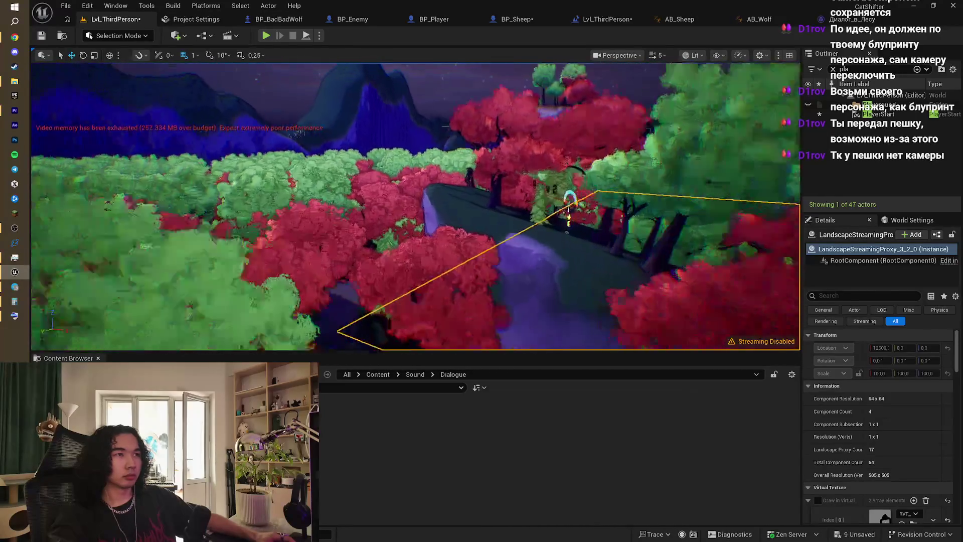
left_click_drag(267, 104, 268, 103)
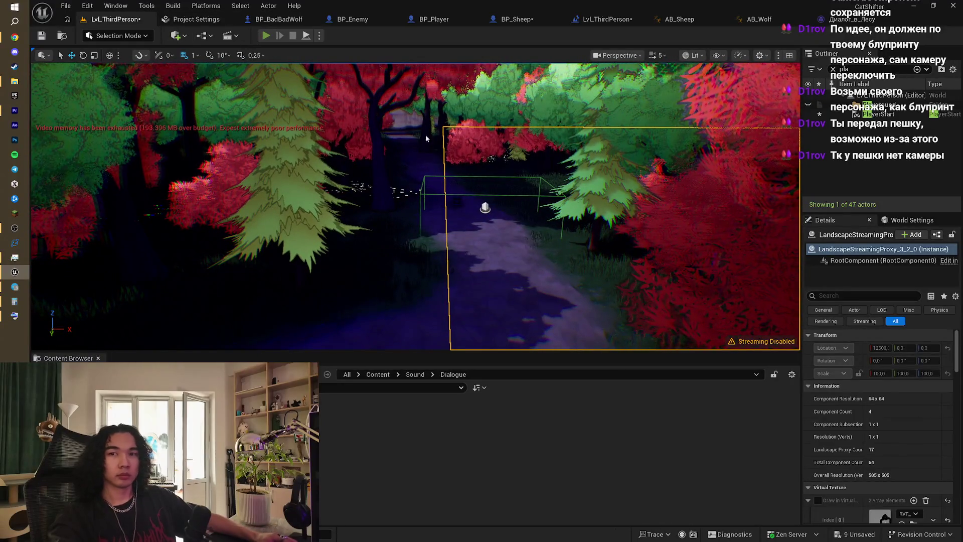
key("alt+p")
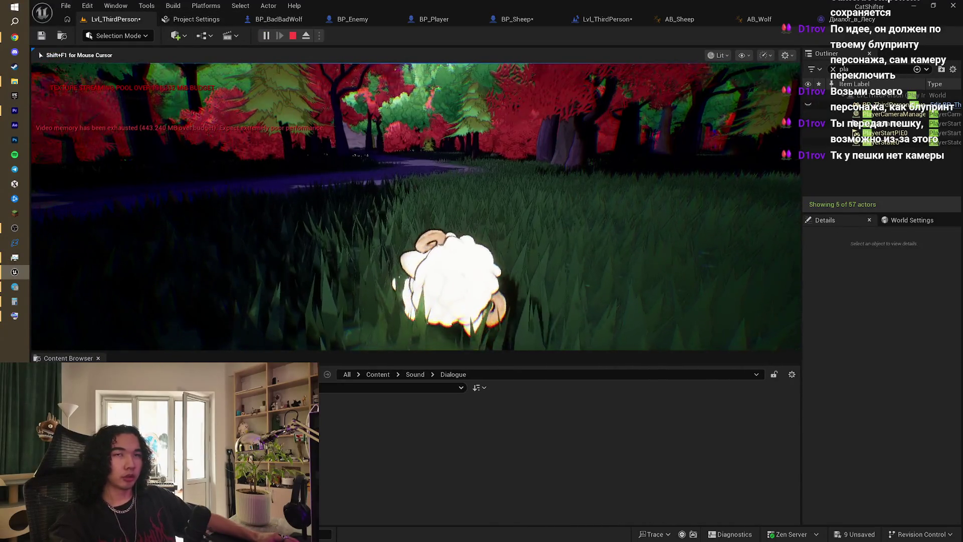
key("w")
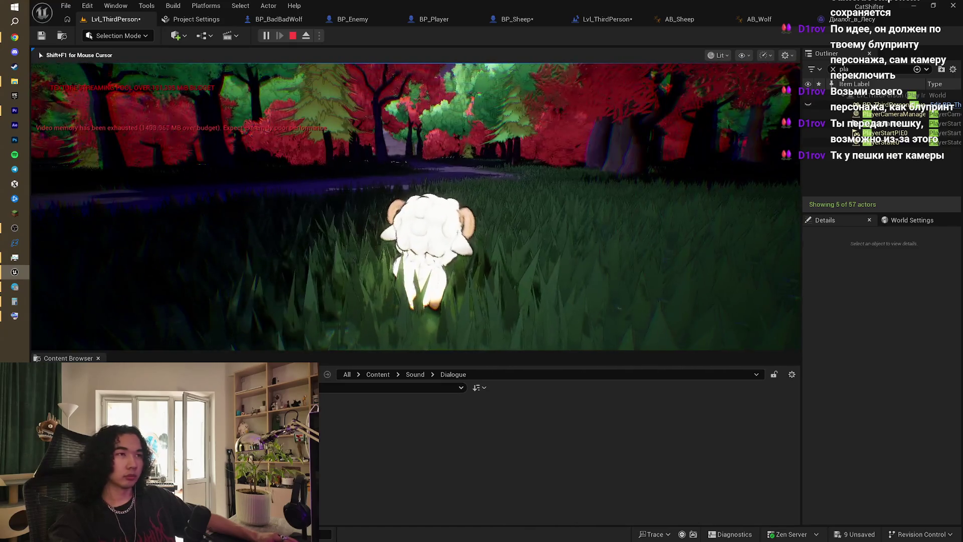
key("w")
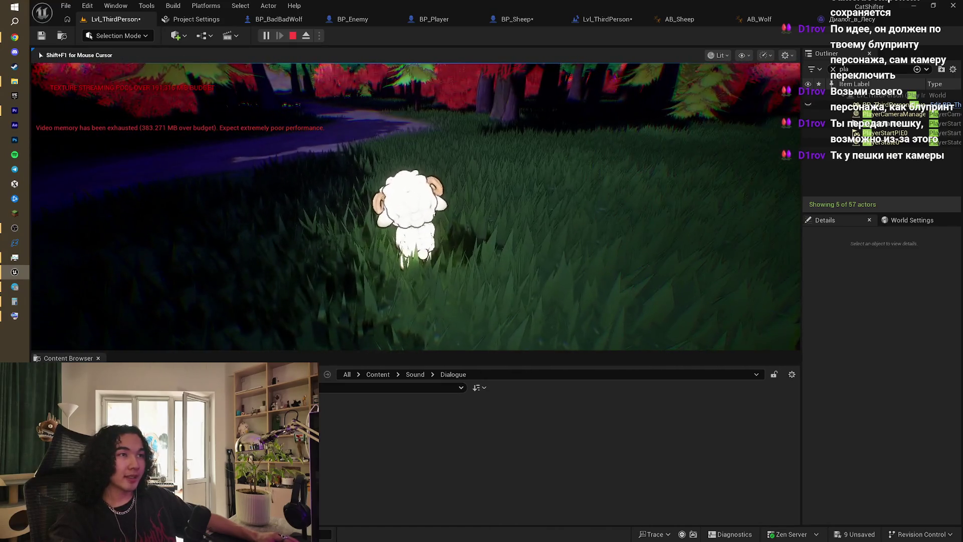
key("w")
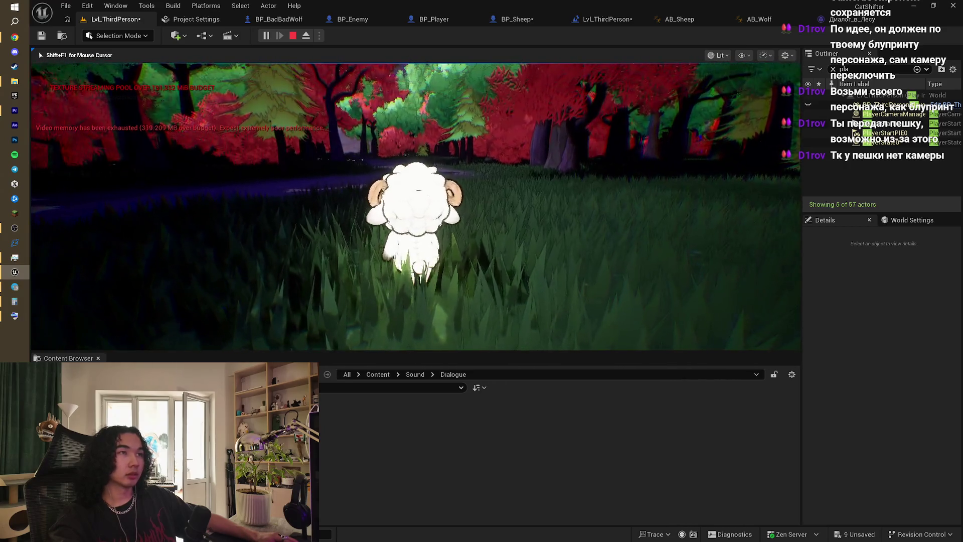
key("w")
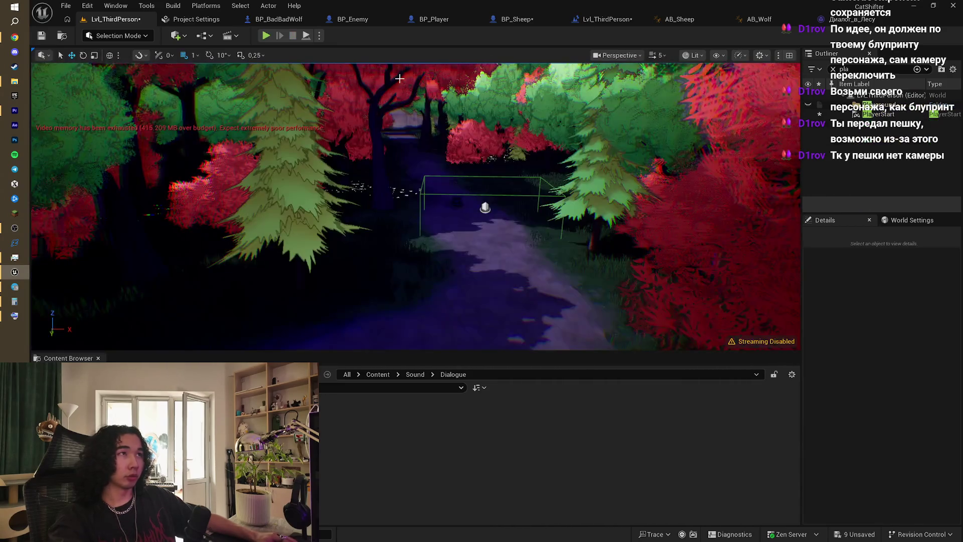
key("Escape")
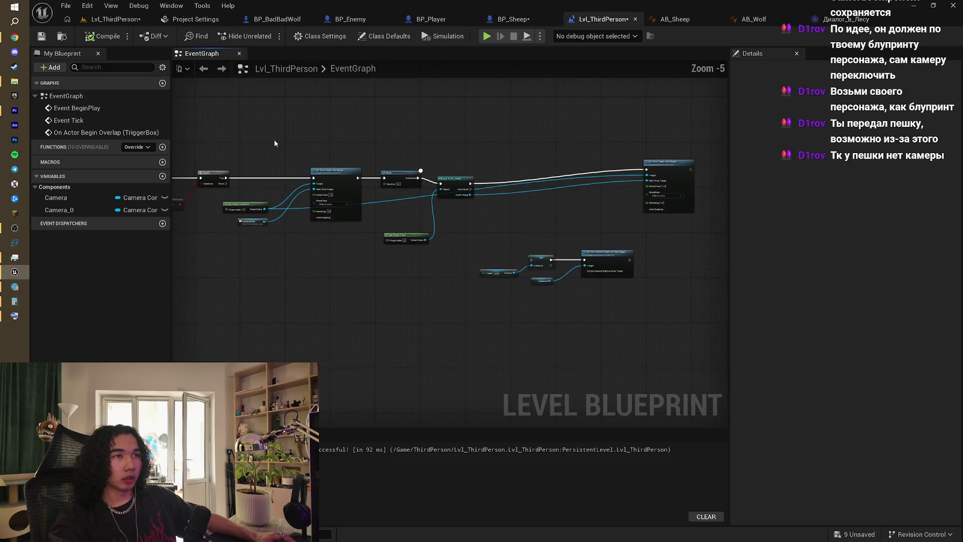
- Insert a Do Once node after Branch's True output and compile the level blueprint
right_click(428, 159)
scroll(369, 262, "up", 1)
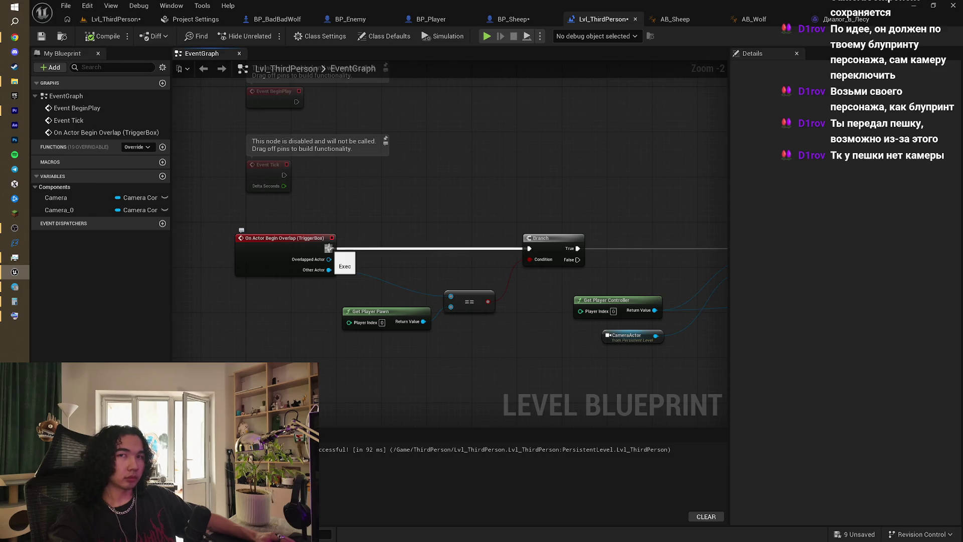
left_click_drag(543, 225, 357, 216)
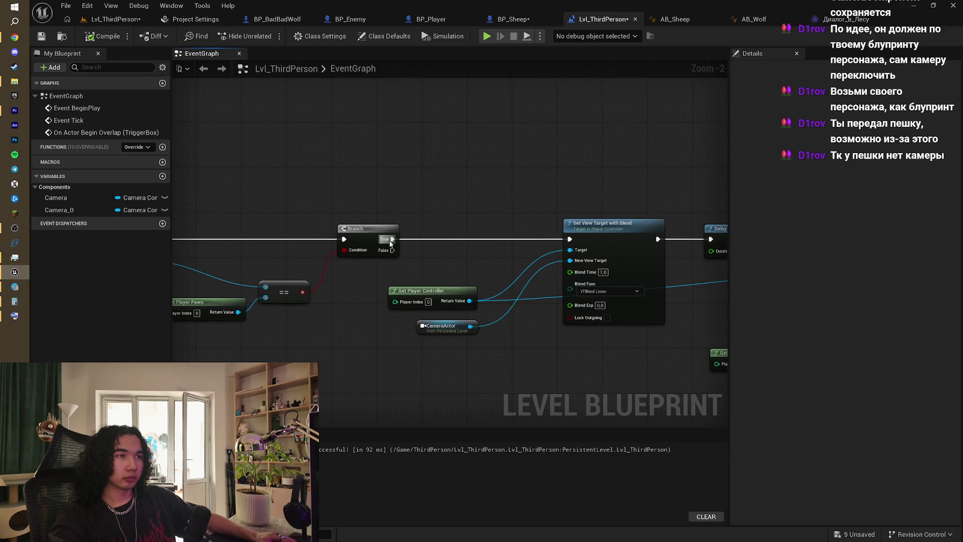
left_click_drag(390, 244, 441, 241)
type("d")
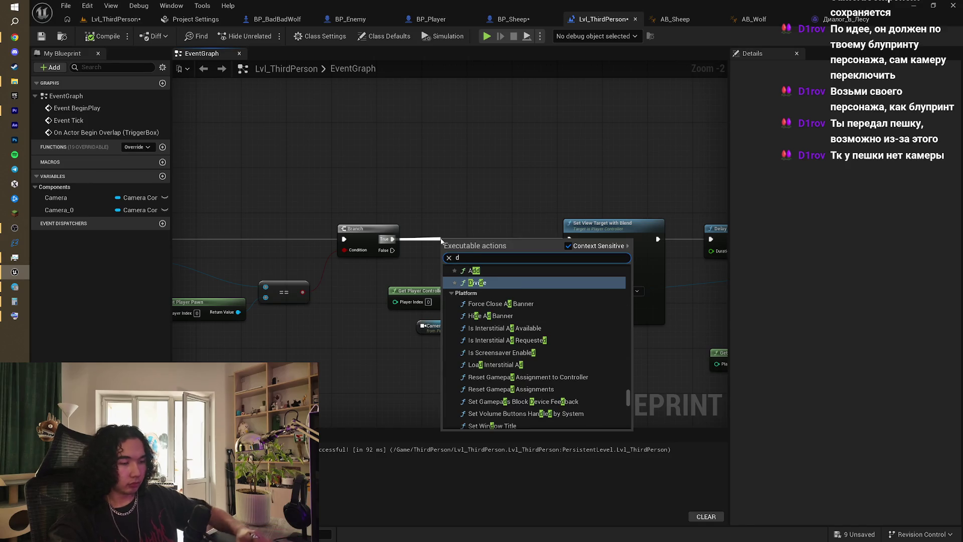
type("o once")
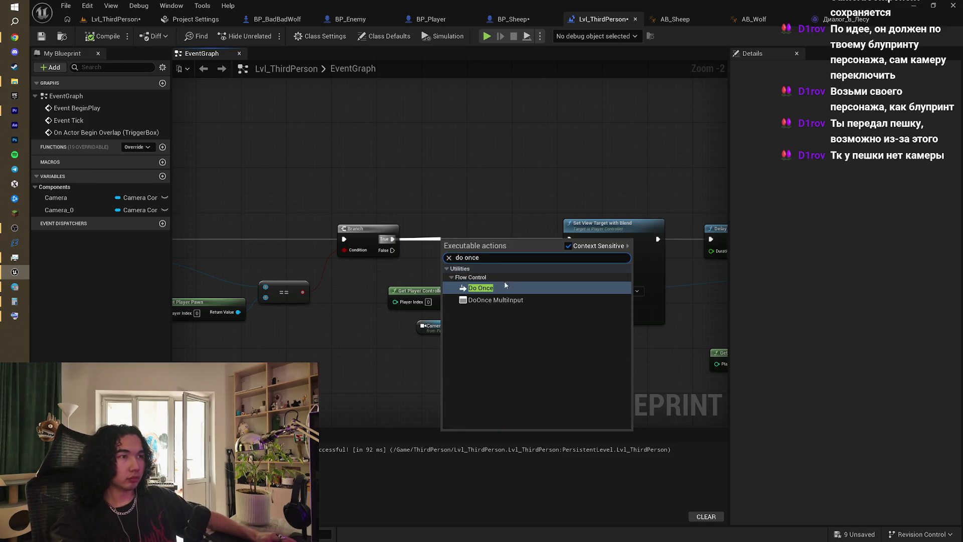
left_click(506, 285)
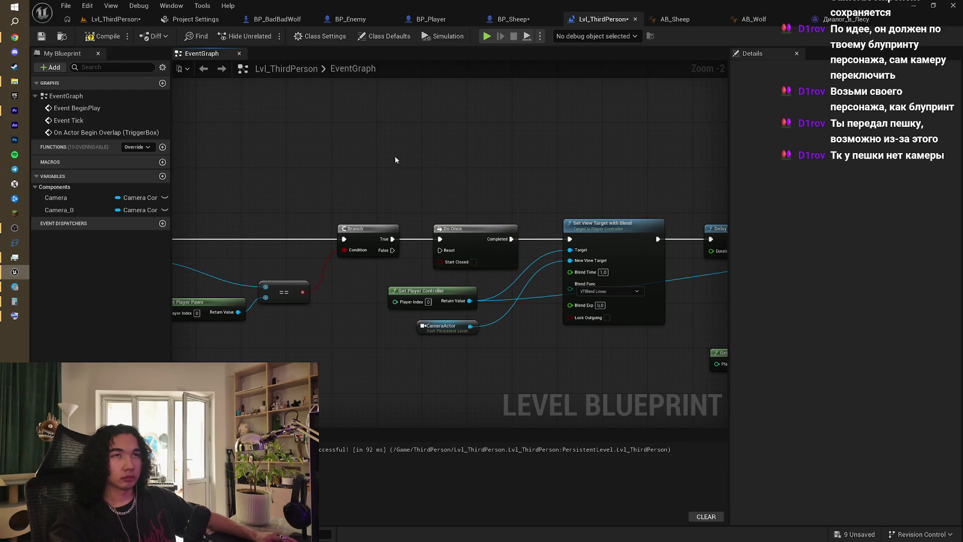
left_click(105, 39)
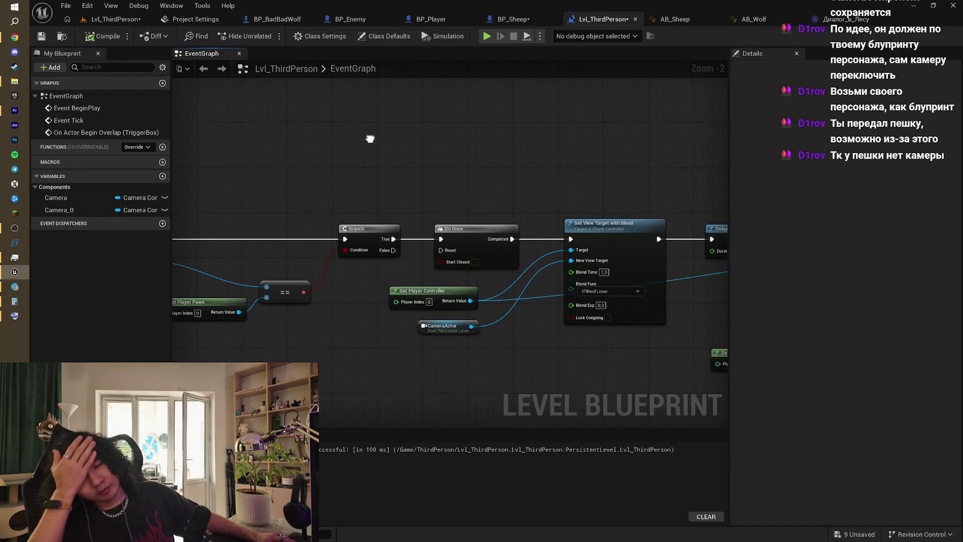
- Move Set View Target with Blend closer to Cast To BP_Sheep and save all
left_click_drag(370, 137, 388, 135)
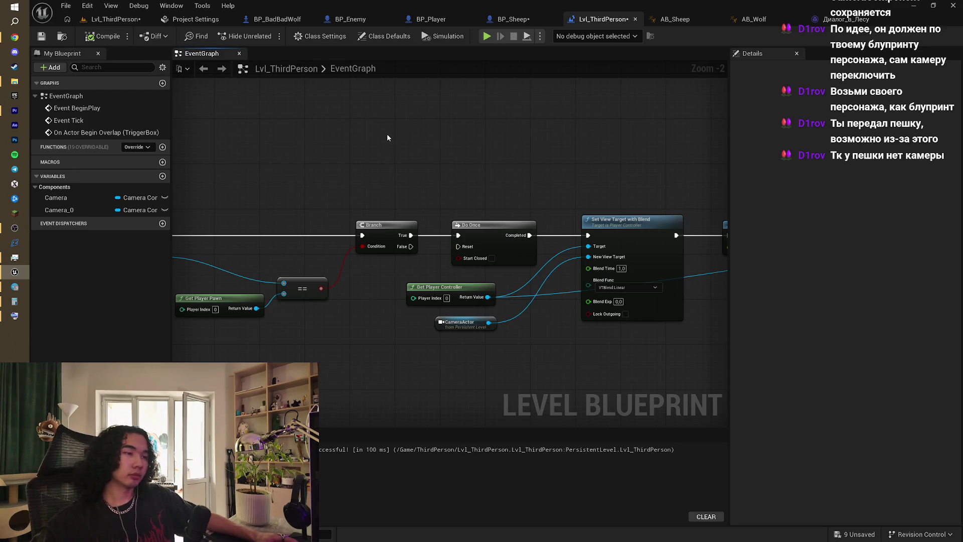
scroll(477, 156, "down", 2)
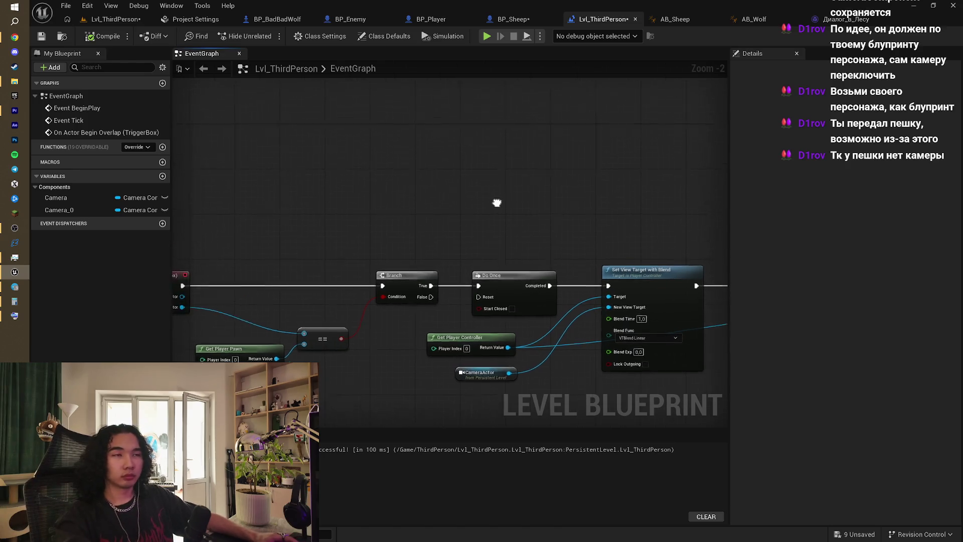
mouse_move(479, 163)
left_mouse_down()
mouse_move(559, 233)
mouse_move(343, 205)
mouse_move(321, 226)
left_mouse_up()
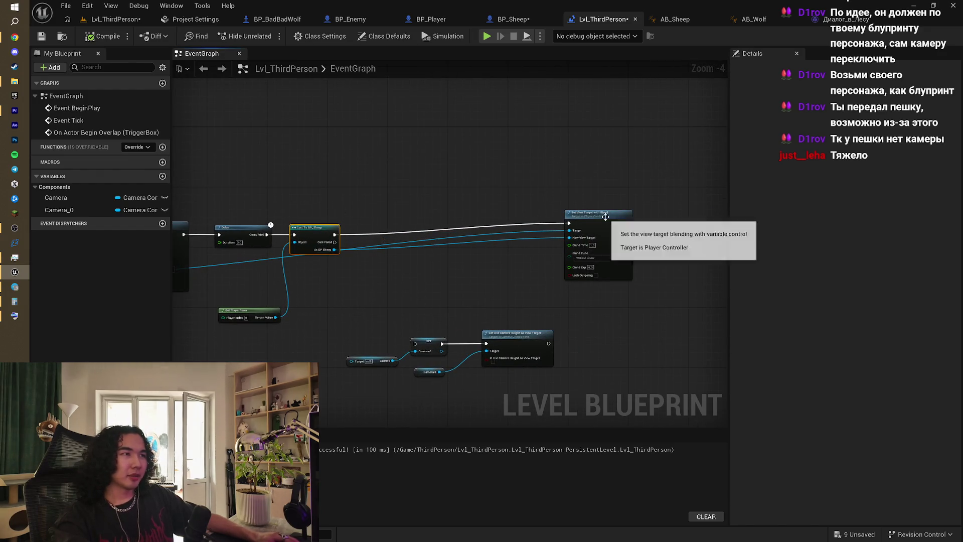
mouse_move(607, 221)
left_mouse_down()
mouse_move(467, 226)
mouse_move(535, 203)
left_mouse_up()
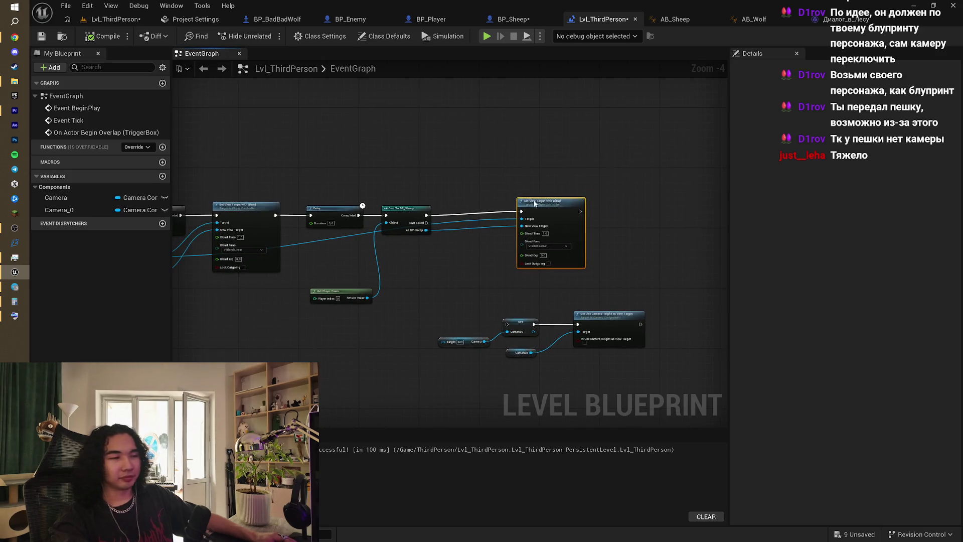
left_click_drag(578, 267, 626, 224)
left_click(607, 234)
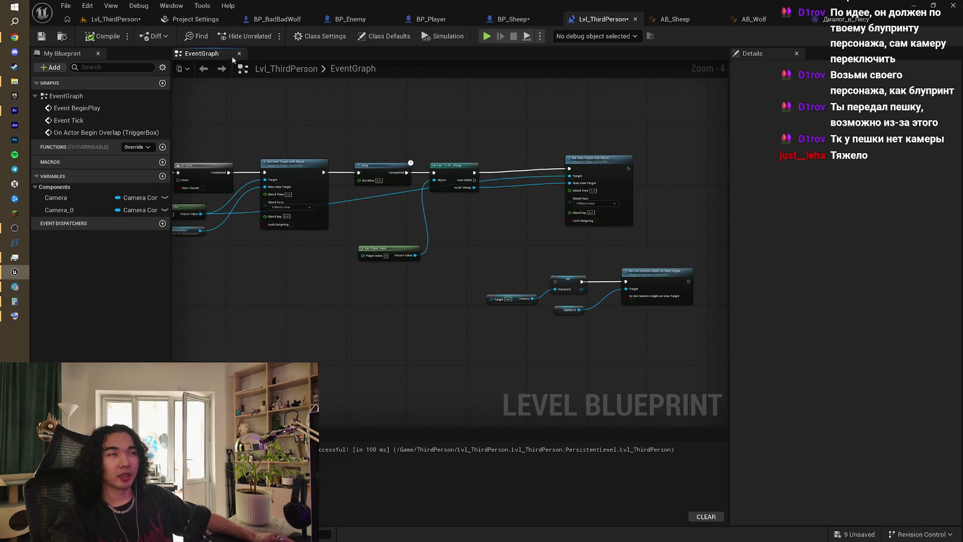
key("ctrl+s")
- Return to the Lvl_ThirdPerson level view and switch to the web browser
left_click_drag(499, 137, 546, 129)
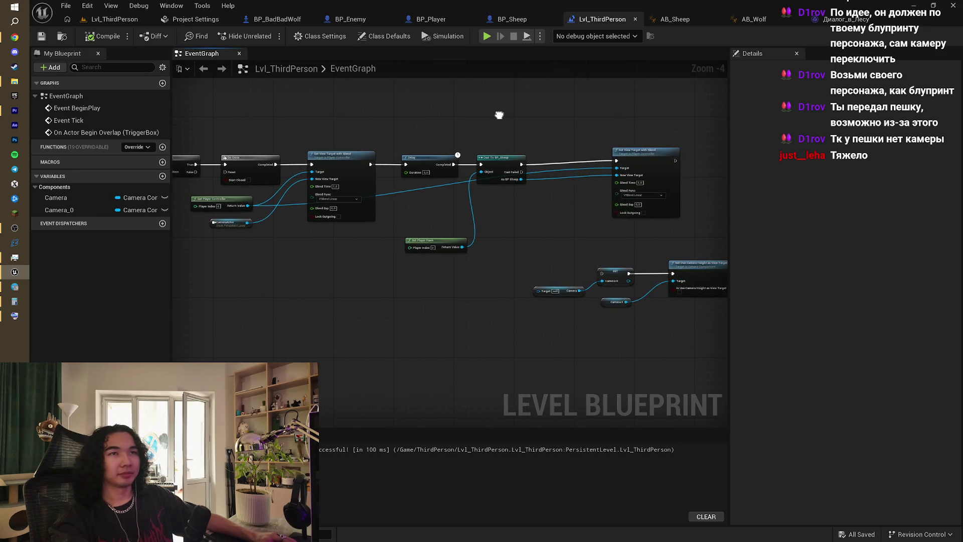
left_click(120, 20)
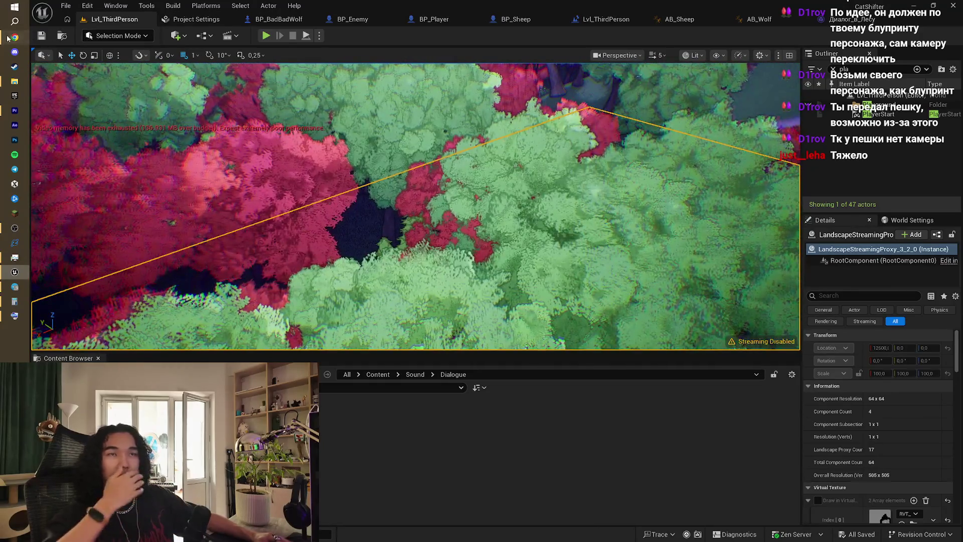
key("alt+Tab")
- Move from the Envato sound-effects search to the Music tab's Mood filter list
left_click(446, 4)
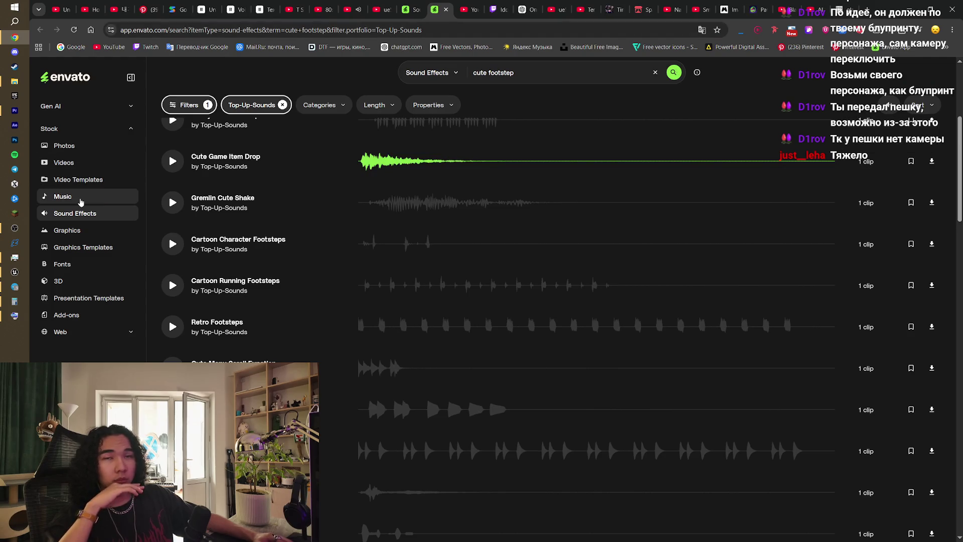
key("alt+Left")
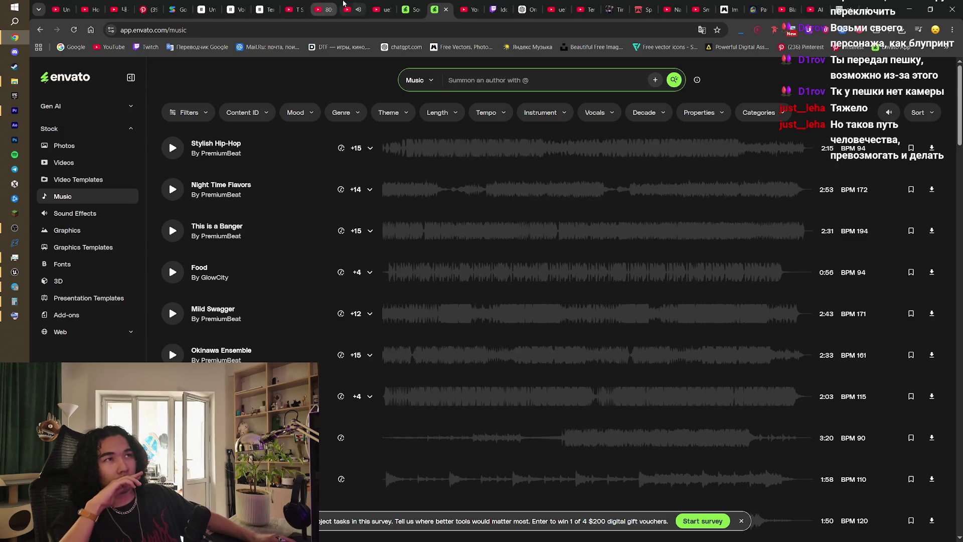
left_click(346, 5)
left_click(409, 9)
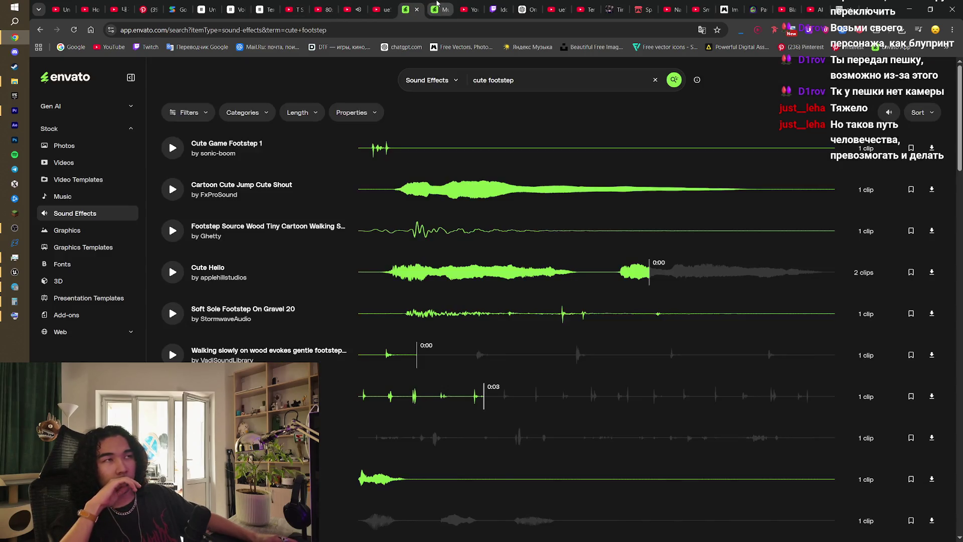
left_click(436, 8)
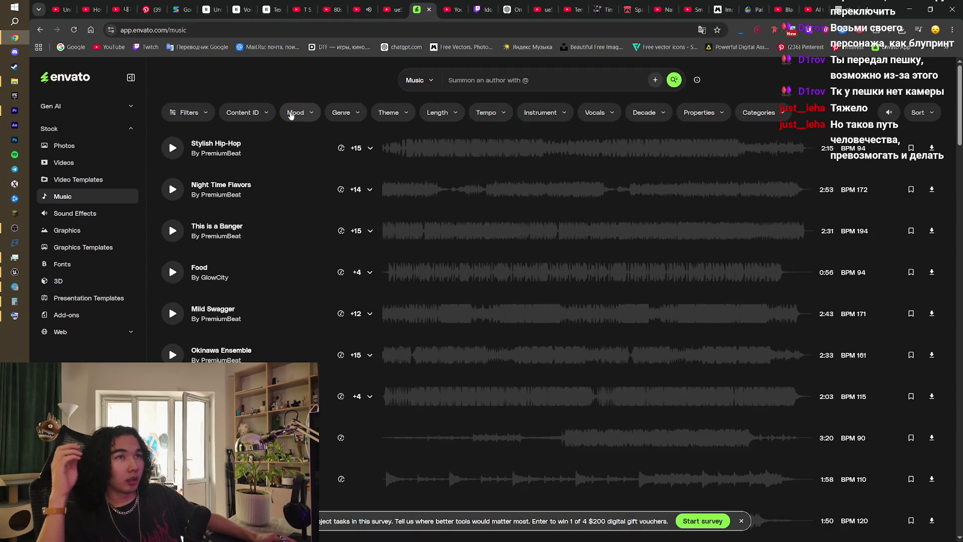
left_click(291, 114)
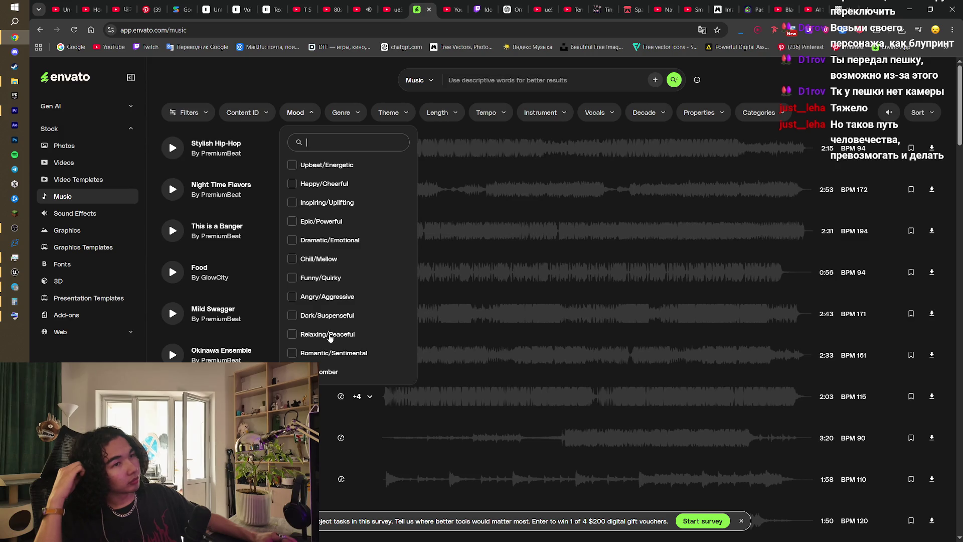
- Filter music to the Relaxing/Peaceful mood and browse the genre and theme options
left_click(330, 336)
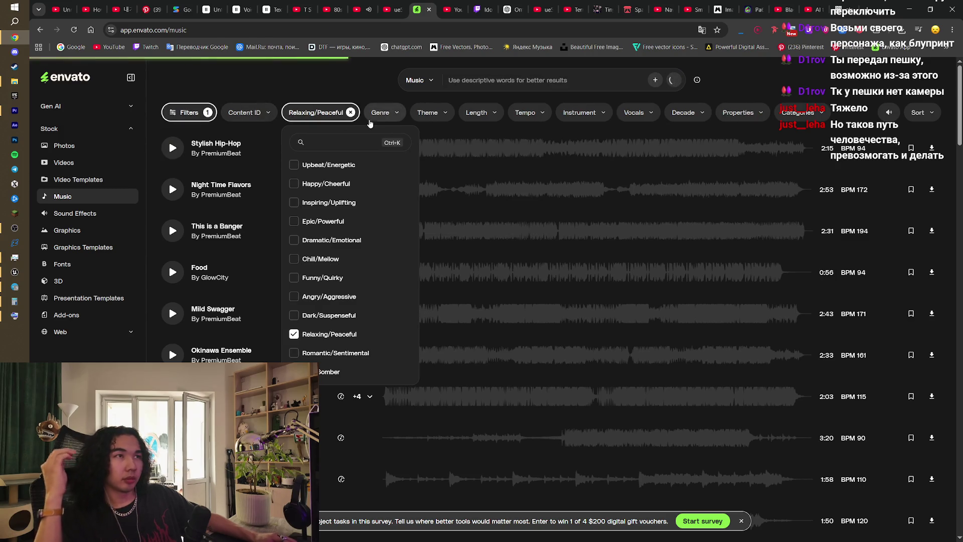
left_click(380, 115)
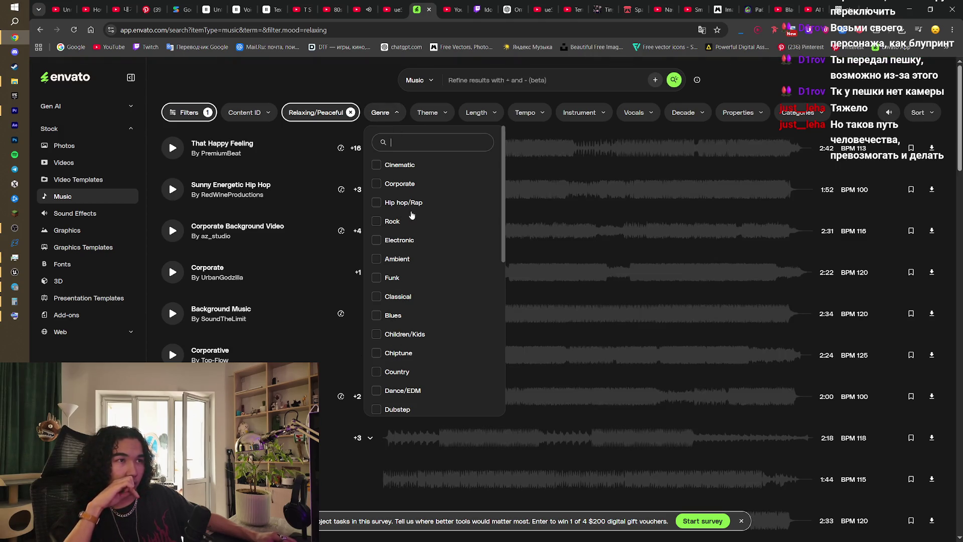
left_click(427, 113)
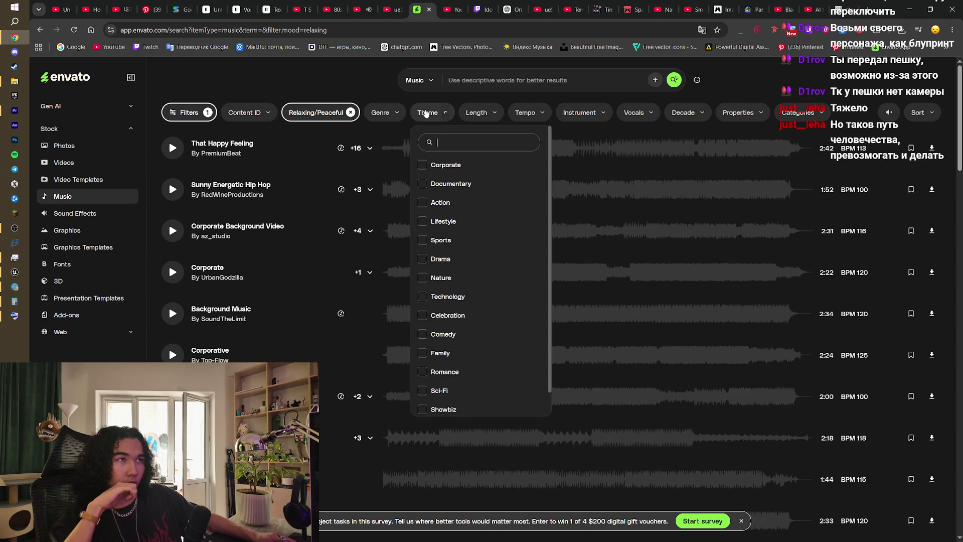
scroll(468, 299, "down", 1)
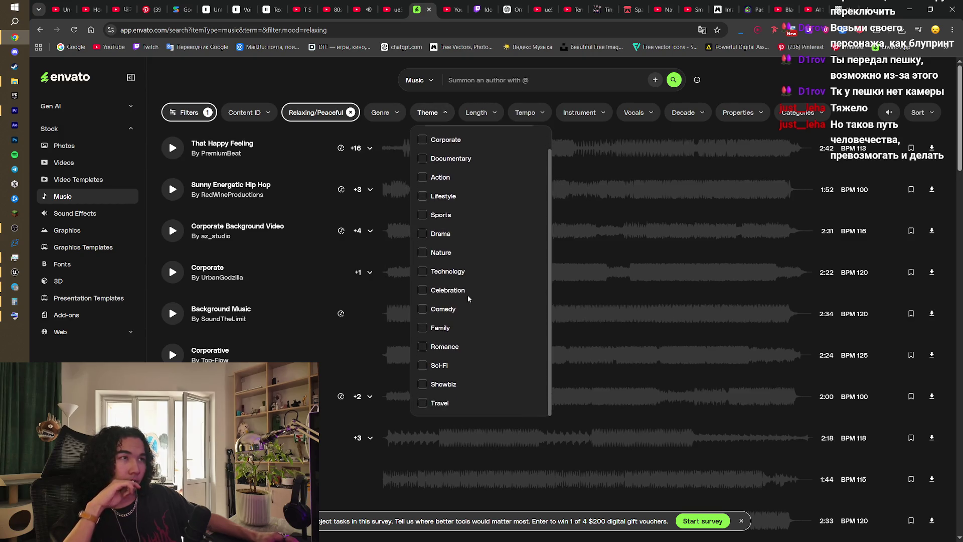
scroll(468, 299, "up", 1)
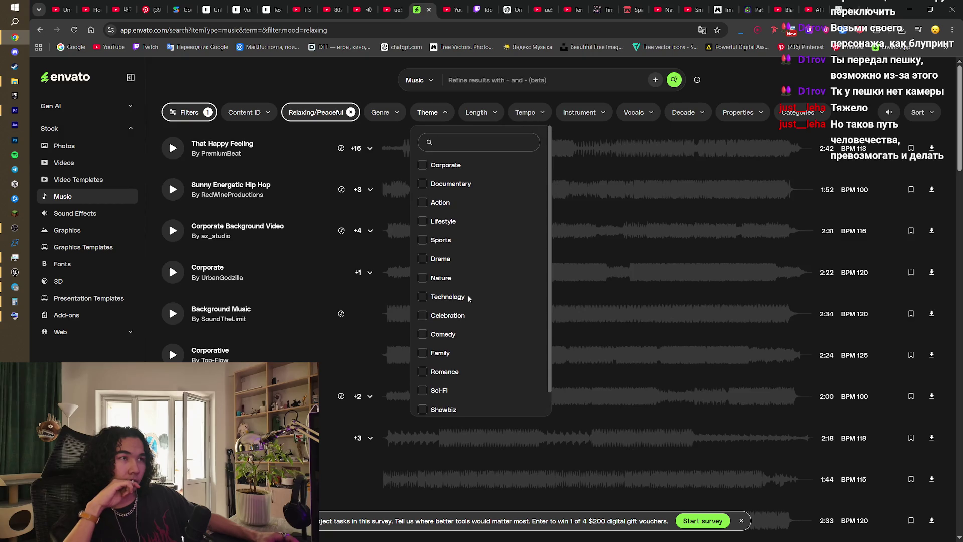
left_click(383, 113)
left_click(383, 112)
scroll(451, 320, "down", 4)
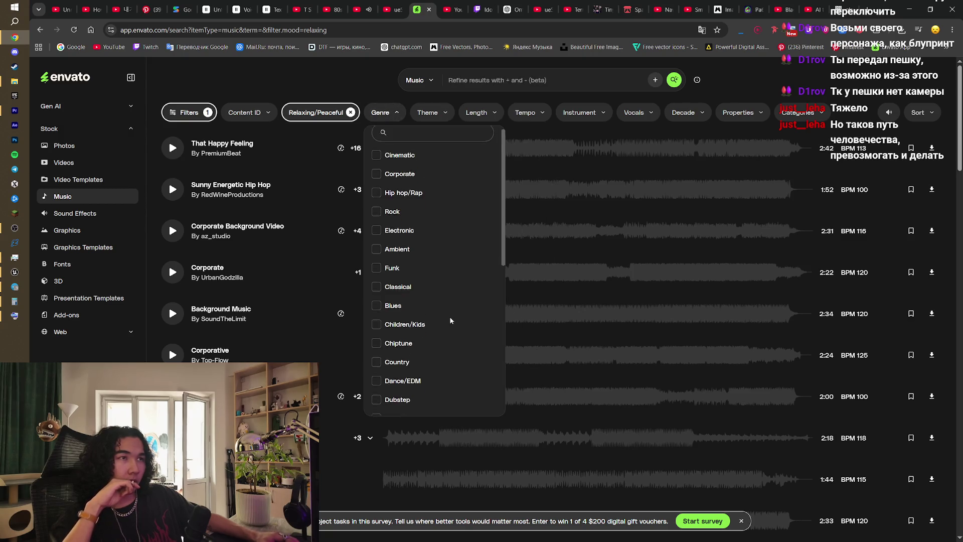
scroll(451, 320, "down", 5)
- Preview No Limits for Us and Background Music, then add Rock to the genre filter
left_click(360, 9)
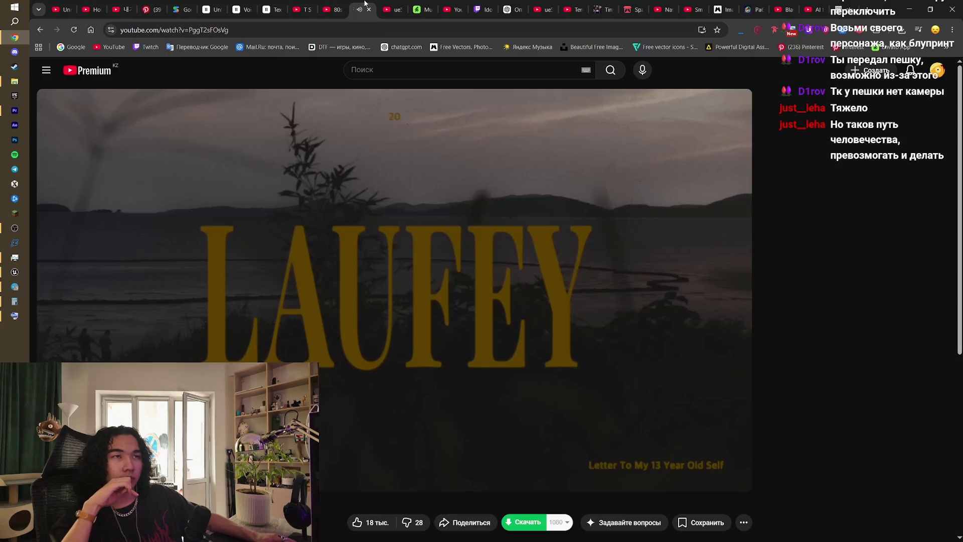
left_click(426, 9)
left_click(170, 148)
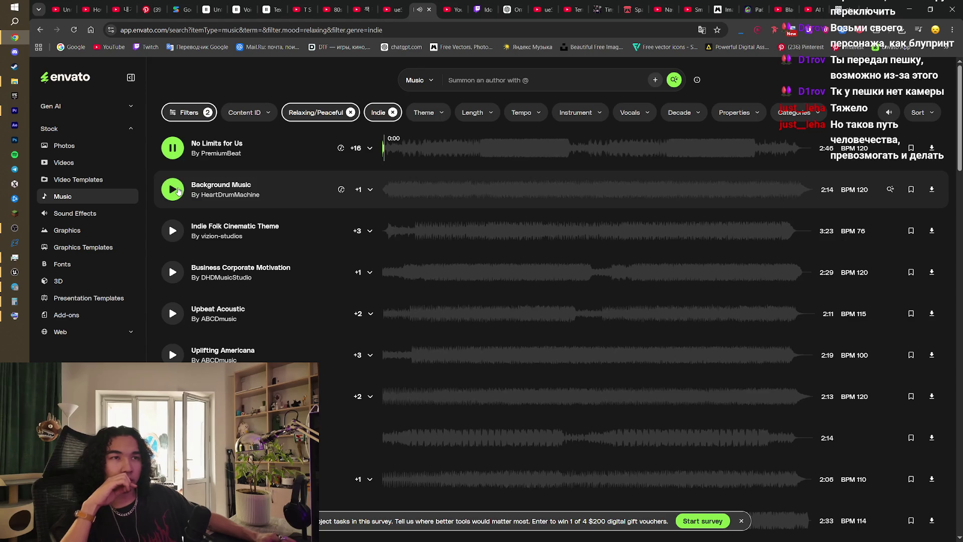
left_click(179, 192)
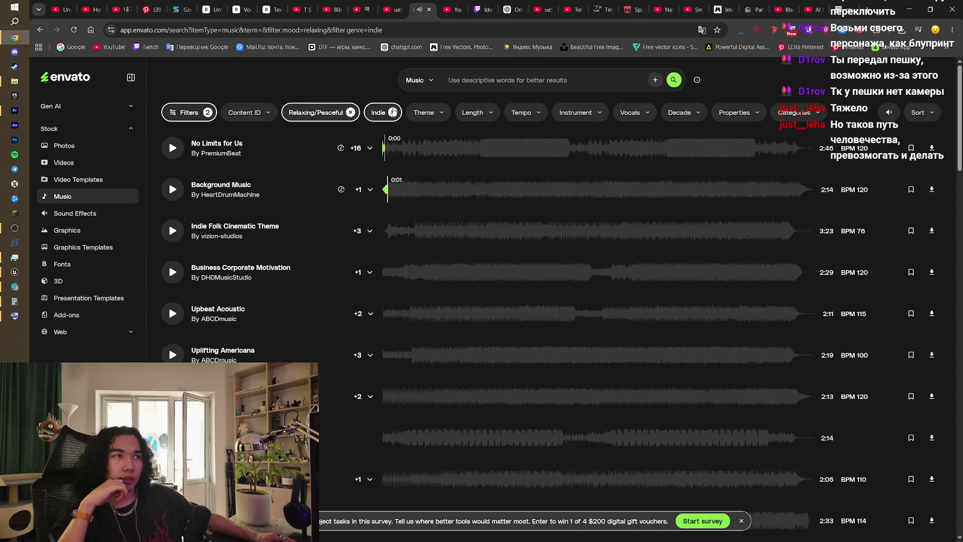
left_click(375, 116)
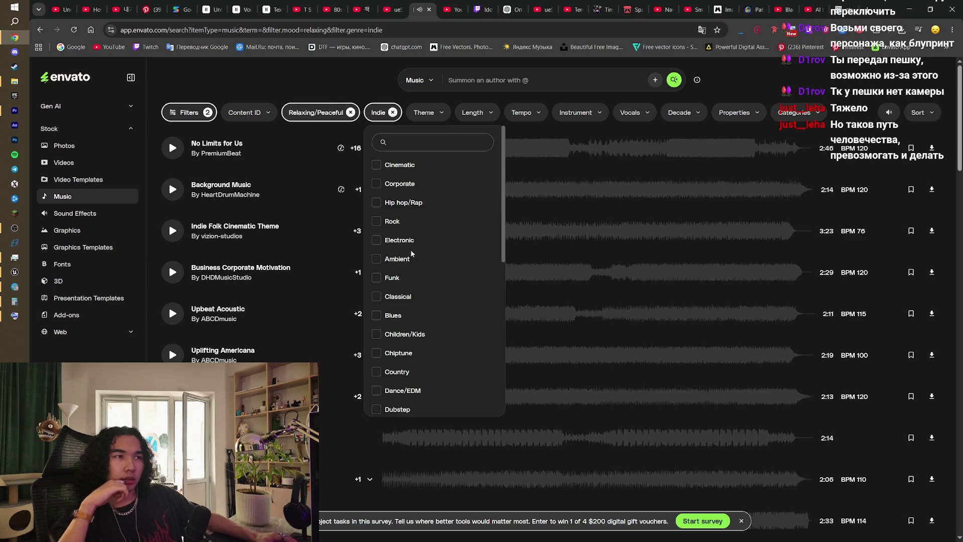
left_click(377, 221)
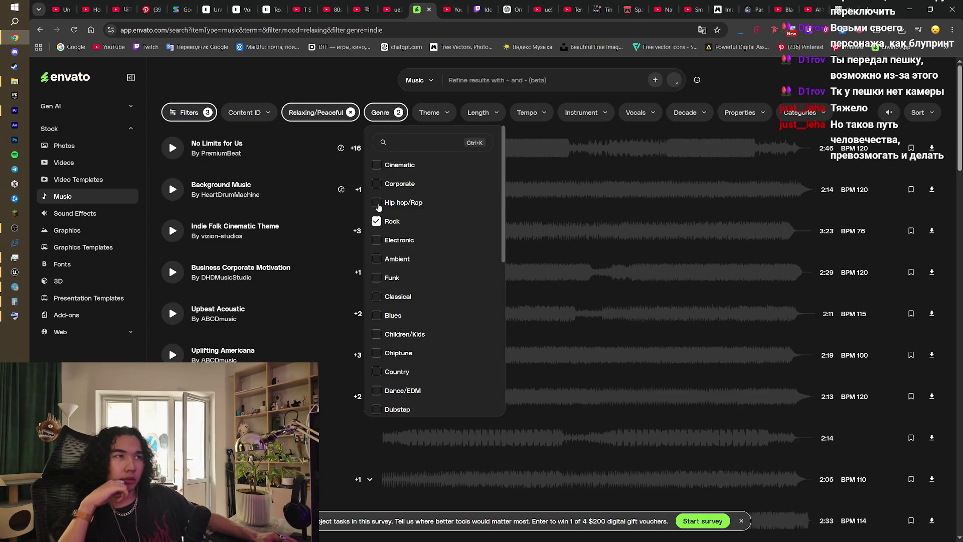
left_click(327, 76)
- Preview No Limits for Us, A Hope for New Beginning, Indie Folk Cinematic Theme, Upbeat Acoustic and others
left_click(173, 146)
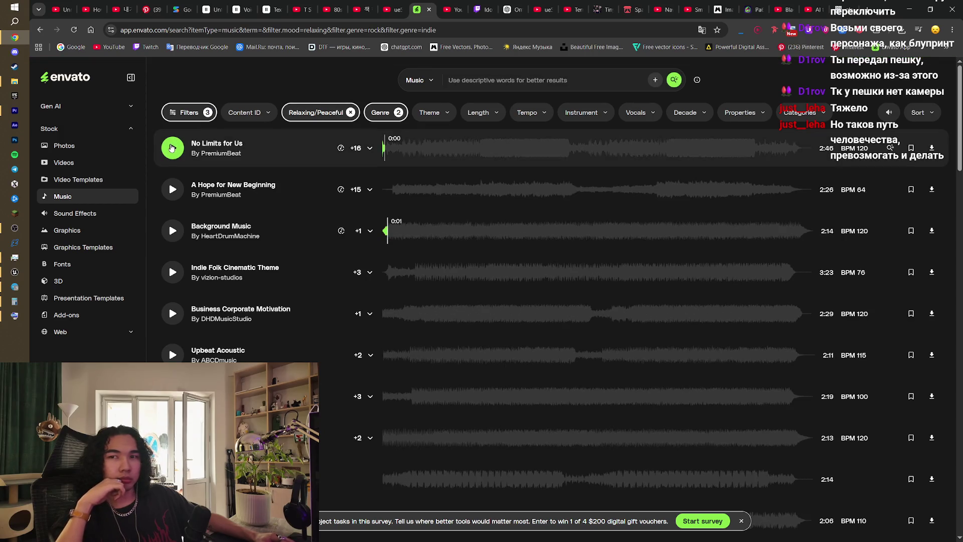
mouse_move(889, 121)
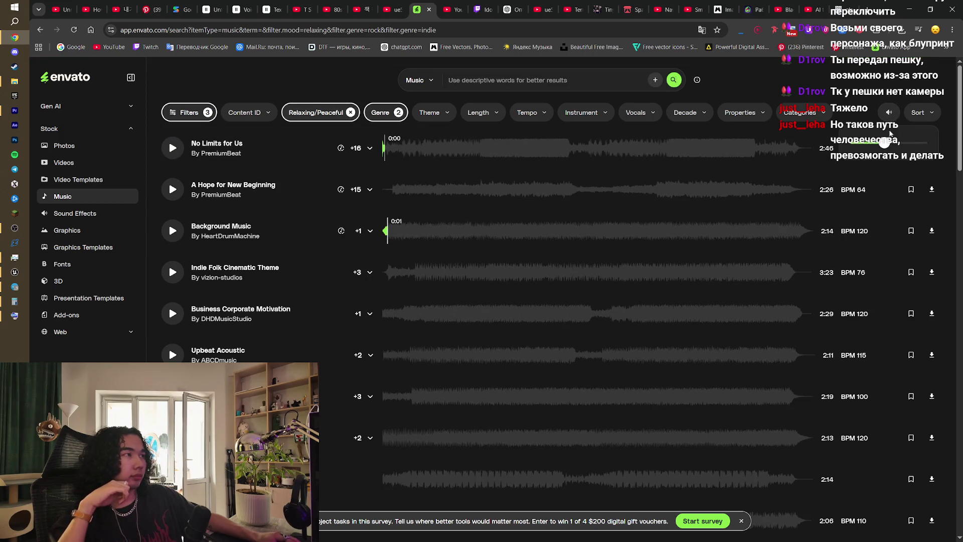
left_click(176, 186)
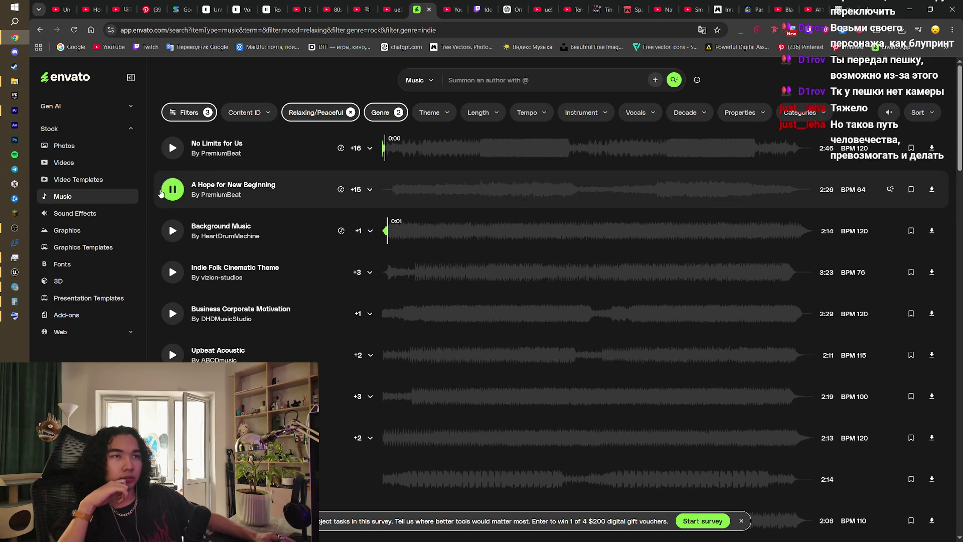
left_click(176, 239)
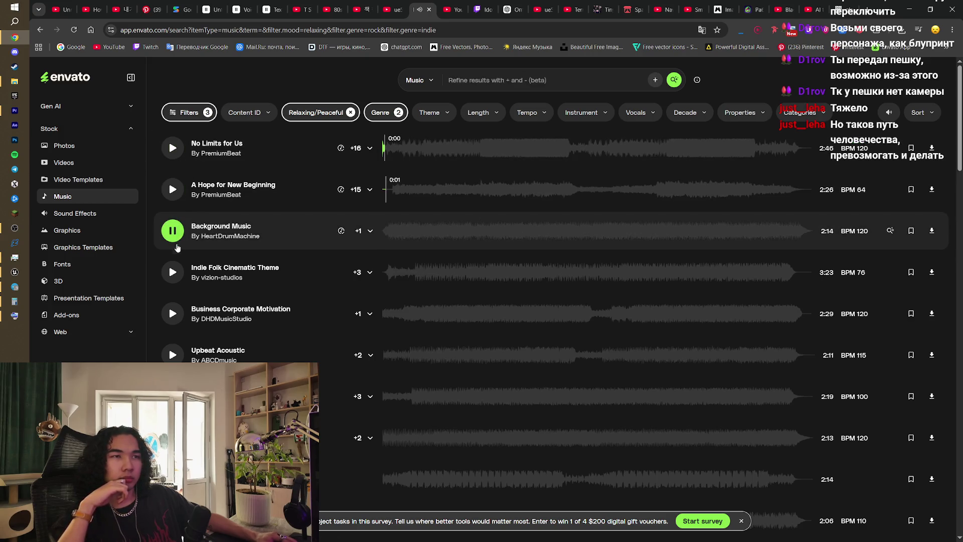
left_click(174, 275)
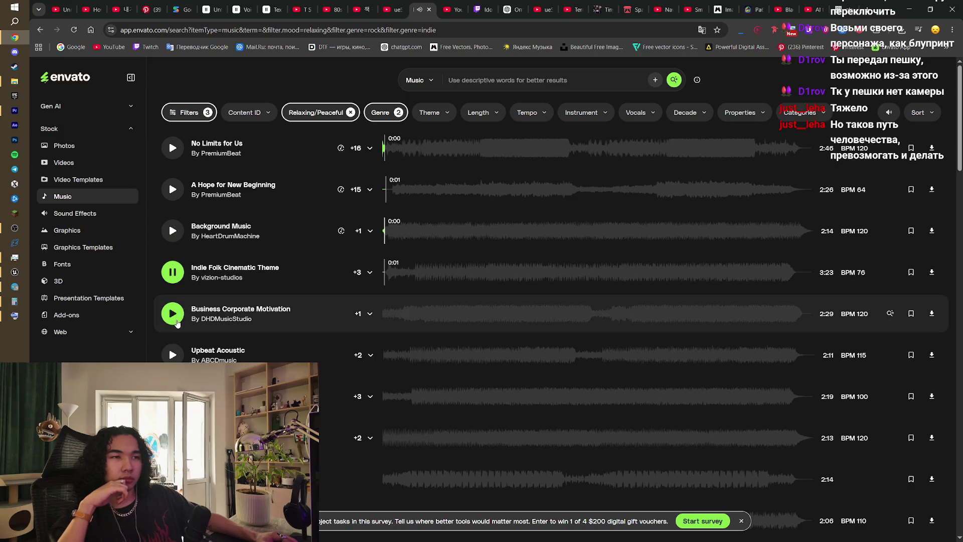
left_click(176, 321)
left_click(173, 356)
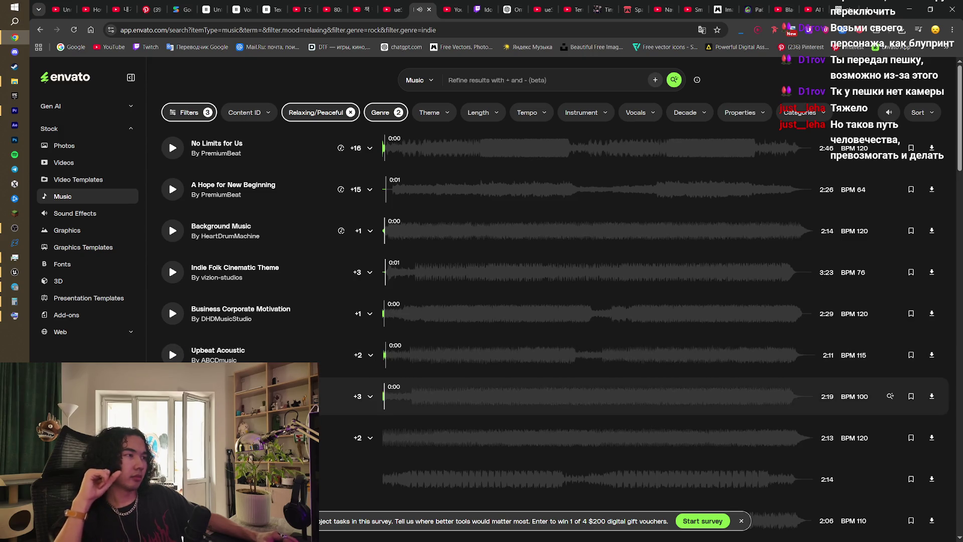
- Look through the Theme, Length and Tempo filter options
left_click(446, 114)
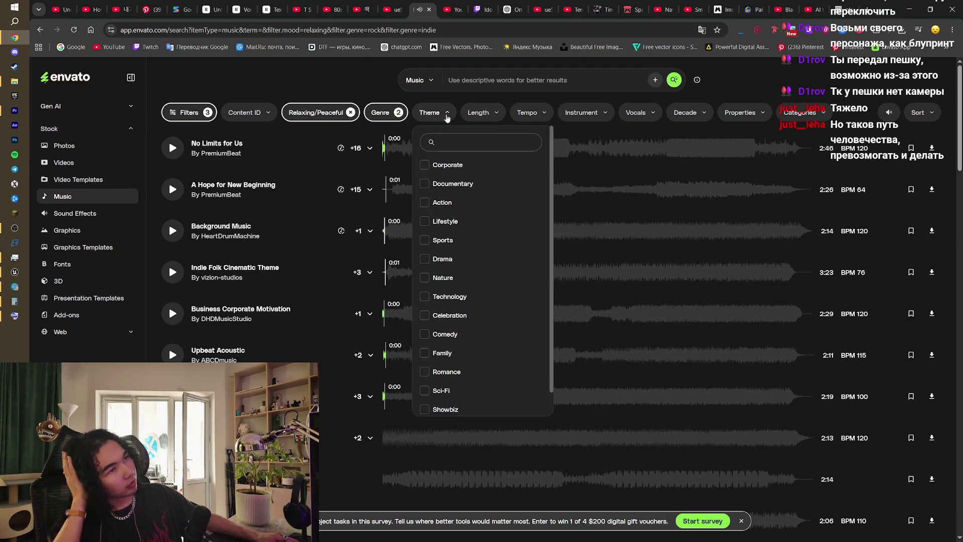
left_click(489, 114)
left_click(530, 112)
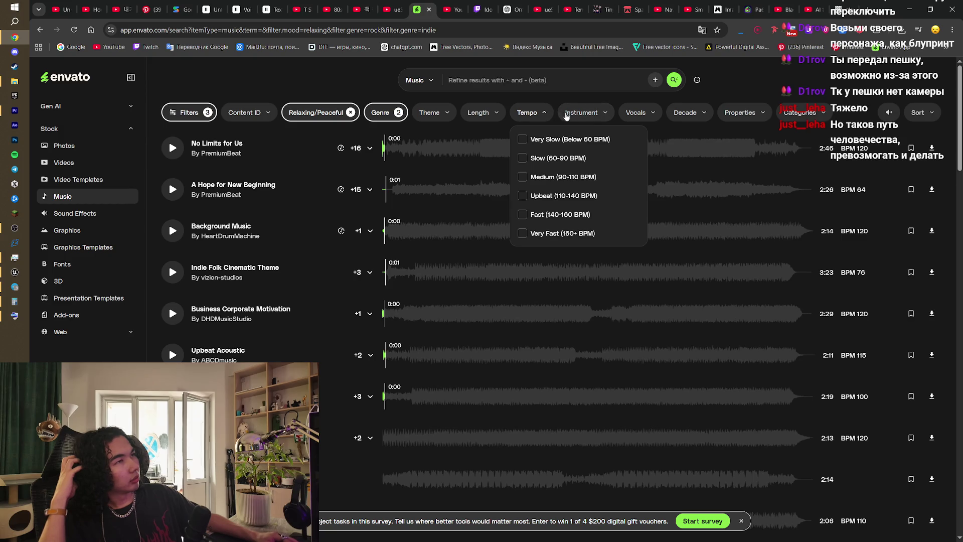
- Limit the music results to Piano tracks and preview Acoustic Intense
left_click(575, 113)
left_click(582, 167)
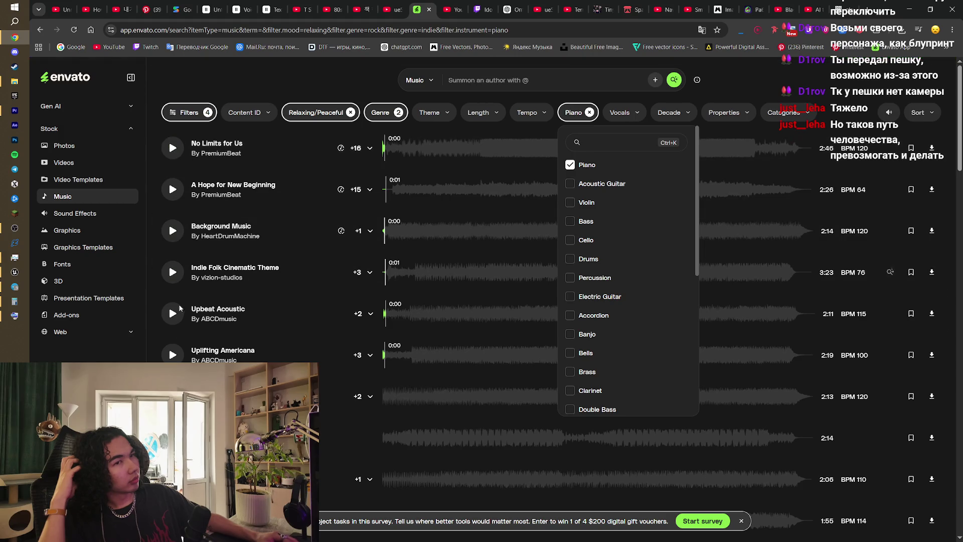
key("Escape")
scroll(201, 437, "down", 3)
left_click(173, 339)
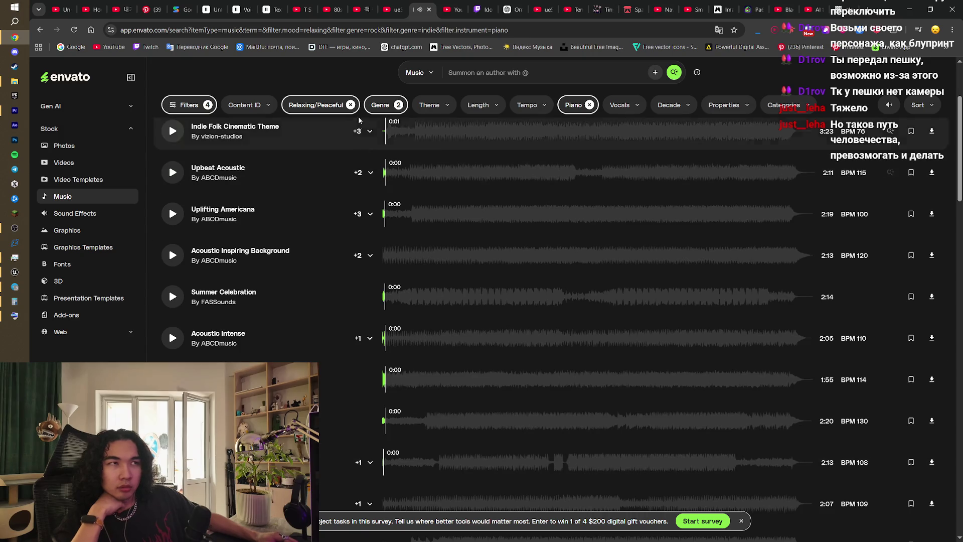
- Remove the Relaxing/Peaceful mood filter, preview No Limits for Us, and sort by newest
left_click(351, 105)
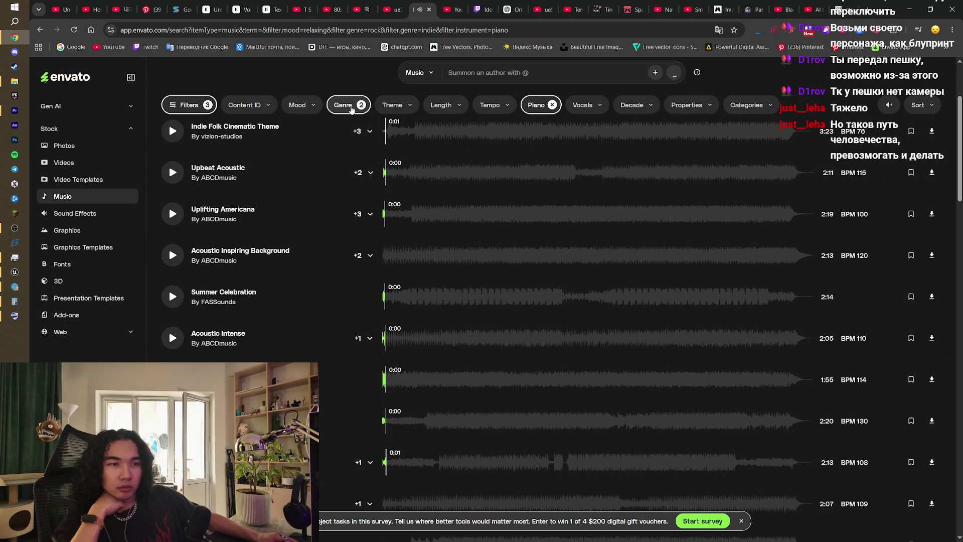
left_click(174, 153)
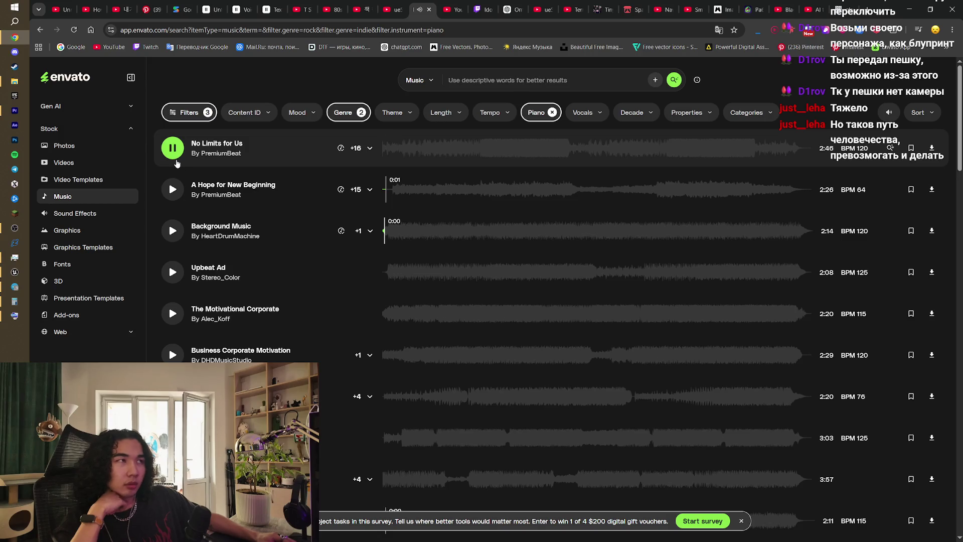
left_click(174, 159)
left_click(912, 111)
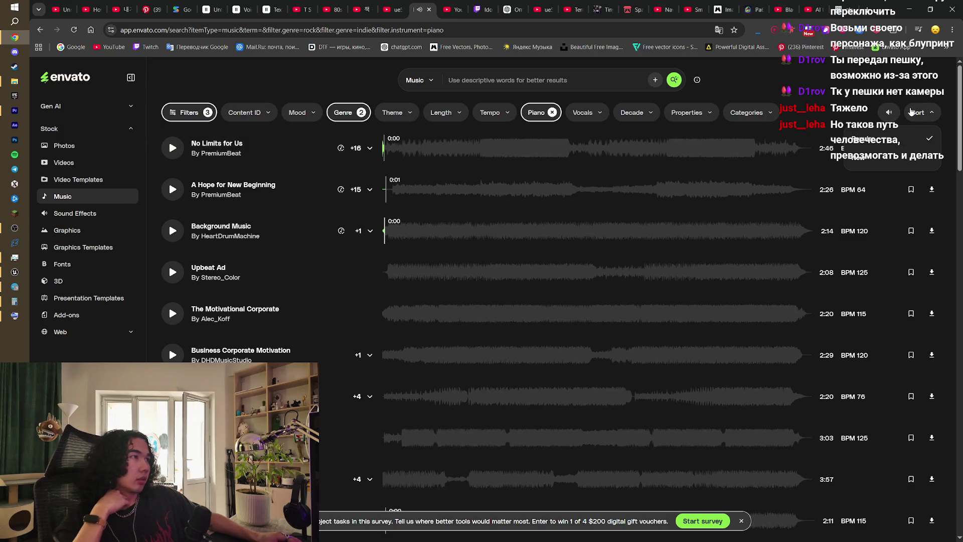
left_click(902, 158)
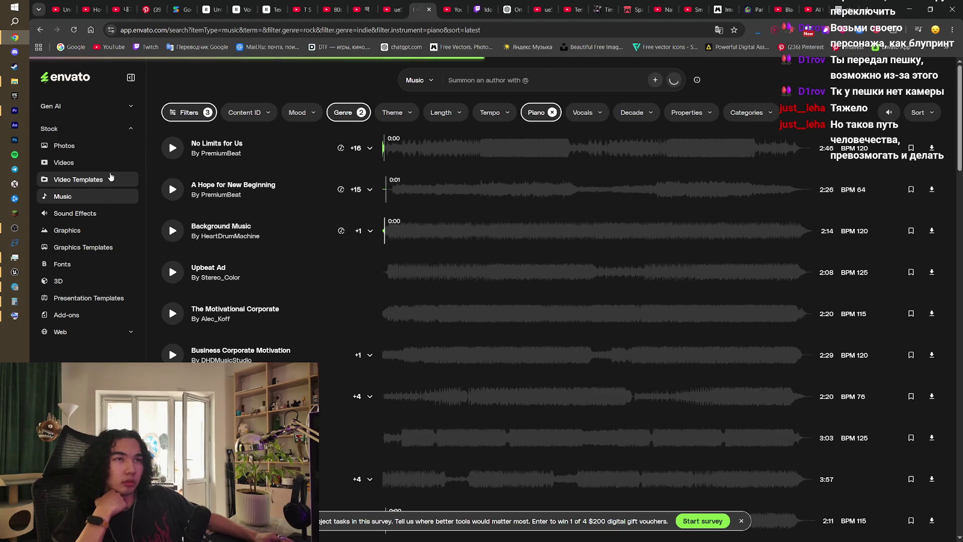
- Preview six new tracks, Aurora Rising through Motivation On, and open the Categories filter
left_click(172, 148)
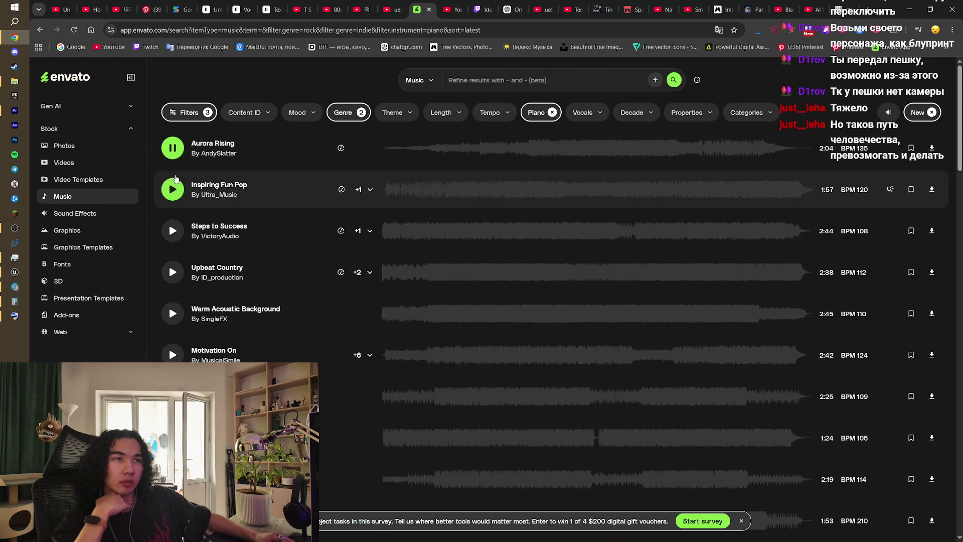
left_click(179, 191)
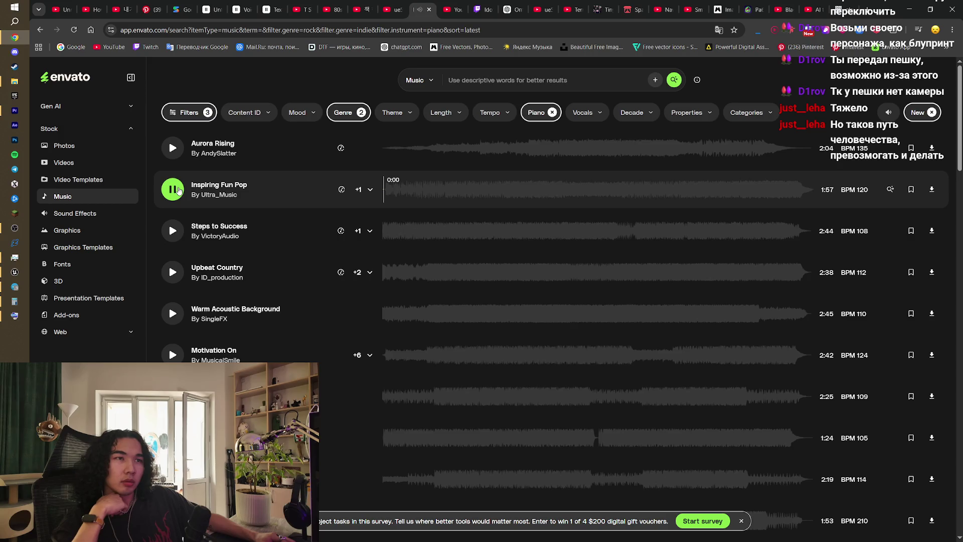
left_click(172, 231)
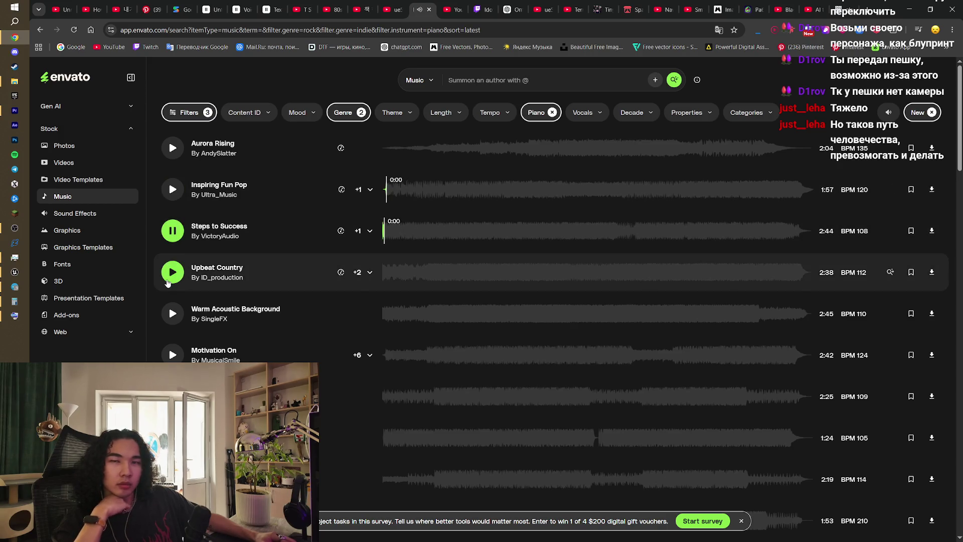
left_click(169, 280)
left_click(170, 322)
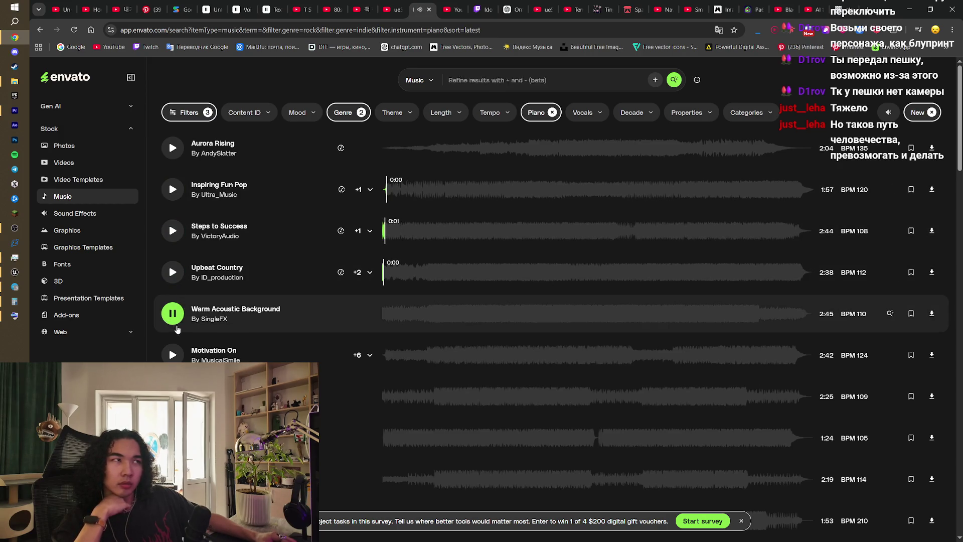
left_click(174, 351)
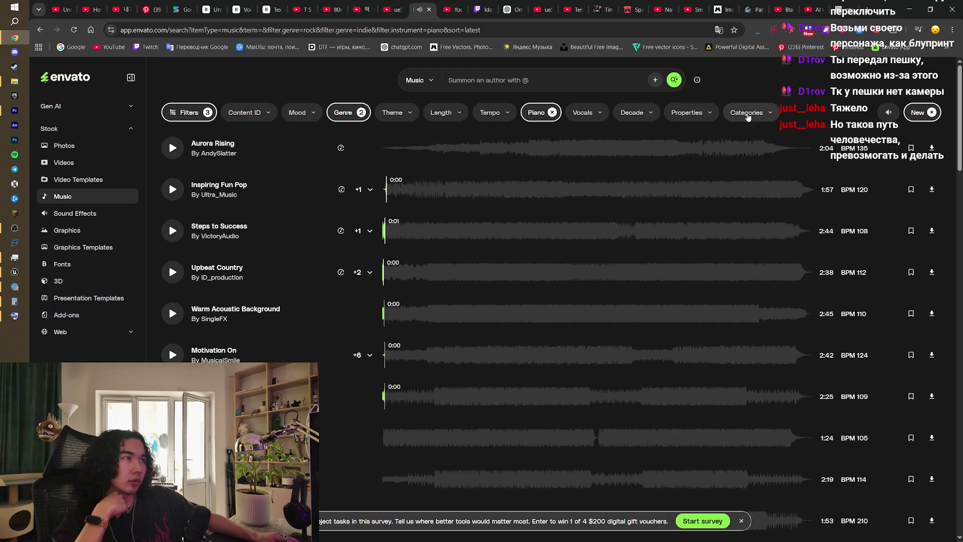
left_click(747, 114)
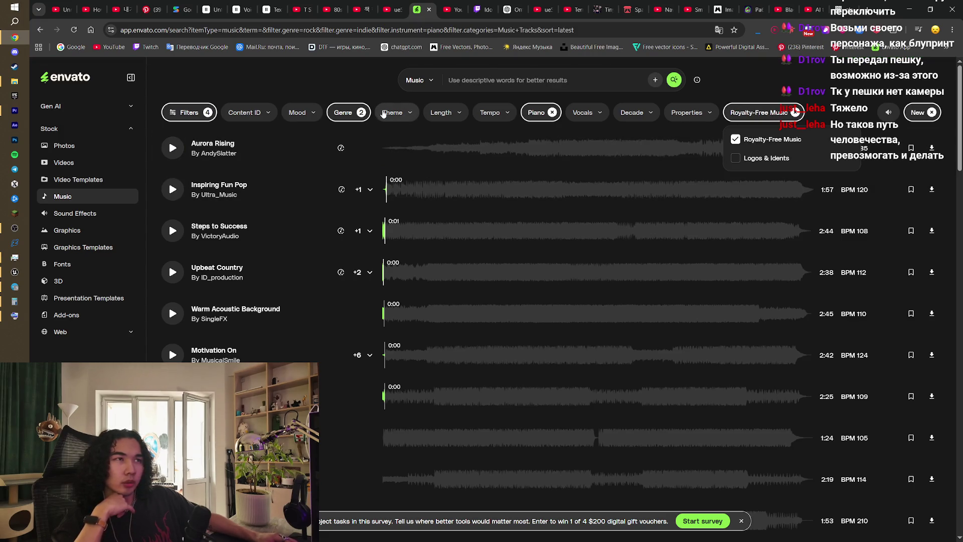
- Try the Nature theme filter, then remove it and glance at the mood filter options
left_click(383, 113)
scroll(448, 257, "down", 2)
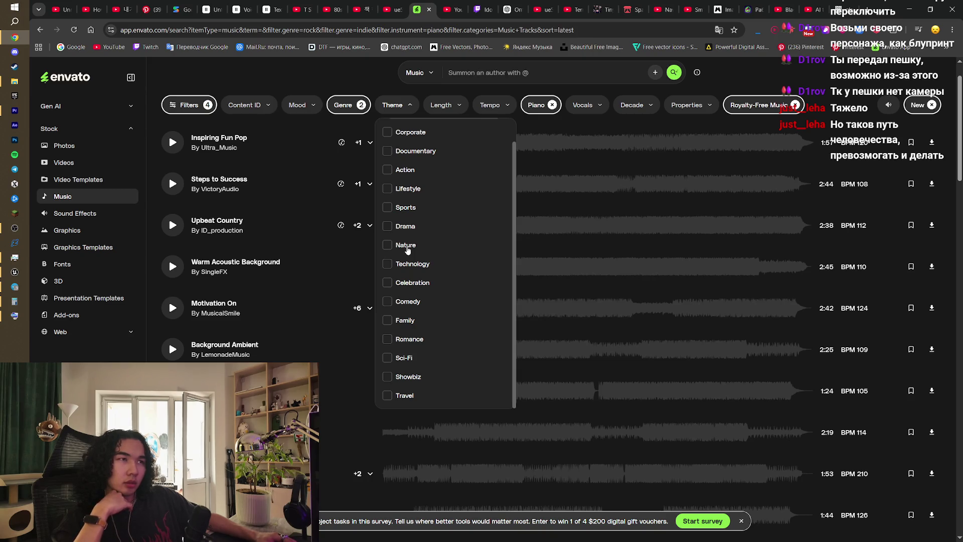
left_click(407, 247)
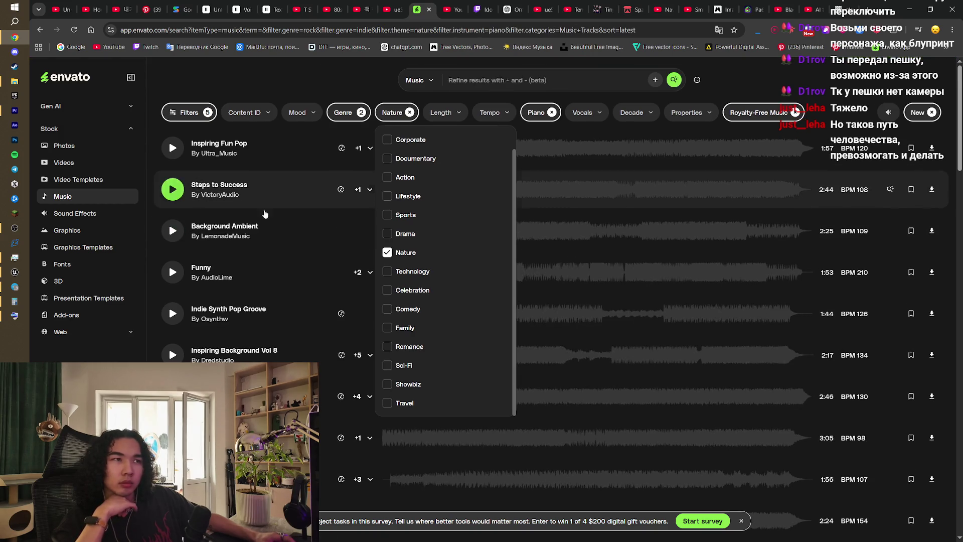
left_click(397, 257)
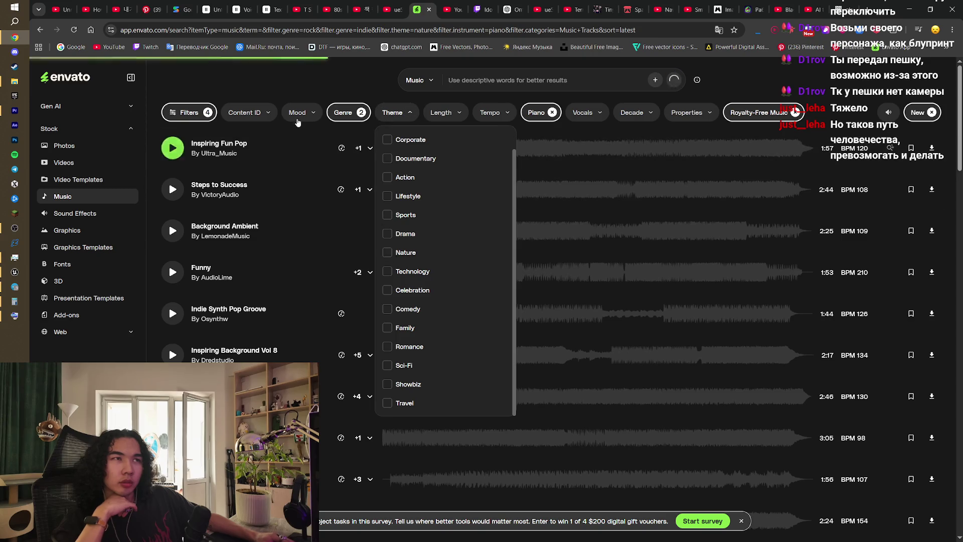
left_click(300, 114)
left_click(296, 83)
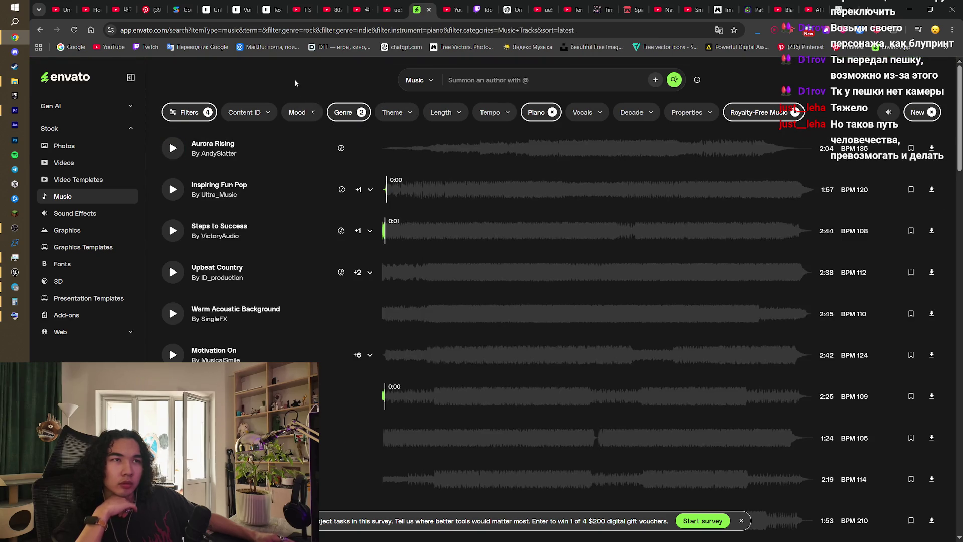
- Preview Coastal Transport, Driven by Dreams, Corporate and Guitar Emotions, then pause Guitar Emotions
scroll(172, 332, "down", 3)
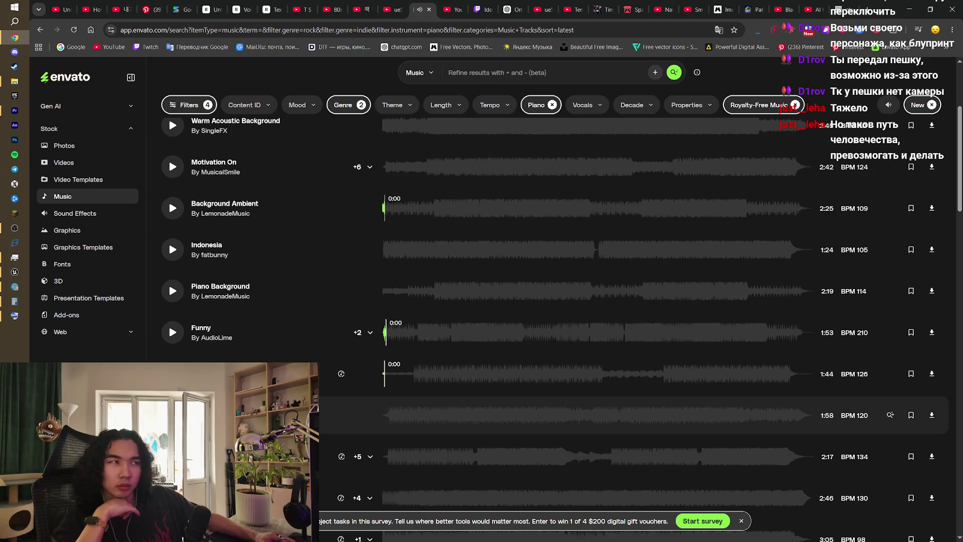
scroll(891, 415, "down", 1)
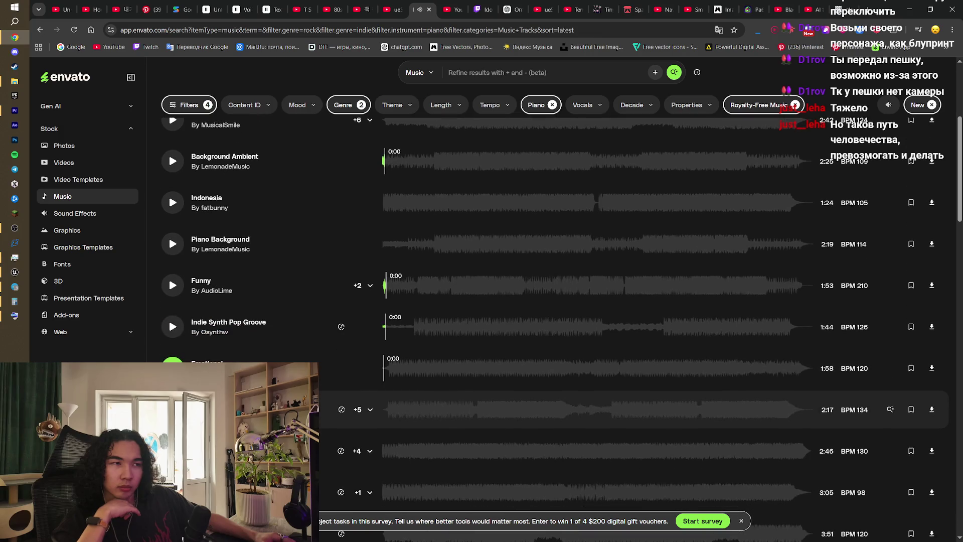
scroll(891, 415, "down", 2)
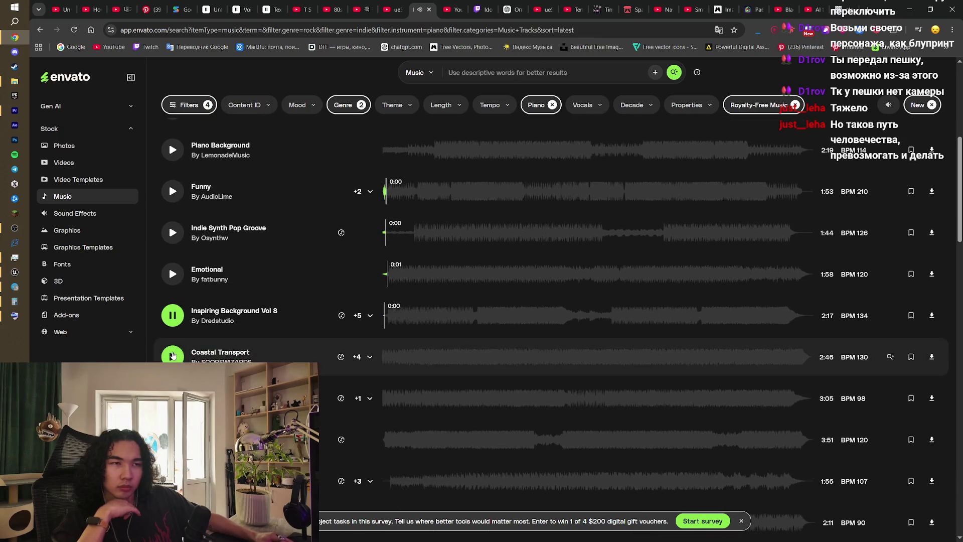
left_click(853, 357)
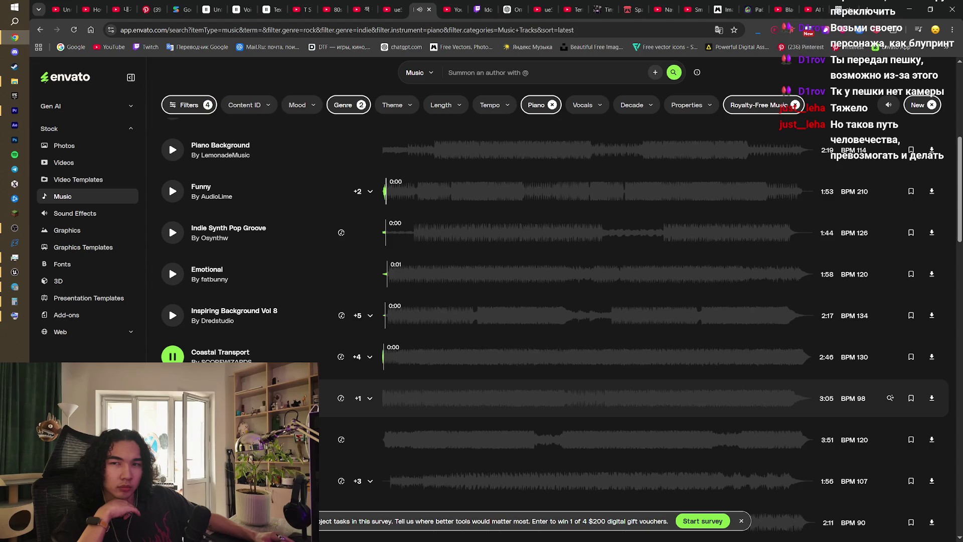
left_click(853, 401)
scroll(853, 401, "down", 2)
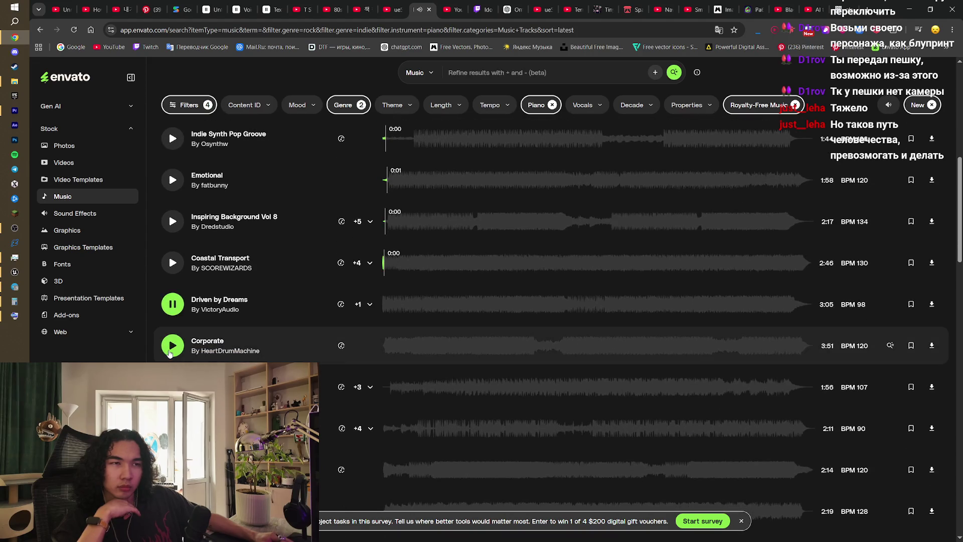
left_click(169, 353)
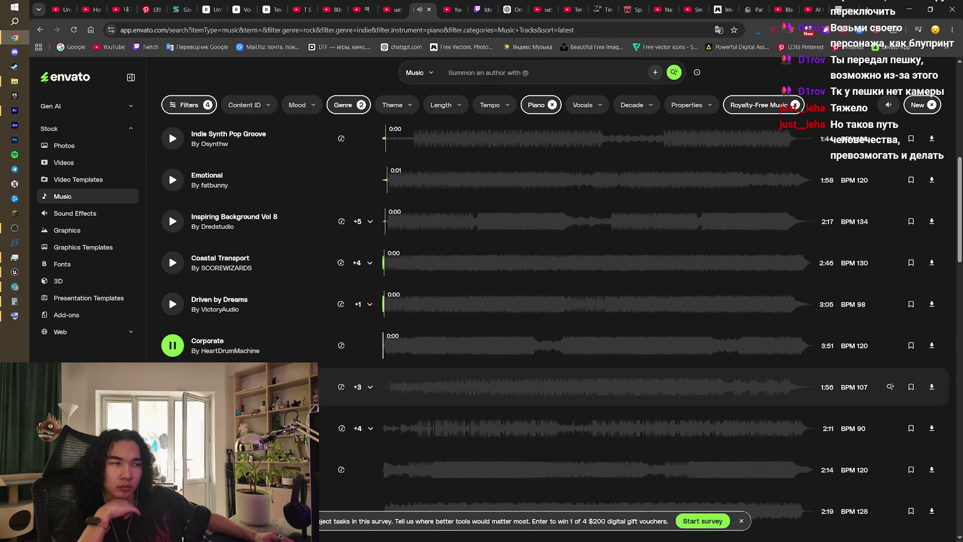
left_click(173, 387)
scroll(172, 387, "down", 1)
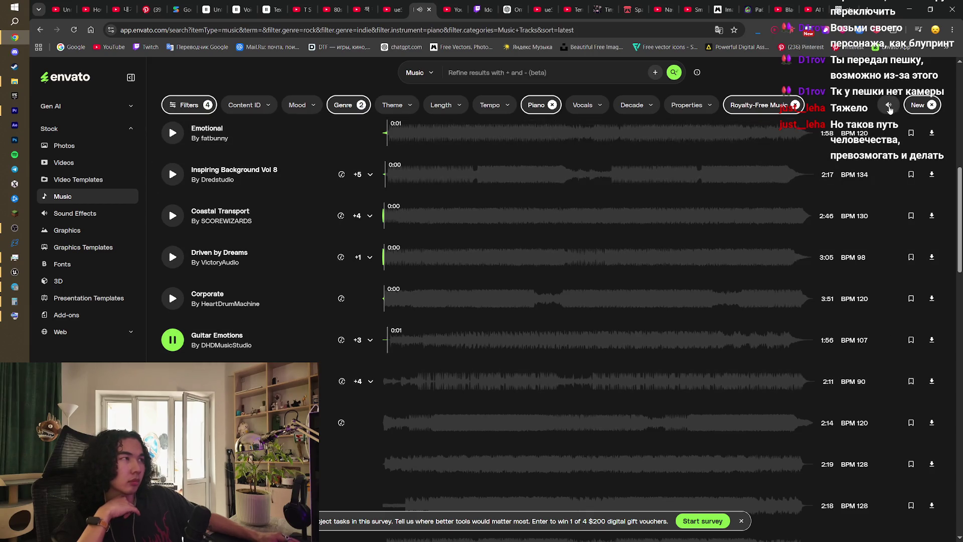
mouse_move(889, 110)
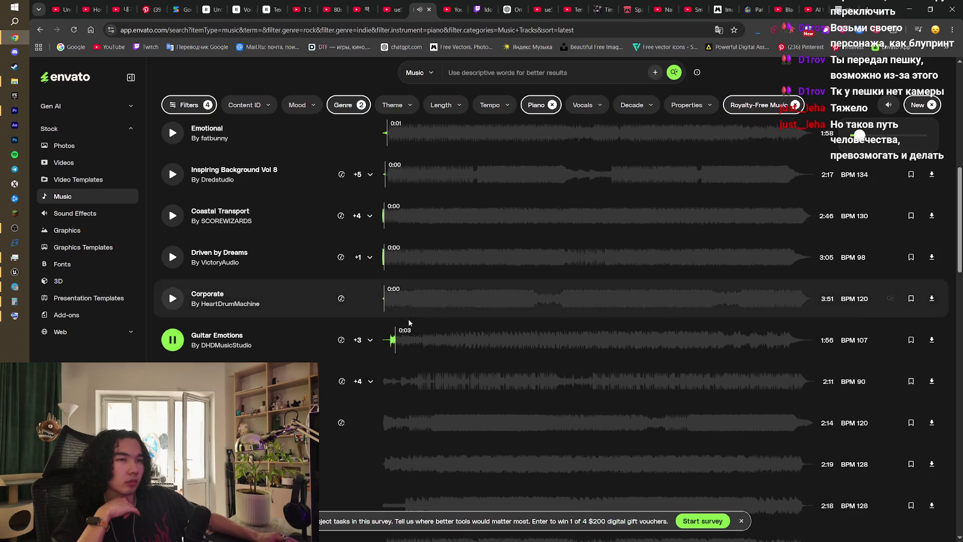
key("space")
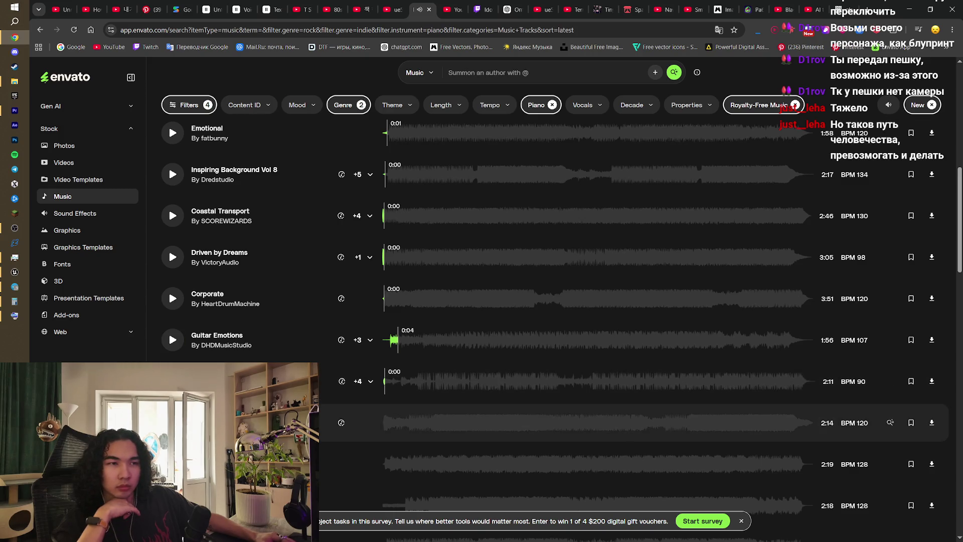
- Preview the track below Background Uplifting Corporate, then add the Romantic/Sentimental mood filter
left_click(346, 105)
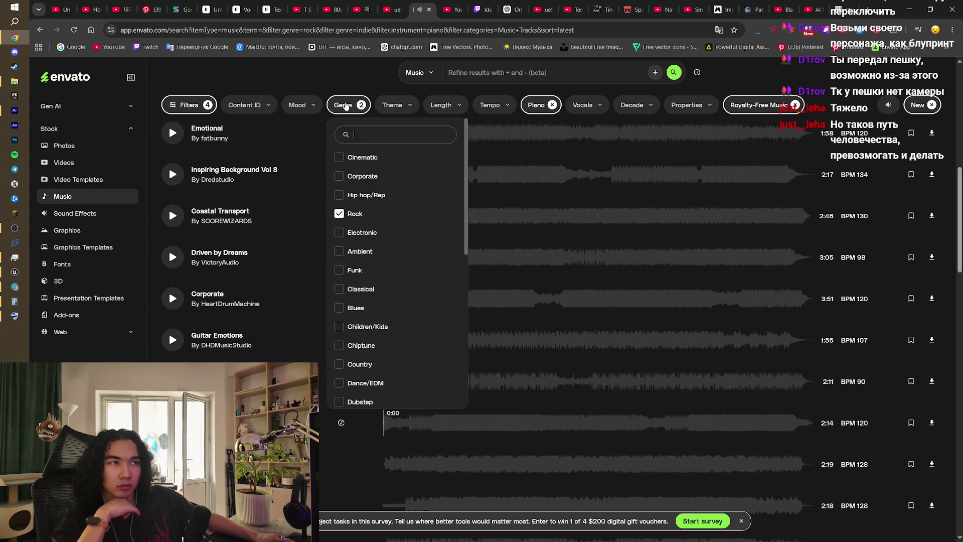
left_click(299, 105)
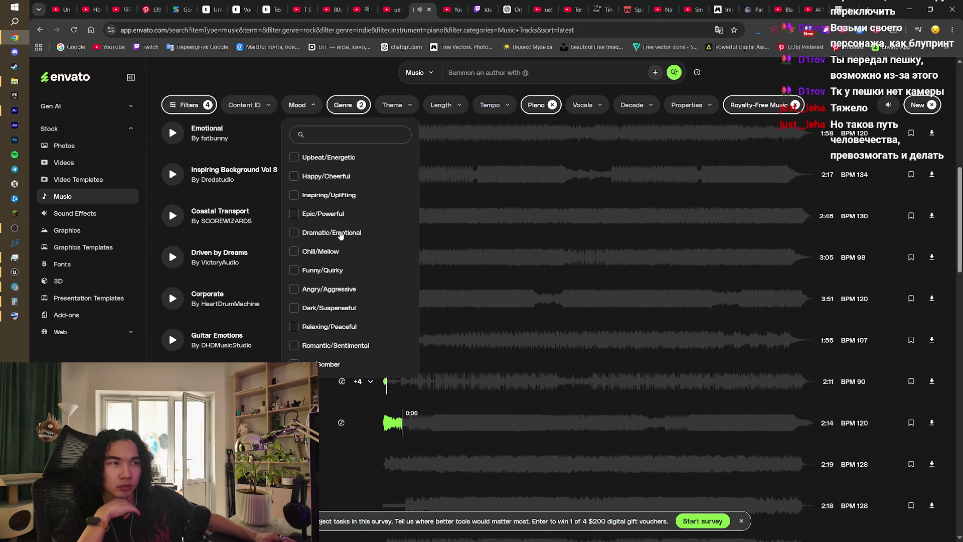
scroll(234, 347, "down", 2)
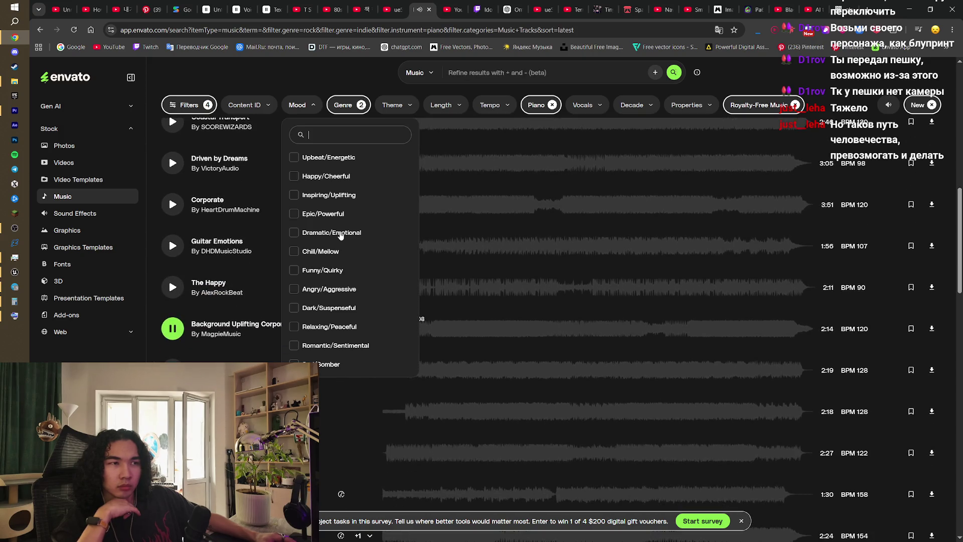
left_click(172, 370)
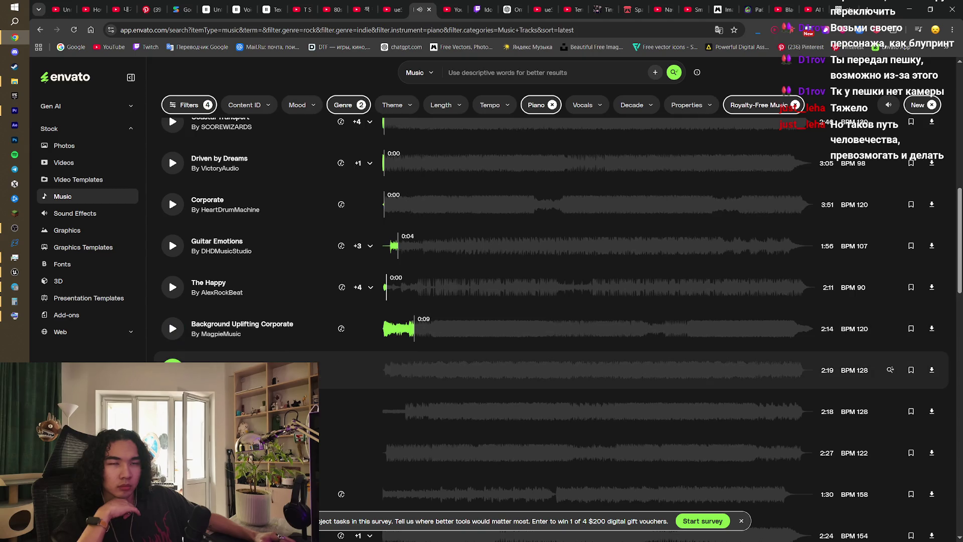
left_click(301, 105)
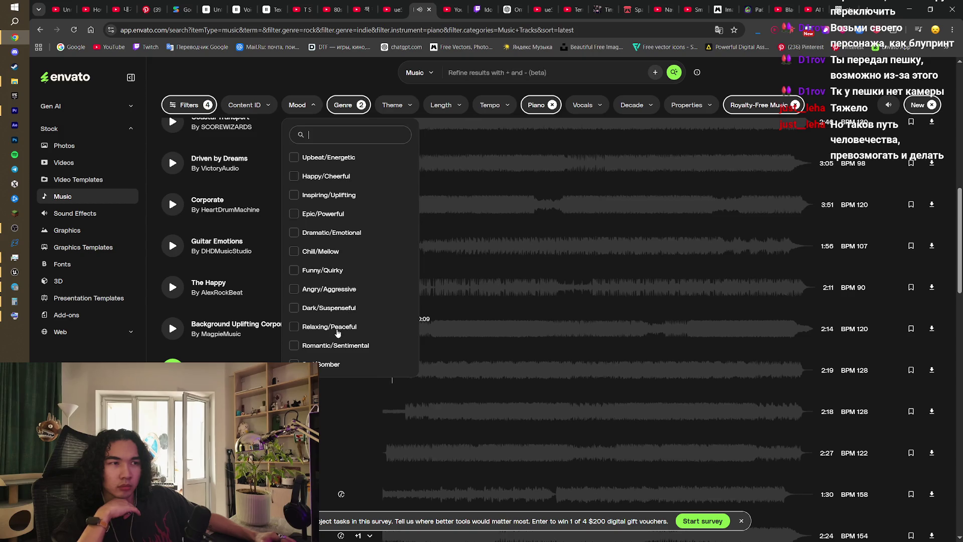
left_click(337, 346)
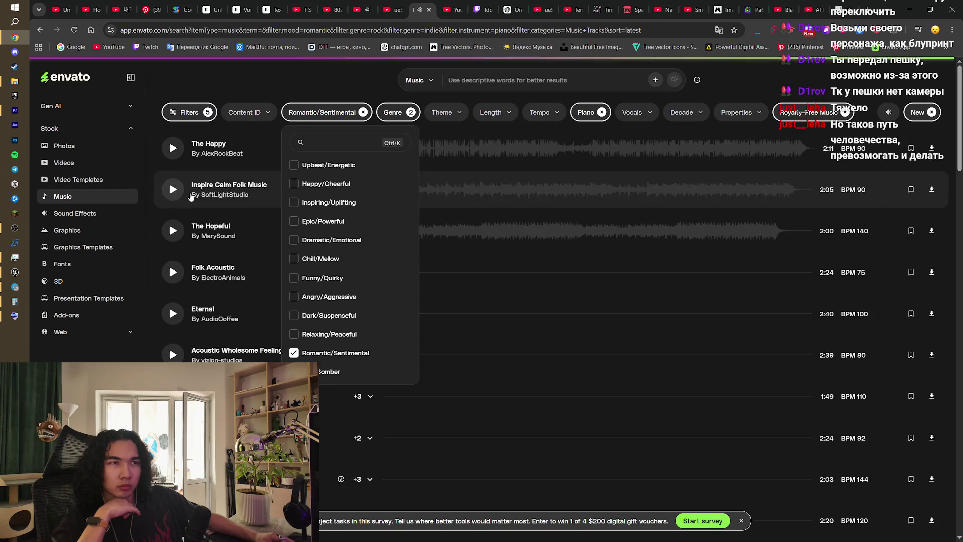
- Preview Eternal and Acoustic Wholesome Feeling, skipping ahead to 1:16, then pause
left_click(173, 313)
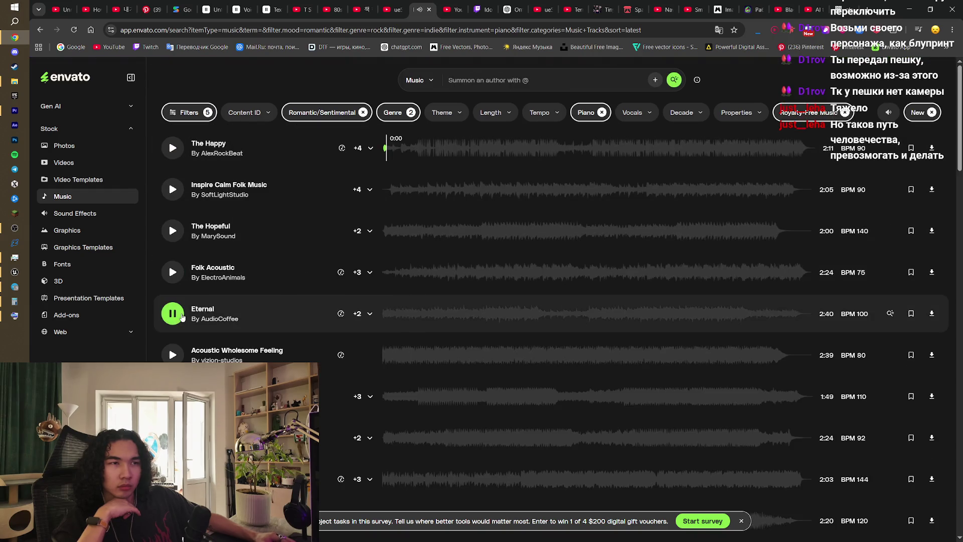
left_click(172, 355)
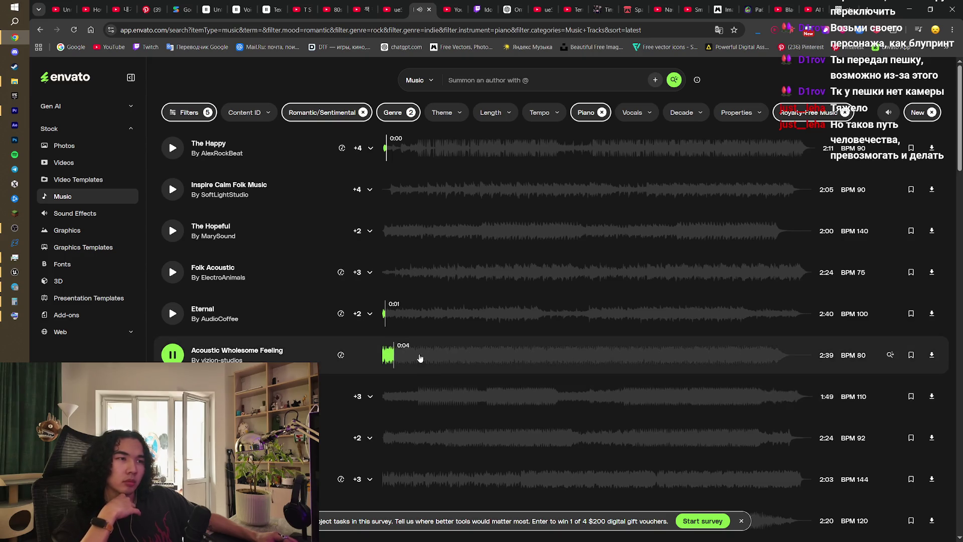
left_click(527, 368)
left_click(534, 369)
left_click(590, 369)
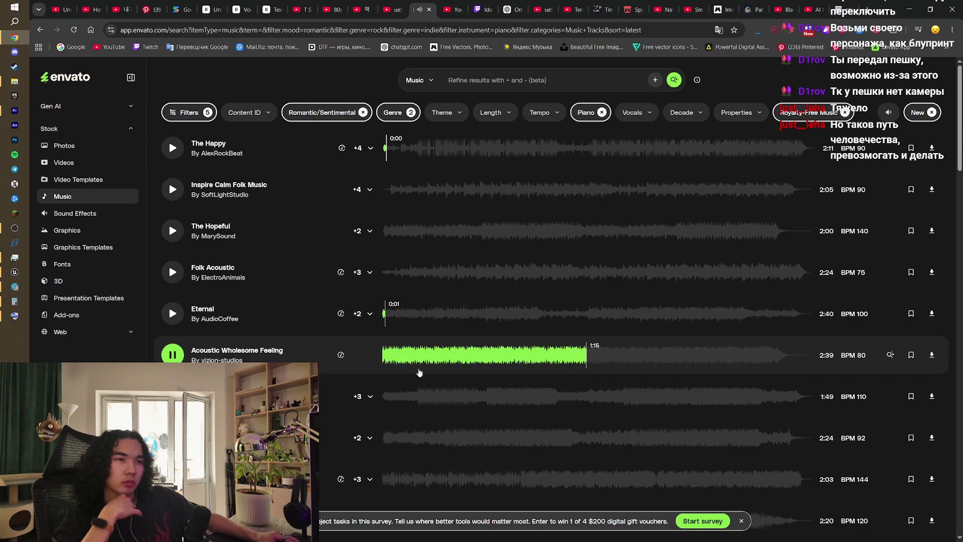
key("space")
- Preview Summer Folk, then view and close Dreaming Light Cinematic Story's details
left_click(173, 438)
scroll(172, 392, "down", 2)
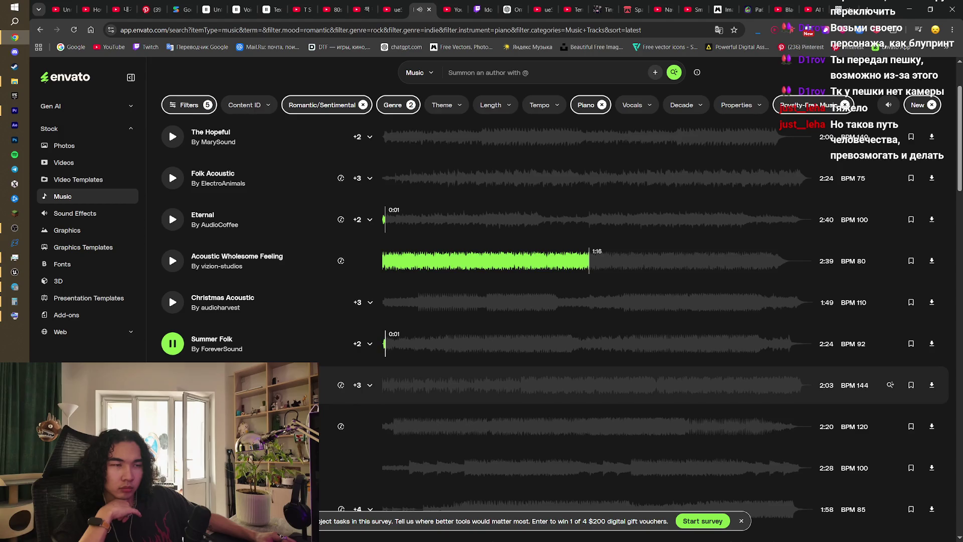
left_click(211, 381)
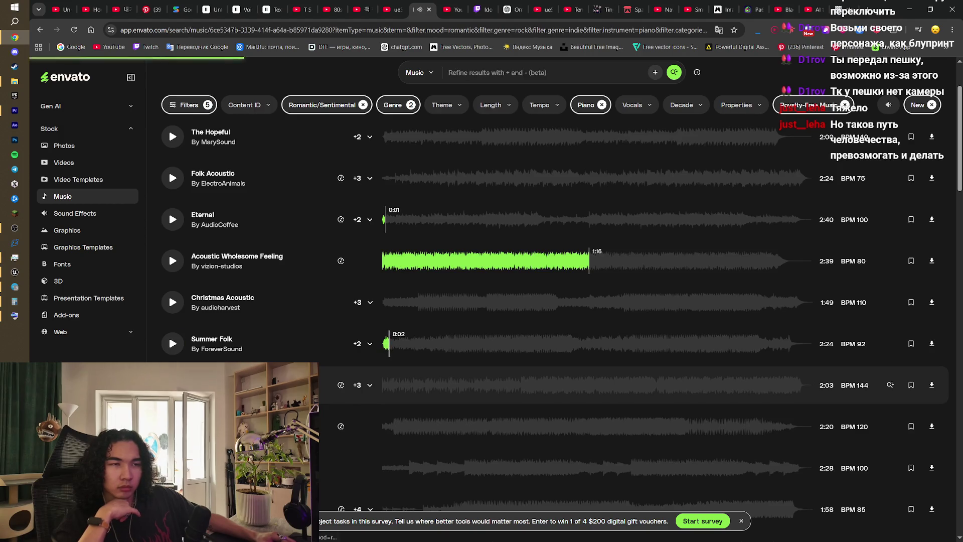
left_click(179, 282)
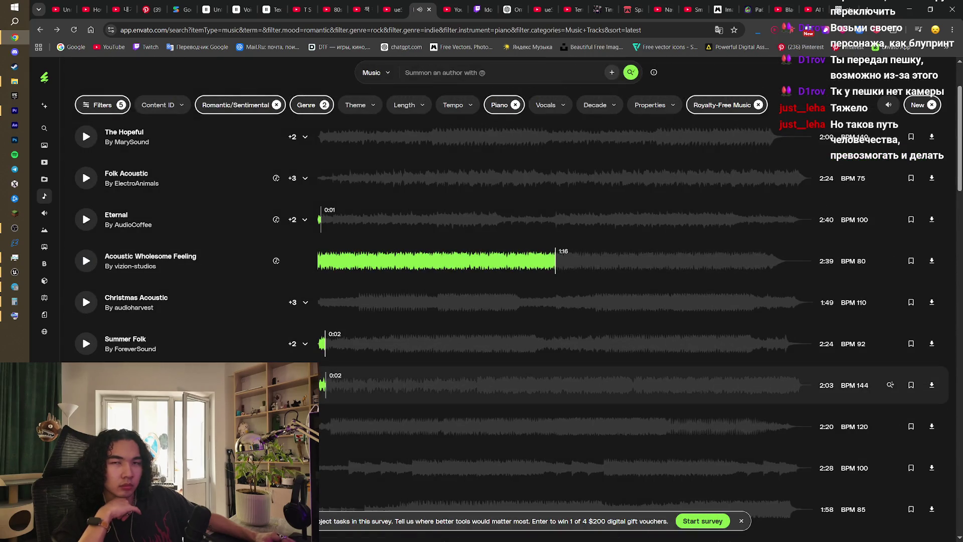
- Skip through Dreaming Light Cinematic Story and scroll further down the results
left_click(369, 391)
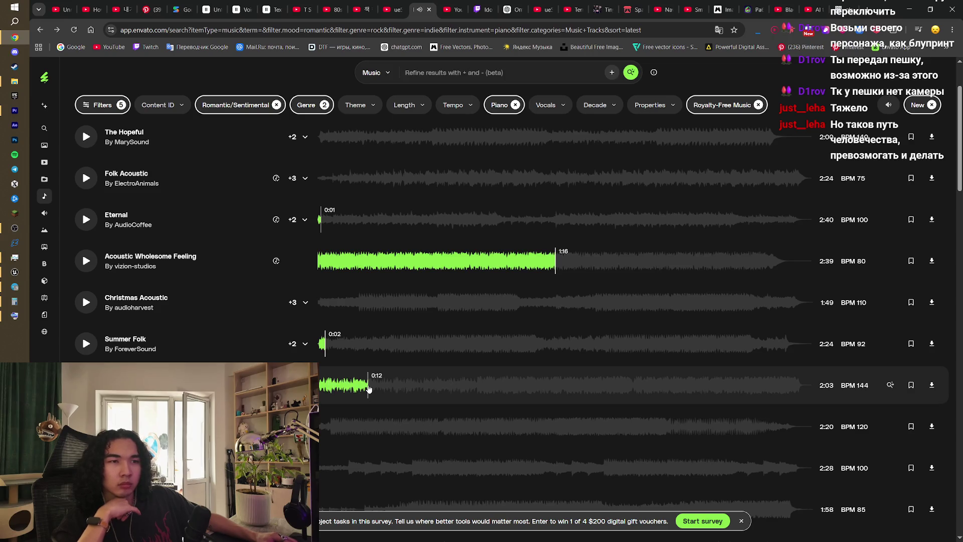
left_click(429, 389)
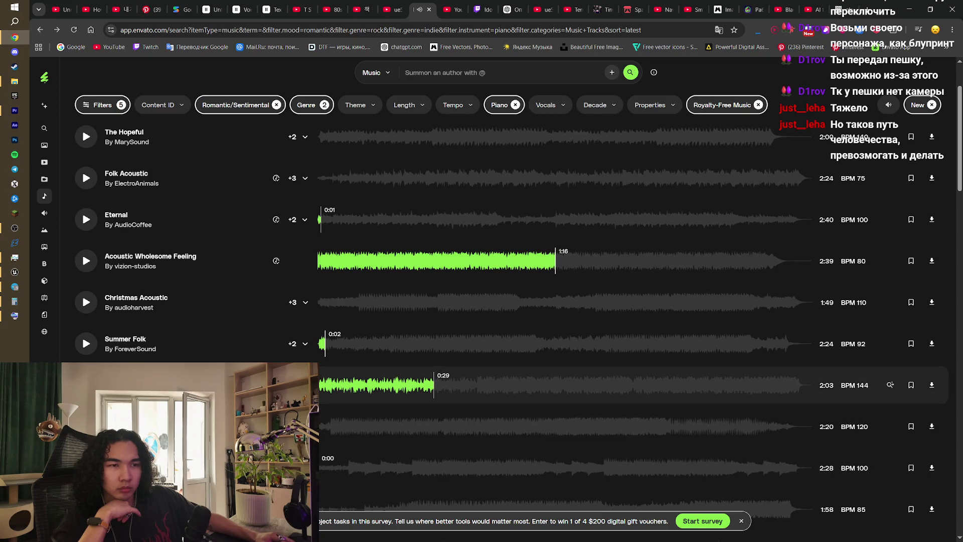
scroll(552, 301, "down", 1)
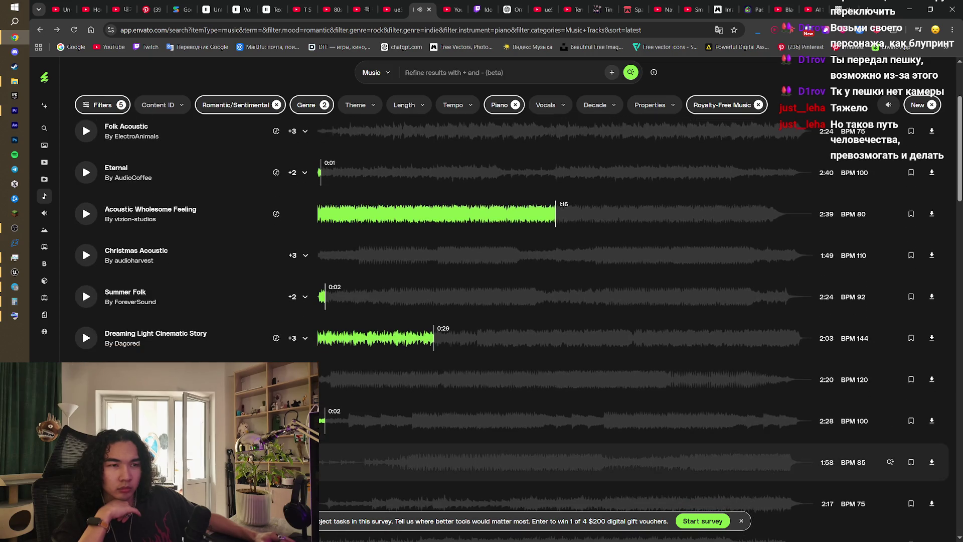
scroll(552, 301, "down", 2)
scroll(552, 301, "down", 2)
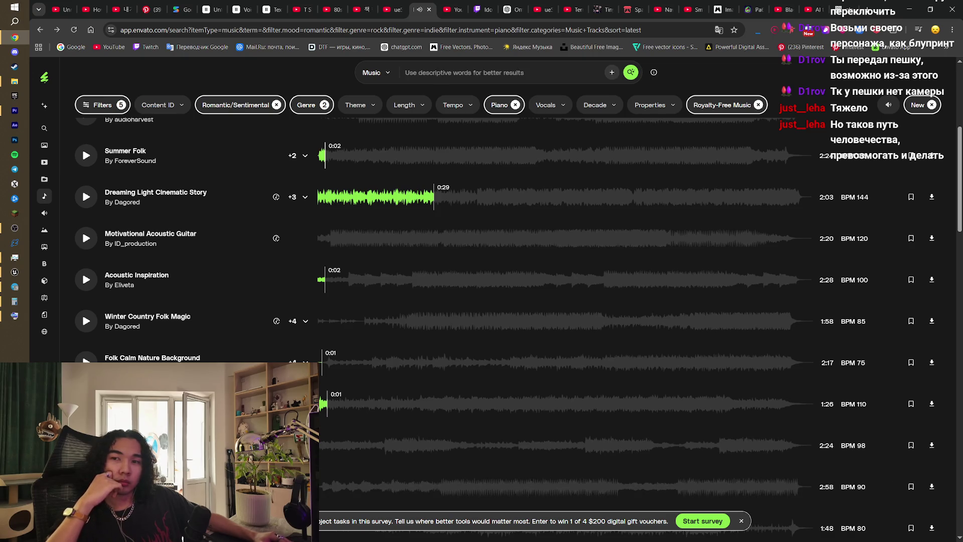
key("alt+Tab")
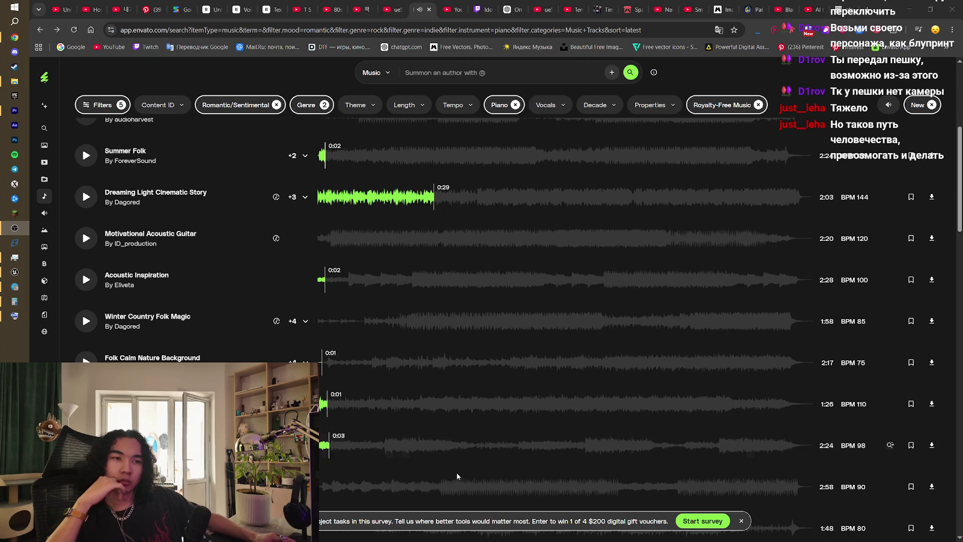
scroll(457, 476, "down", 4)
- Audition The Beautiful Acoustic Folk past one minute, restart it, then pause
left_click(86, 298)
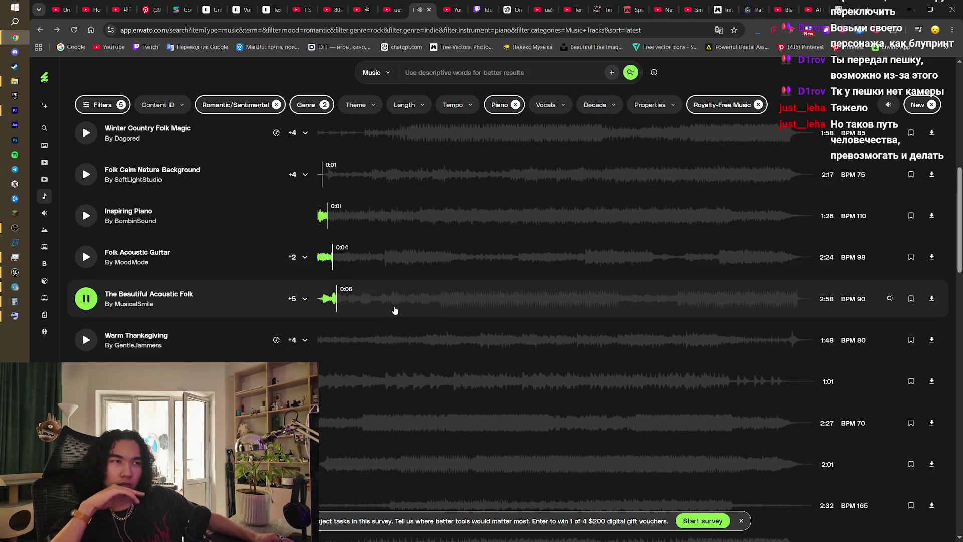
left_click(389, 307)
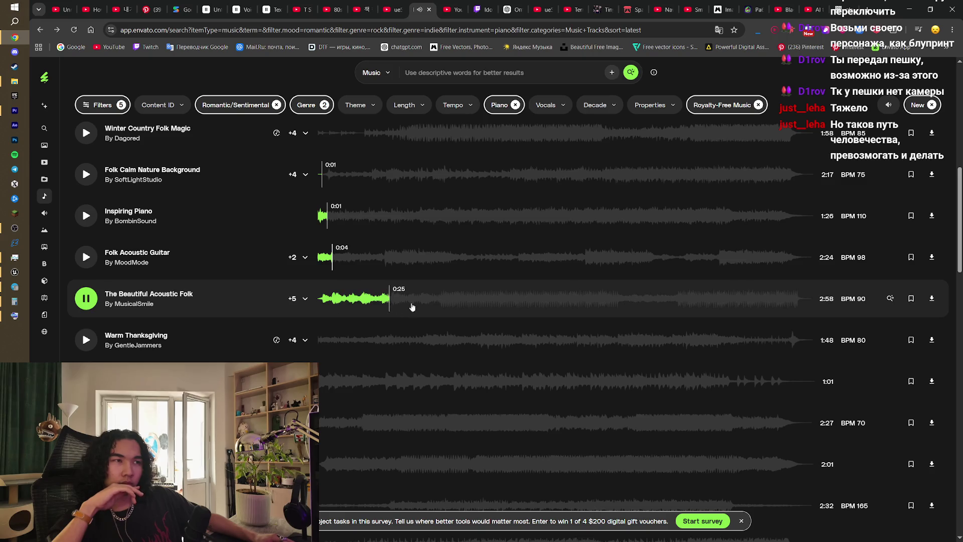
left_click(414, 307)
left_click(434, 308)
left_click(444, 310)
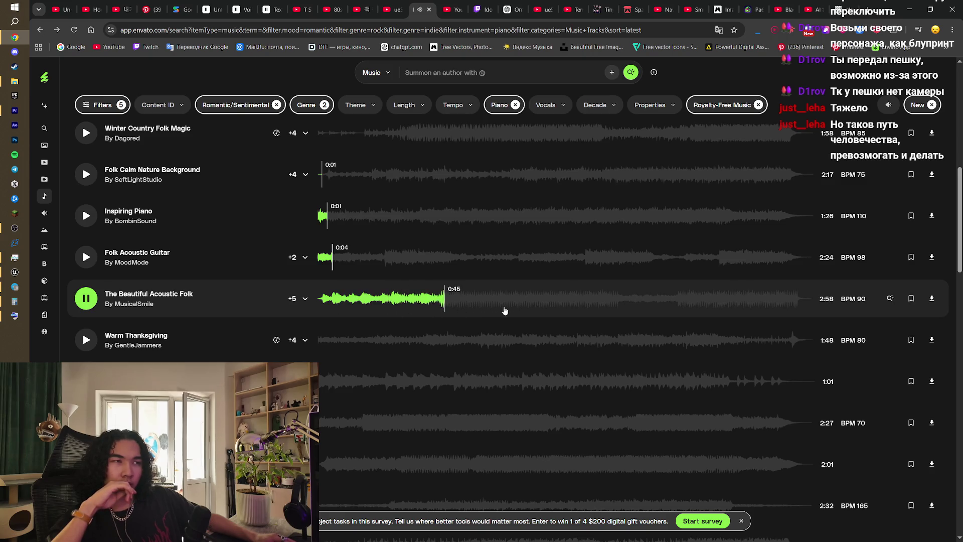
left_click(517, 309)
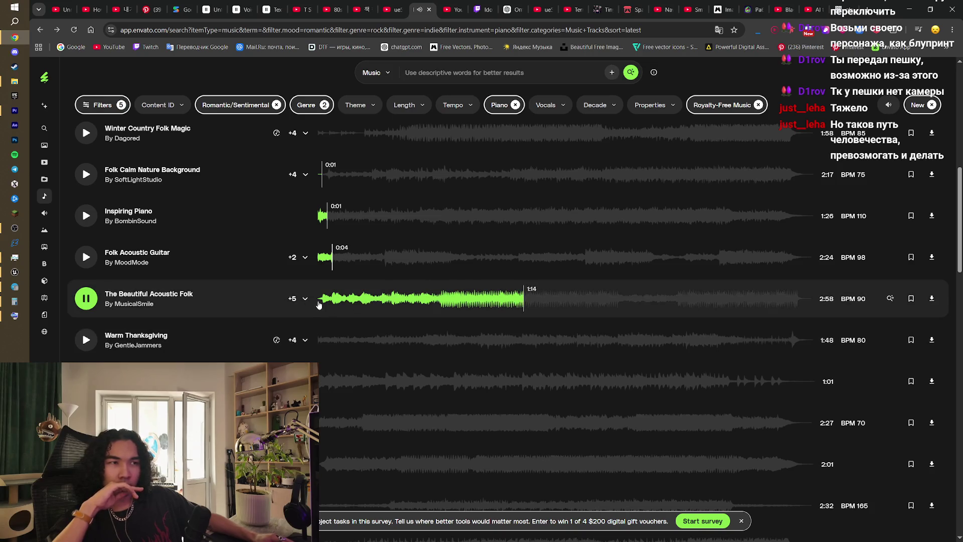
left_click(318, 304)
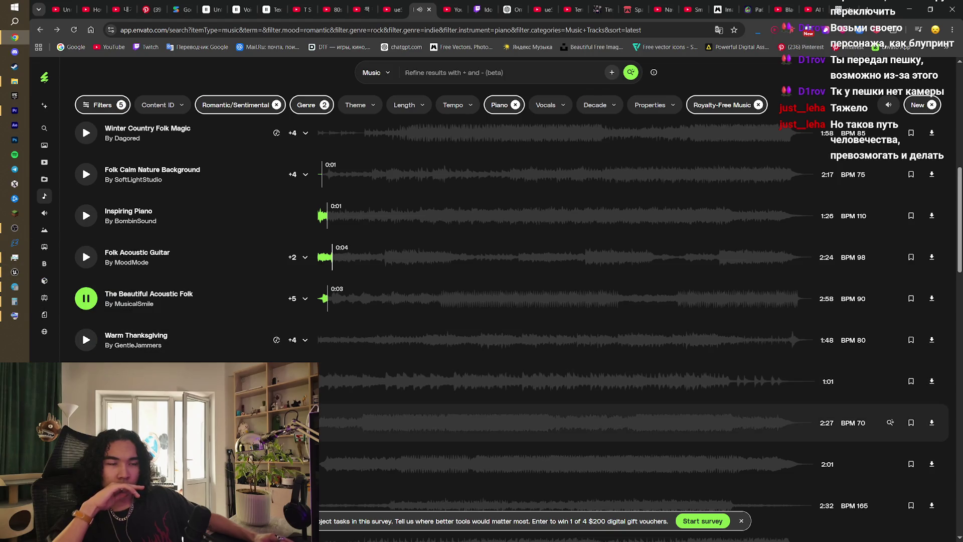
key("space")
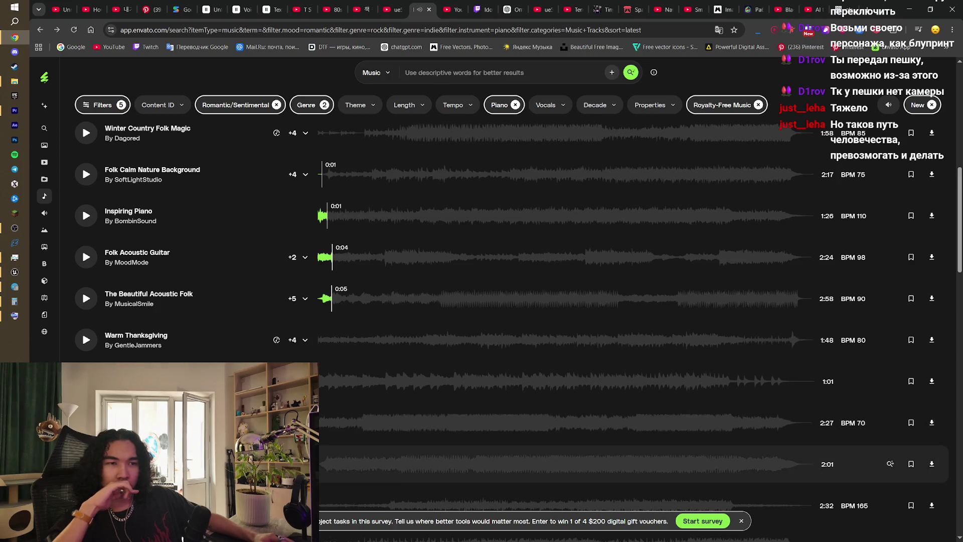
- Preview Emotional Guitar Ambient, then jump Sleeping Children ahead to about 1:24
left_click(86, 464)
scroll(86, 457, "down", 3)
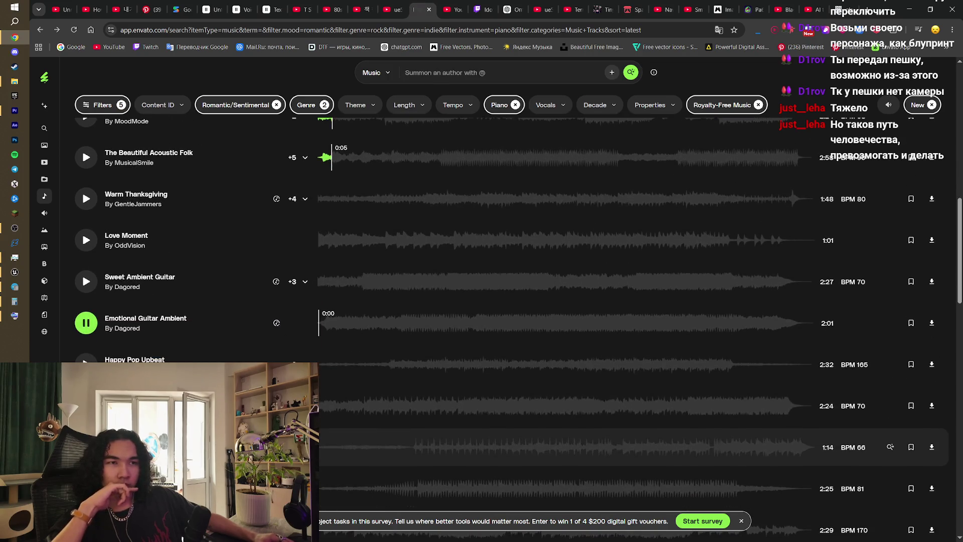
key("space")
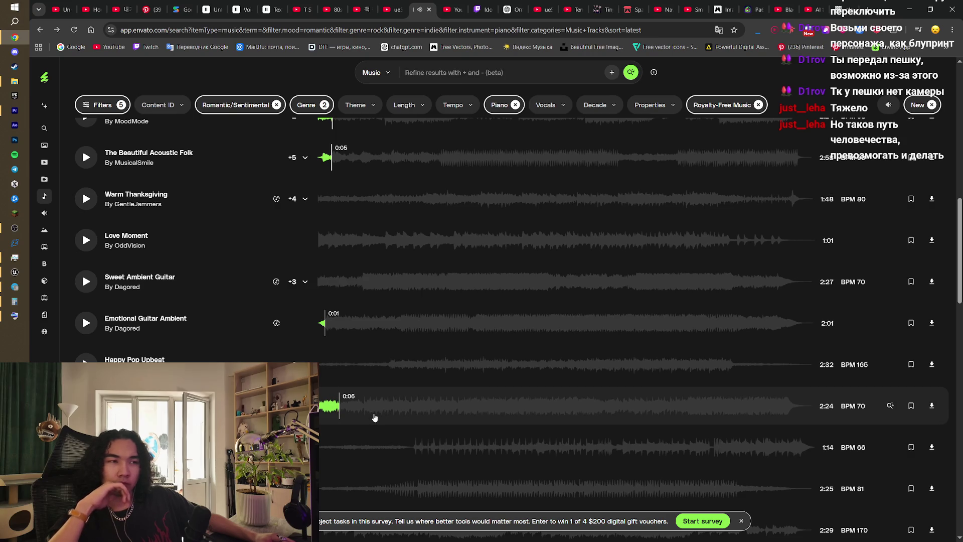
left_click_drag(376, 409, 444, 409)
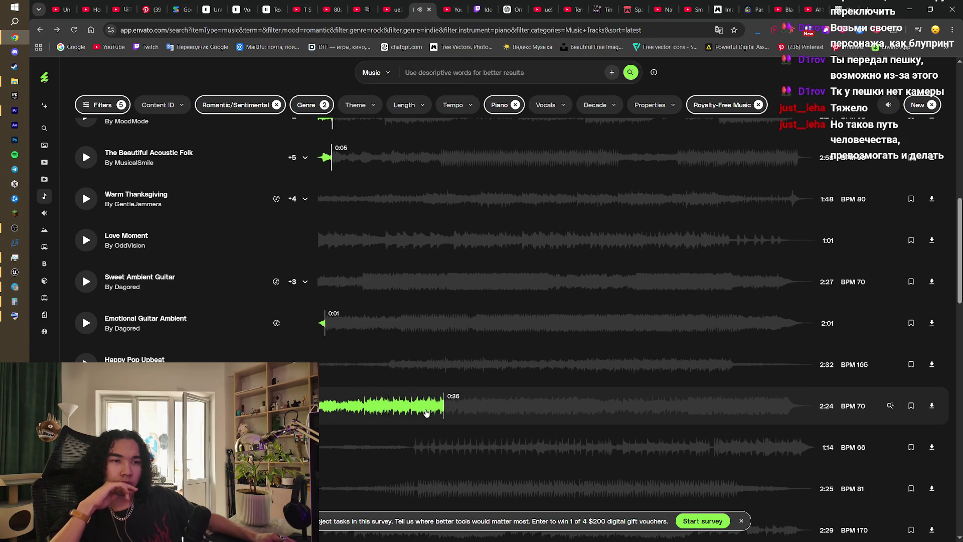
left_click(497, 411)
left_click(533, 414)
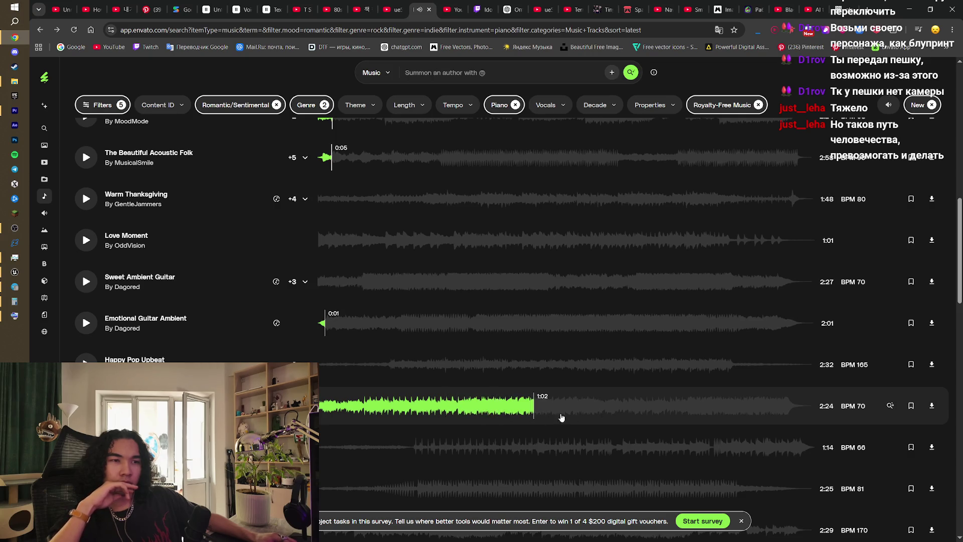
left_click(608, 411)
- Pause Summer Fridays and skip ahead in the 170 BPM track
scroll(511, 326, "down", 3)
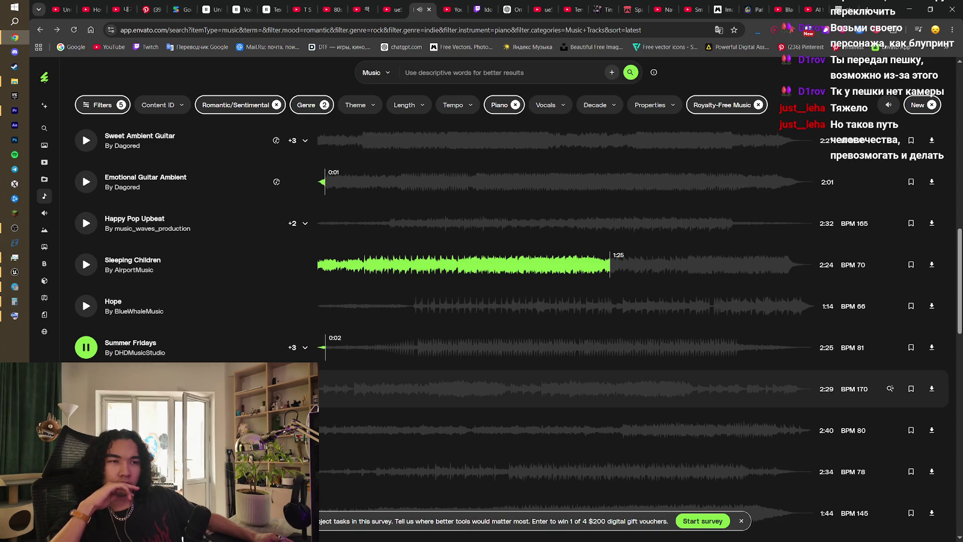
key("space")
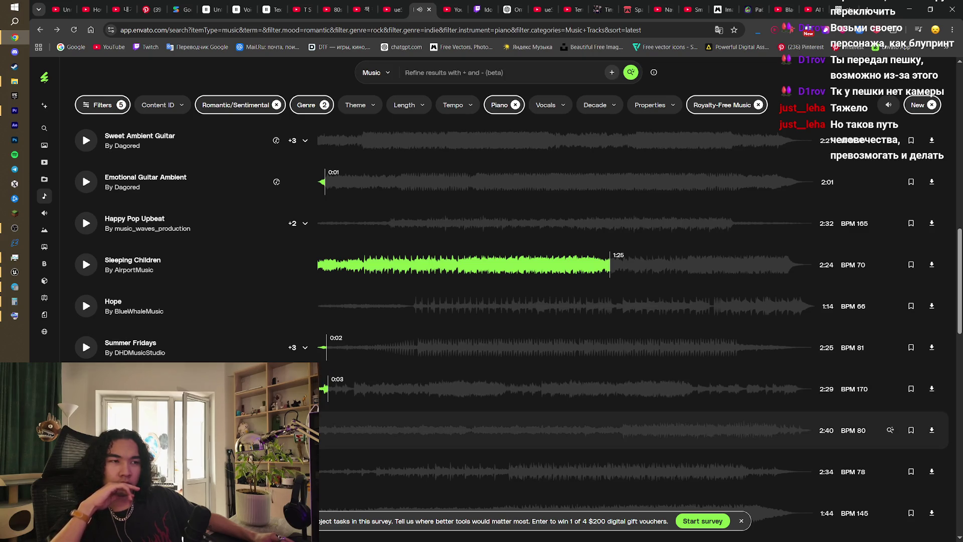
left_click(357, 397)
left_click(390, 397)
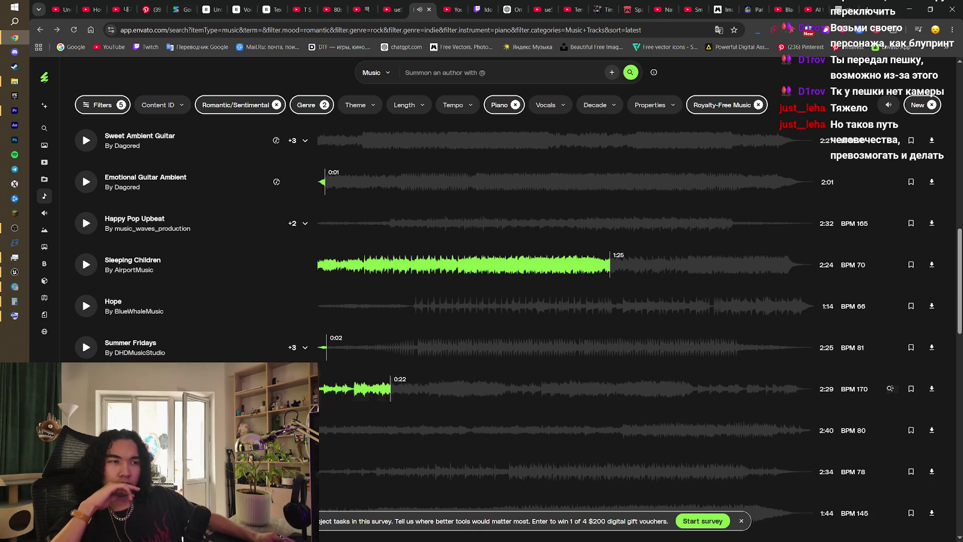
scroll(390, 427, "down", 1)
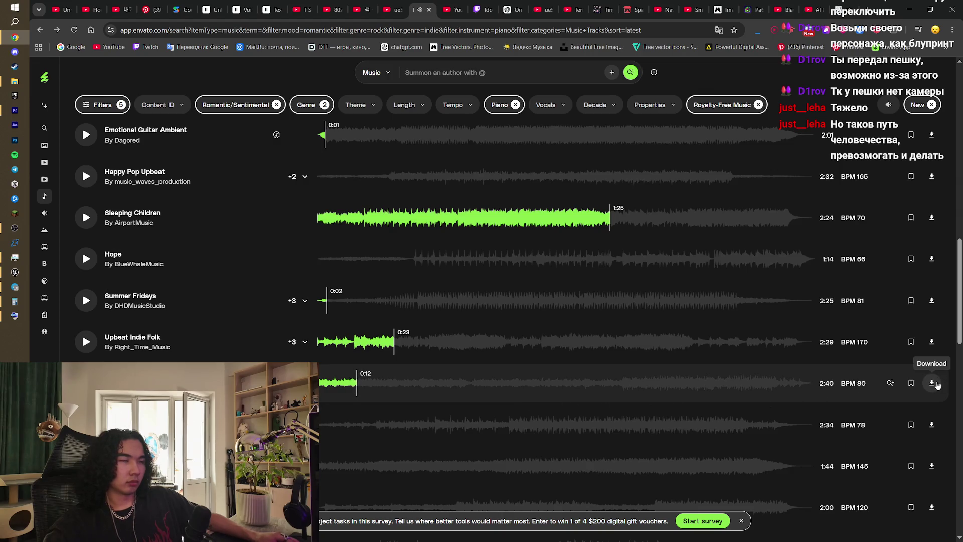
- Download the 2:40 post rock track and create and open a Музыка folder in SheepWolf
left_click(937, 385)
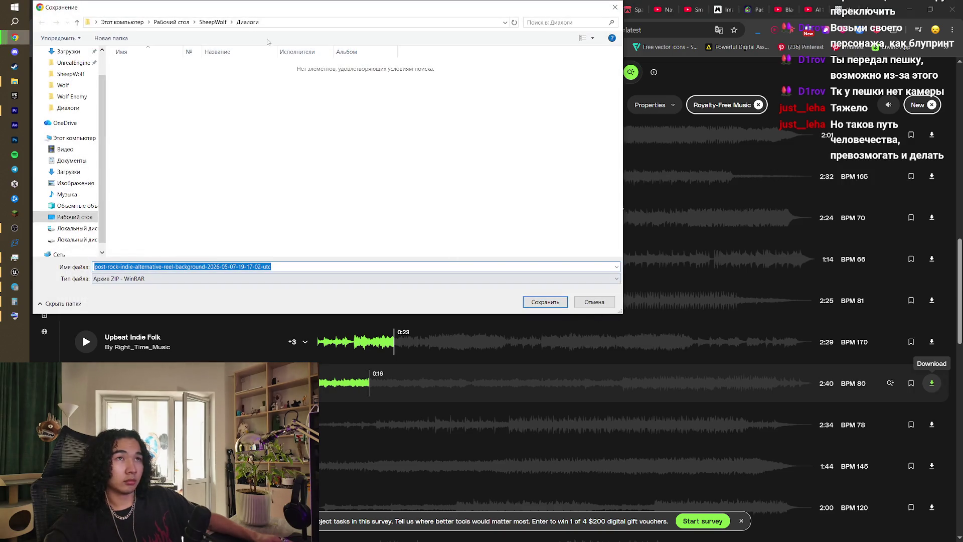
left_click(214, 22)
right_click(317, 173)
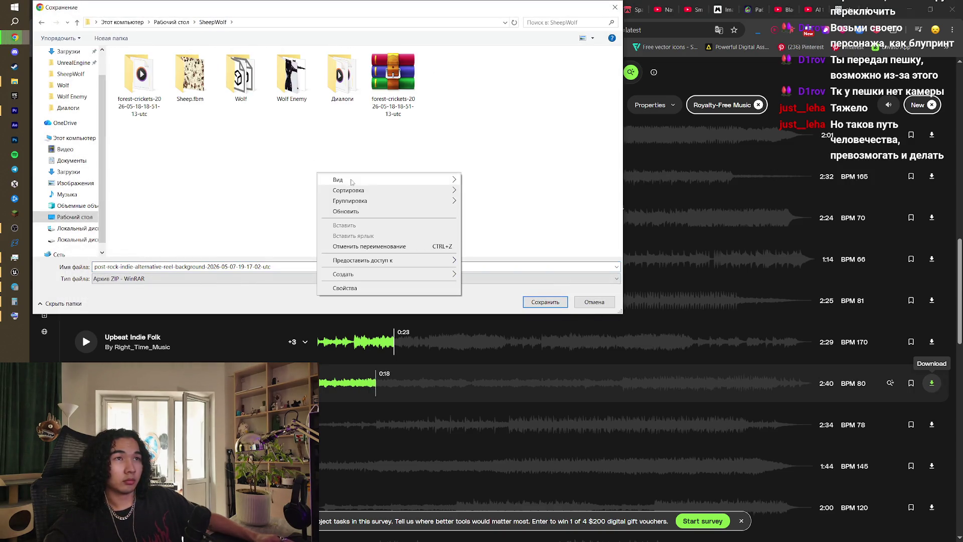
mouse_move(391, 273)
left_click(466, 277)
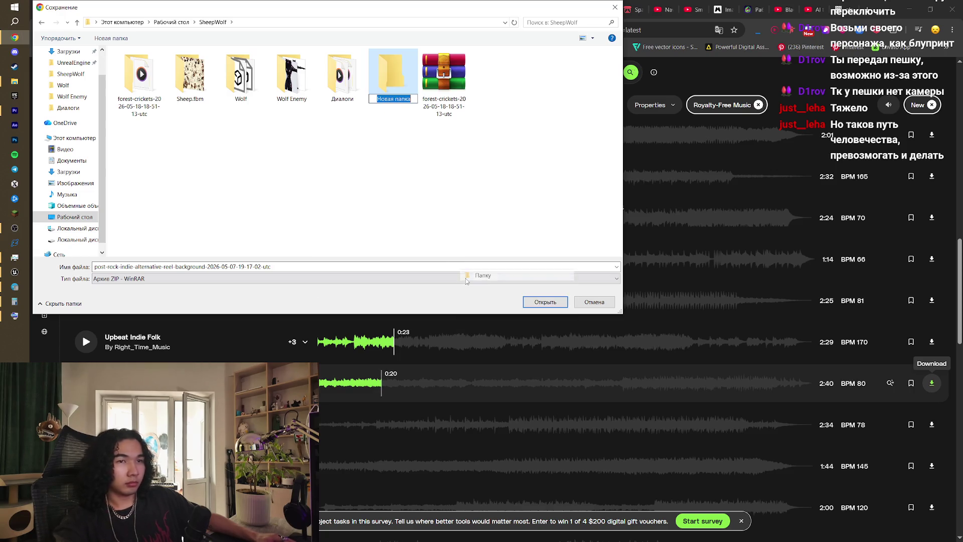
type("Му")
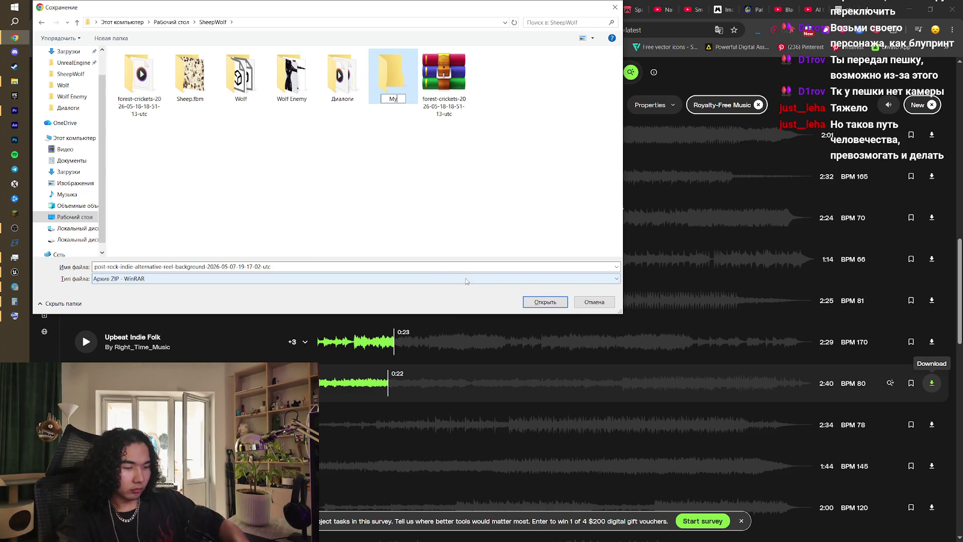
type("зыка")
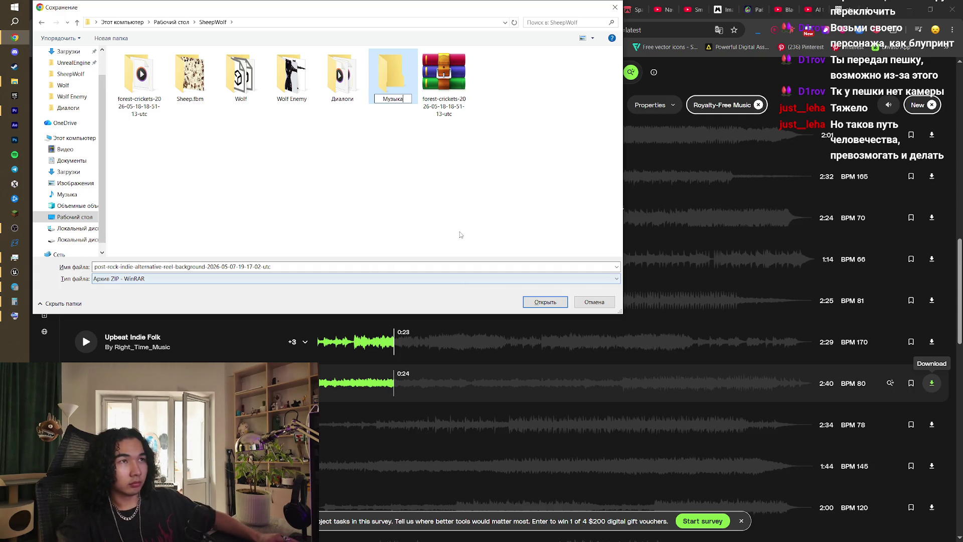
left_click(438, 111)
double_click(393, 75)
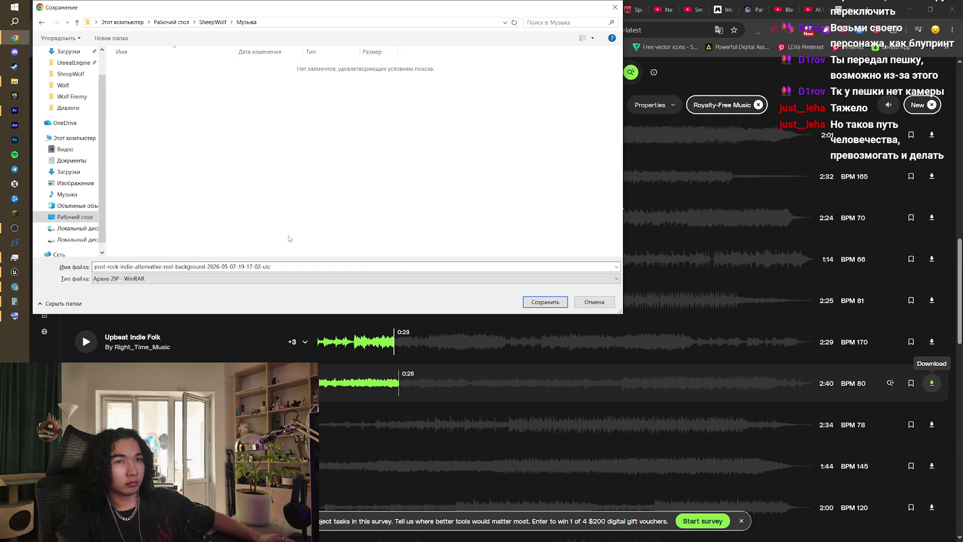
- Name the file 'НАчало' and save the ZIP into Музыка
left_click(395, 271)
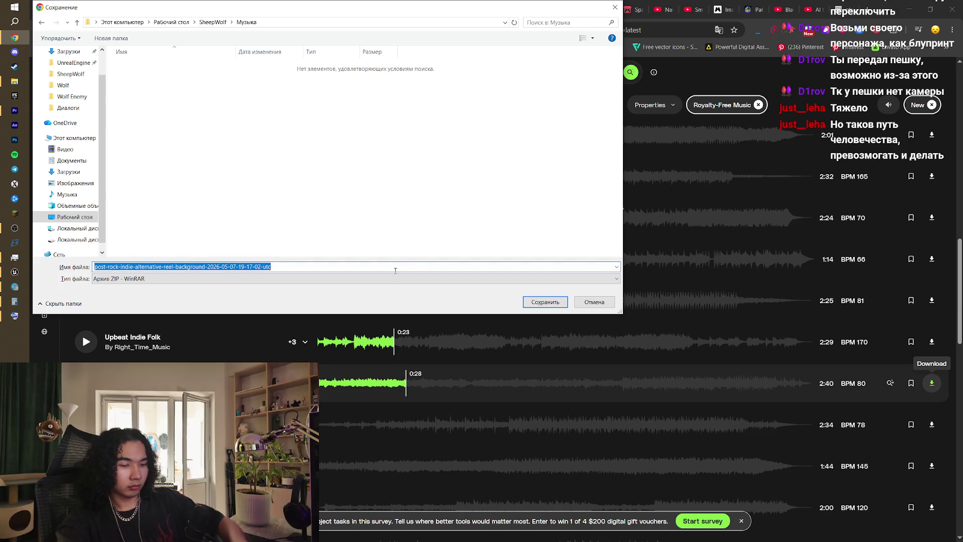
type("НАчало")
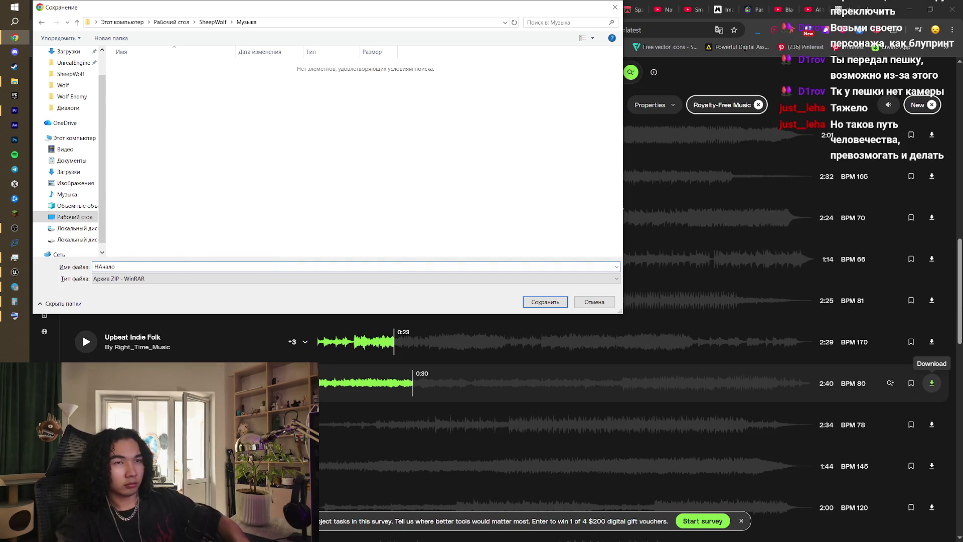
key("Return")
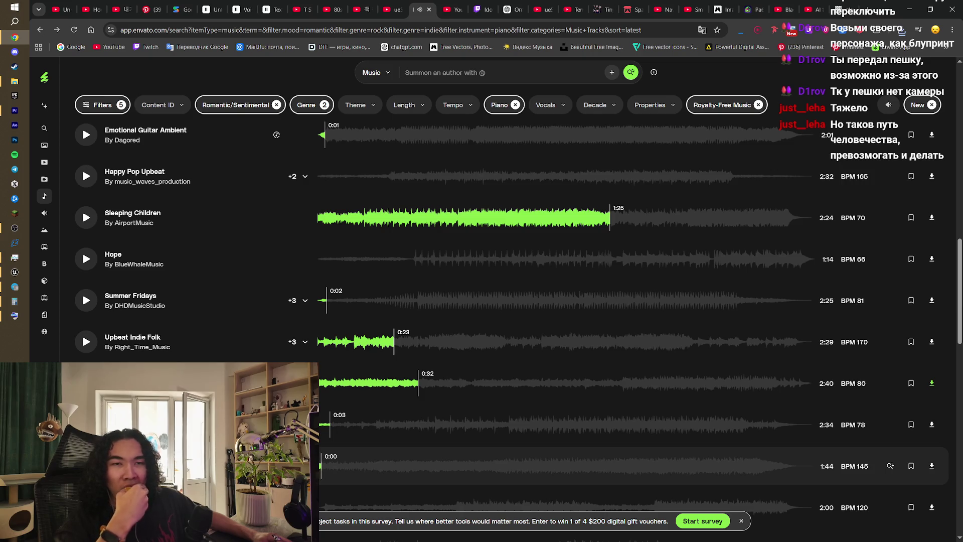
- Preview Dreamy Inspirational Folk, Nature Folk Music and Oh My Dear, then pause
scroll(512, 329, "down", 3)
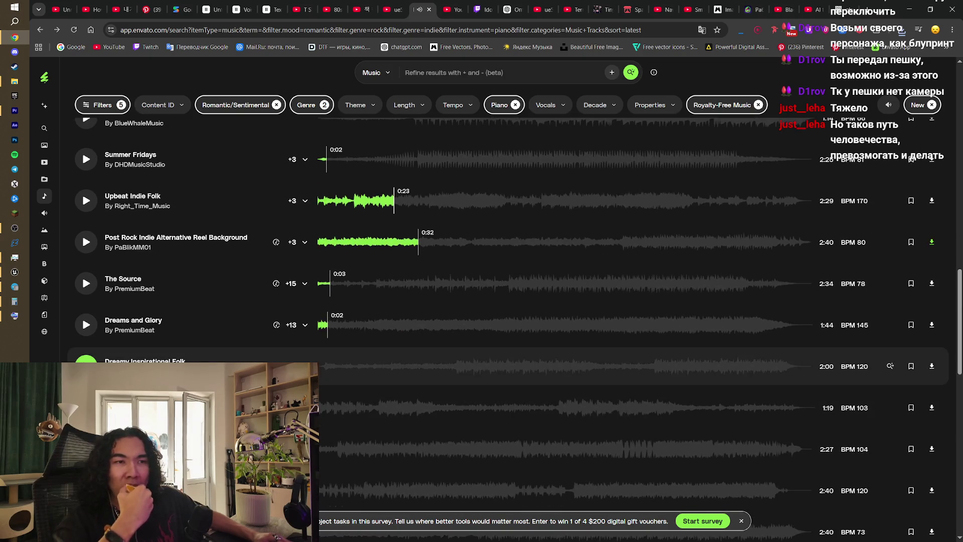
left_click(86, 361)
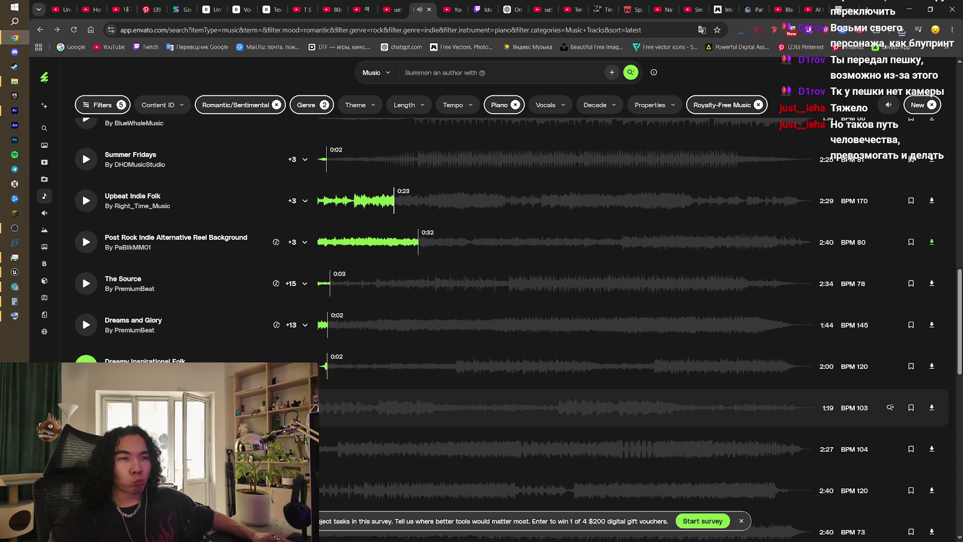
left_click(85, 407)
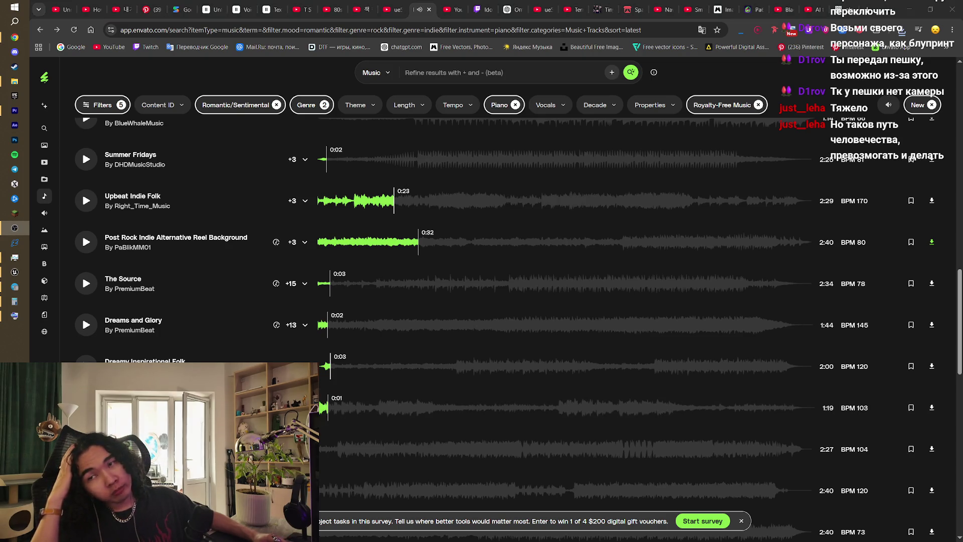
left_click(653, 448)
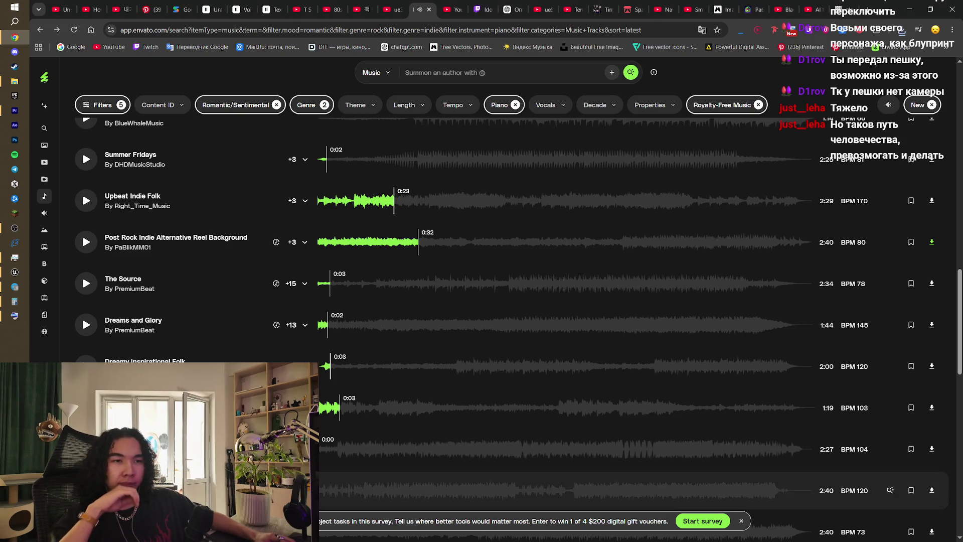
scroll(502, 326, "down", 3)
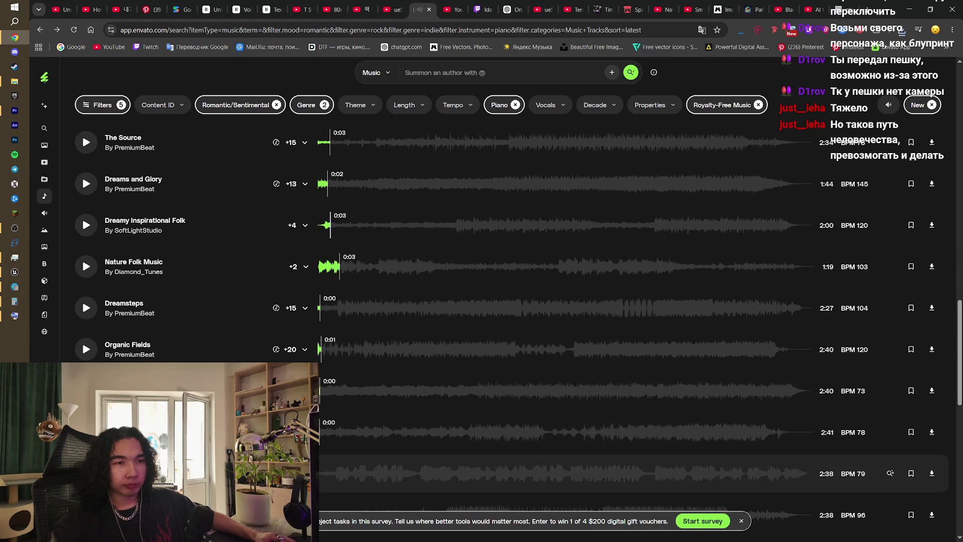
left_click(86, 473)
scroll(86, 374, "down", 3)
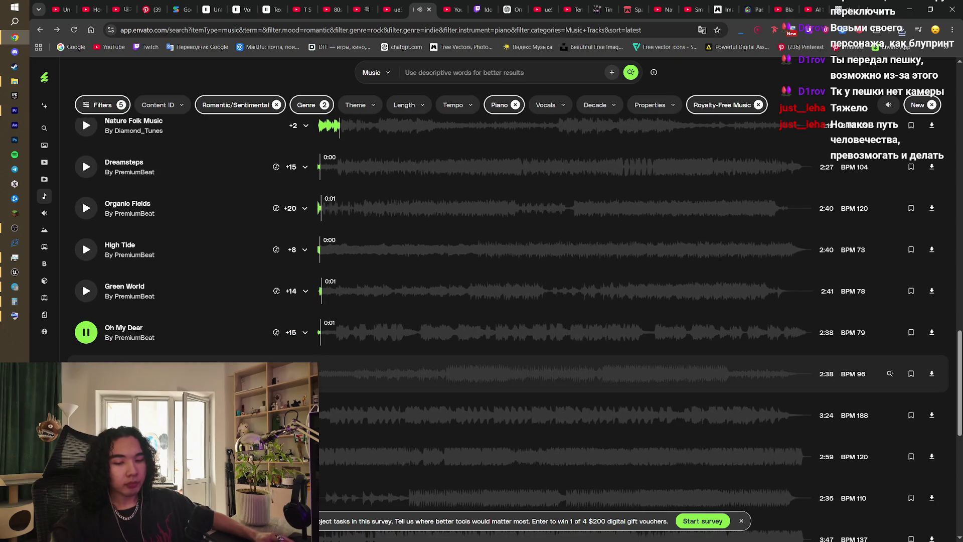
key("space")
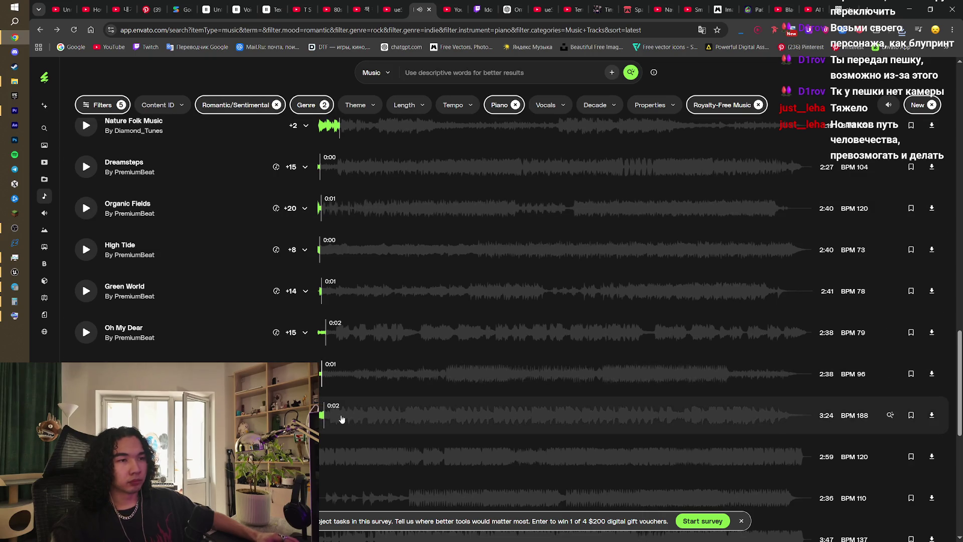
- Skim Our Story, Faraway Places and Winds of Change, then skip Edges of Infinity to about 1:07
left_click(335, 422)
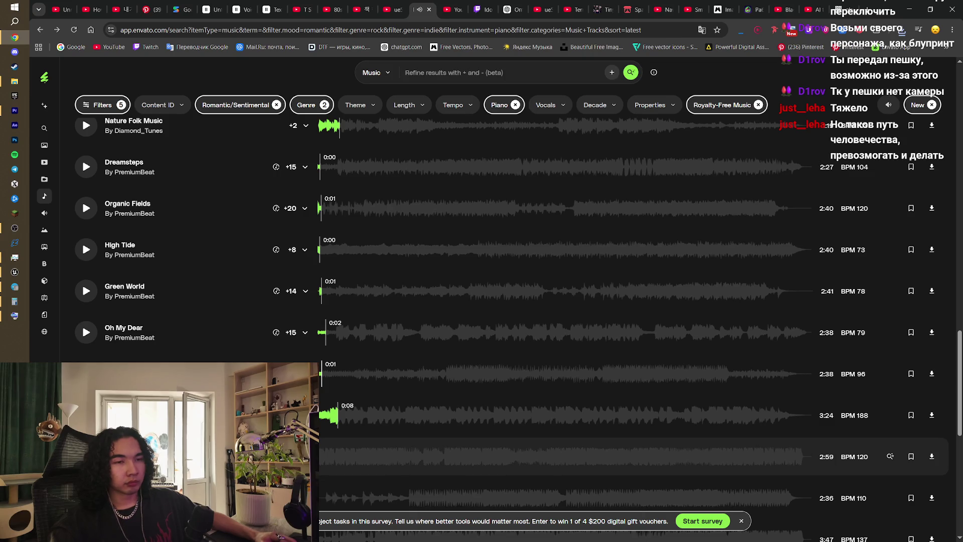
scroll(502, 352, "down", 3)
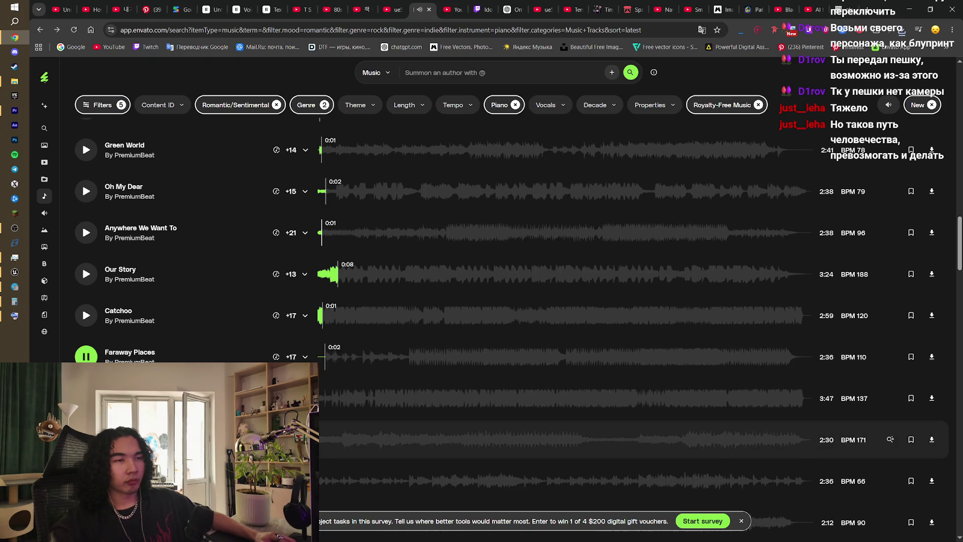
key("space")
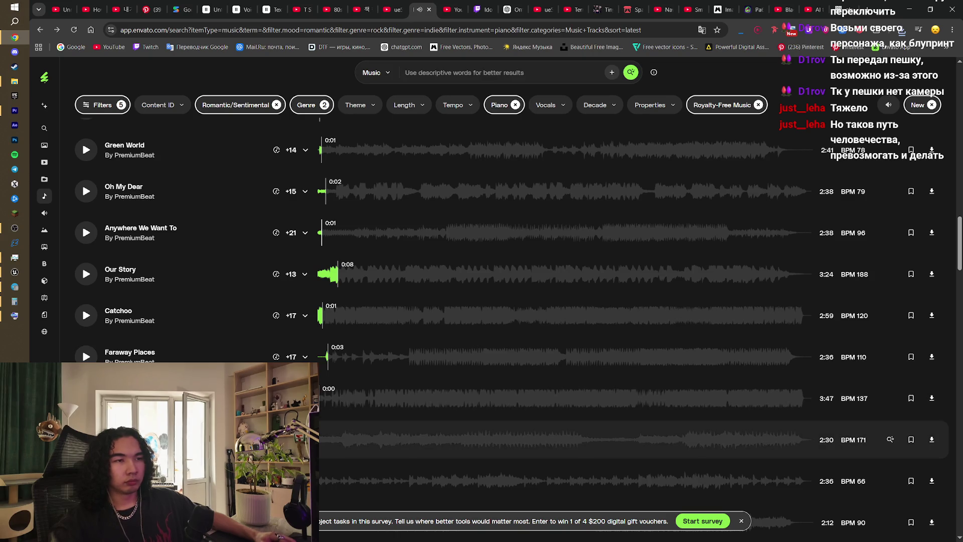
scroll(632, 436, "down", 1)
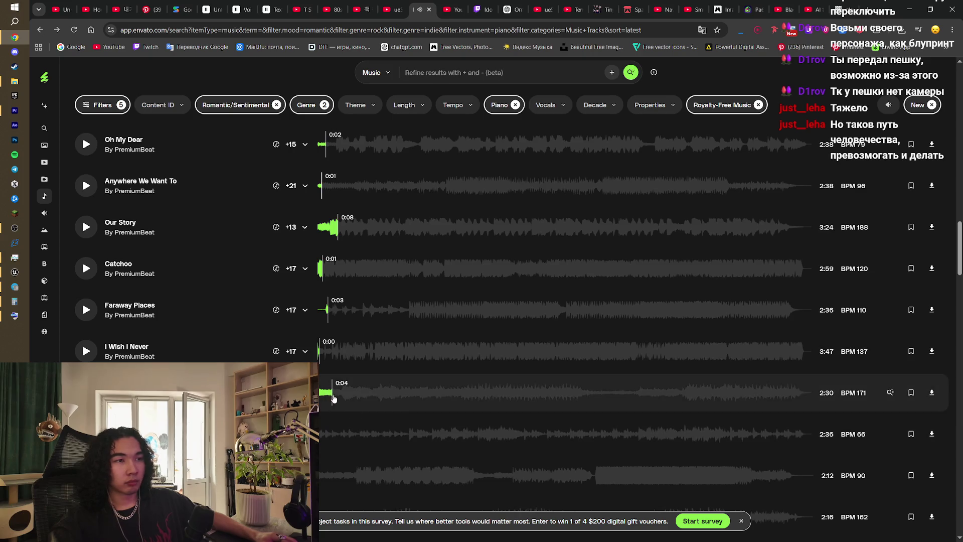
left_click(362, 397)
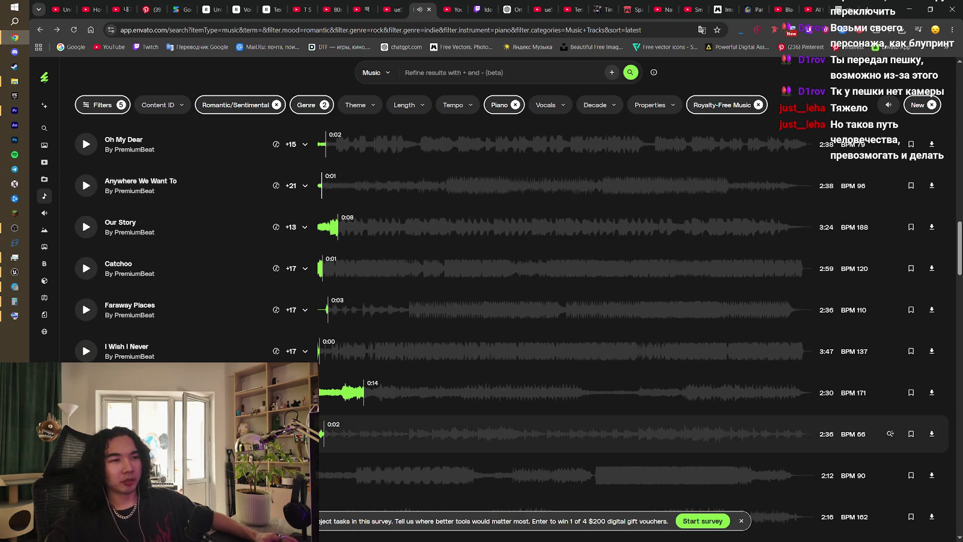
left_click(341, 438)
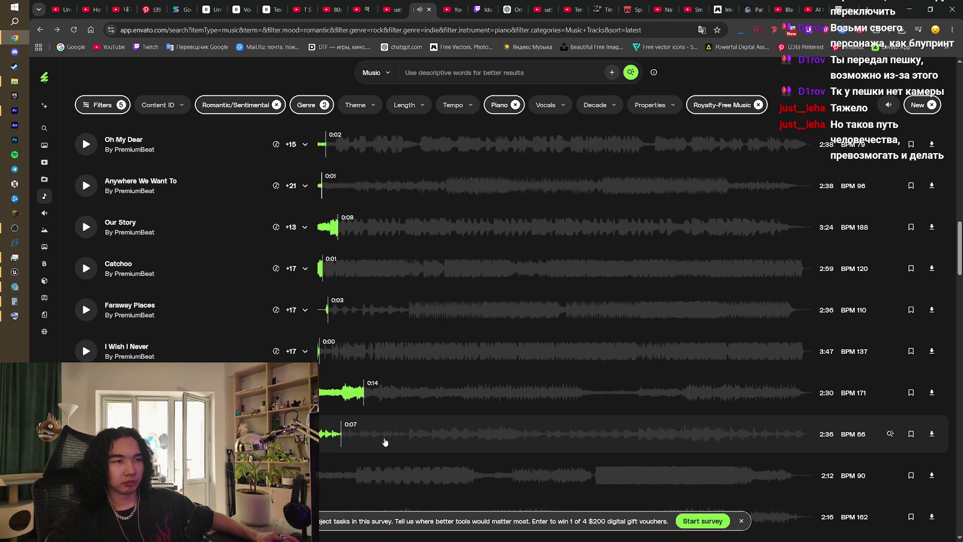
left_click(392, 440)
left_click(435, 440)
left_click(477, 440)
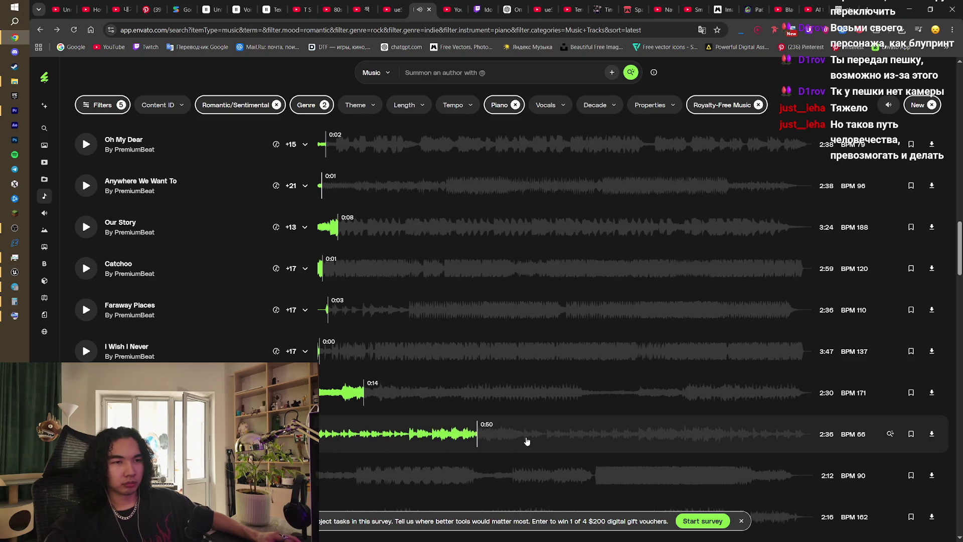
left_click(526, 441)
- Preview the 2:12 BPM 90, 2:16 BPM 162 and 2:50 BPM 73 tracks
scroll(526, 441, "down", 2)
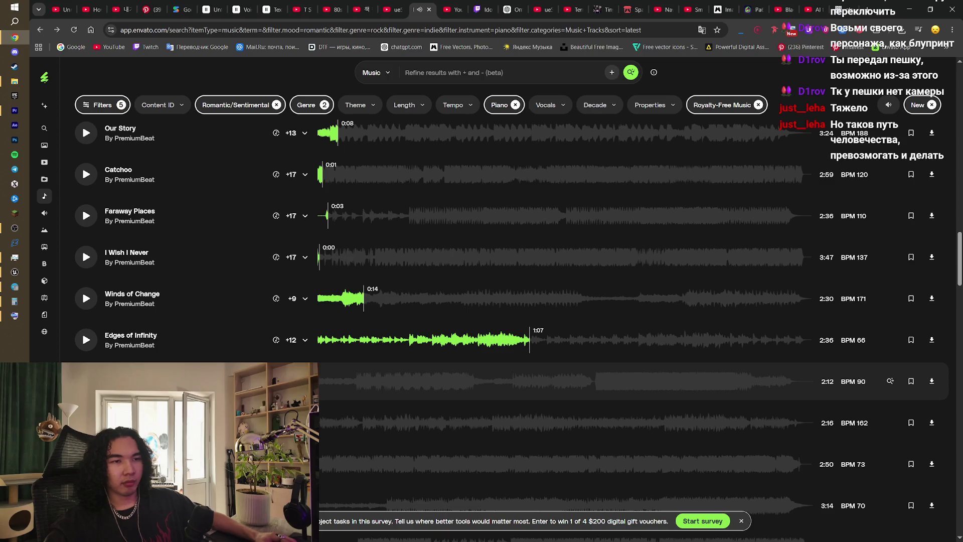
left_click(86, 381)
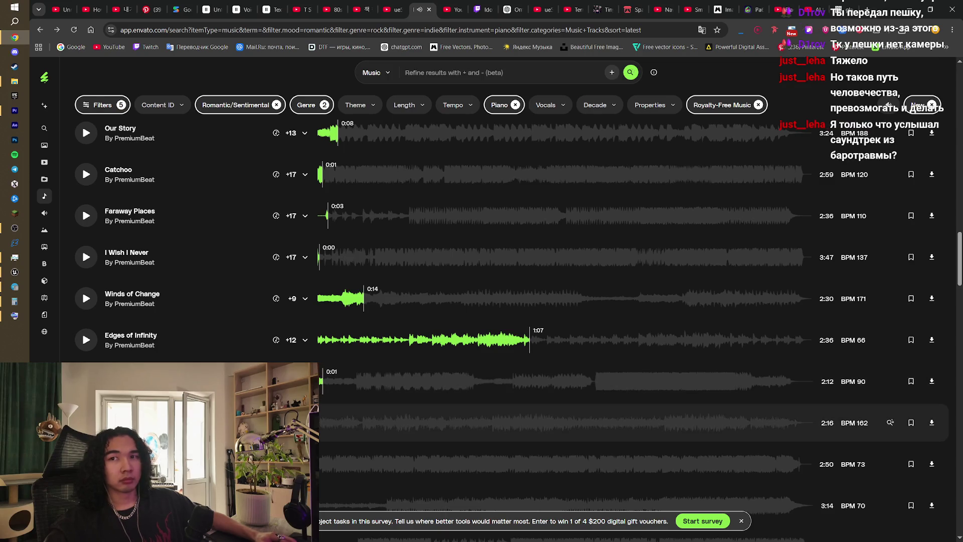
left_click(86, 423)
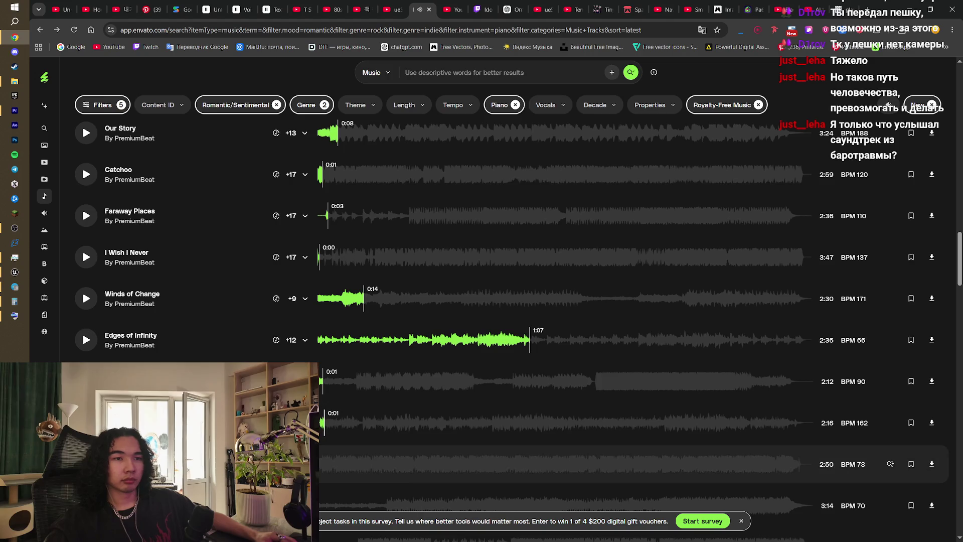
left_click(86, 464)
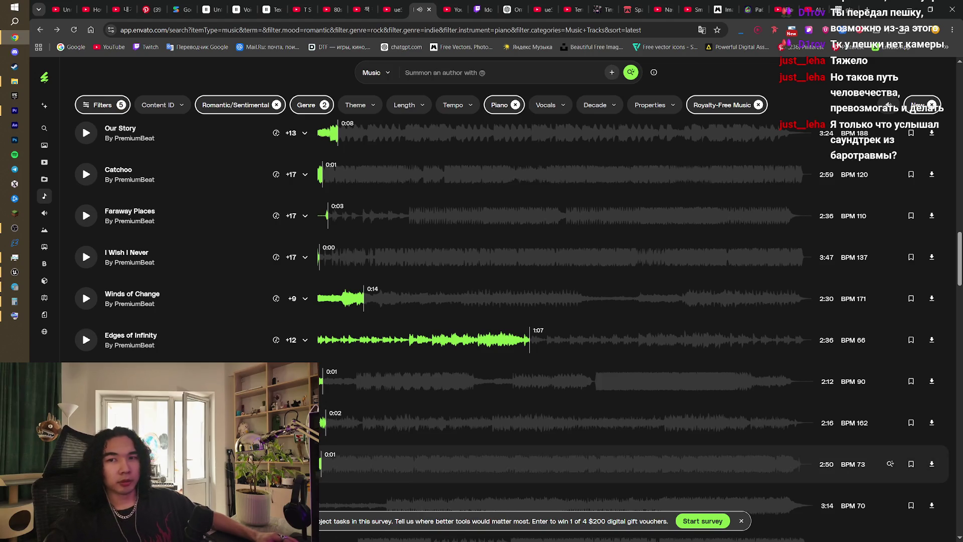
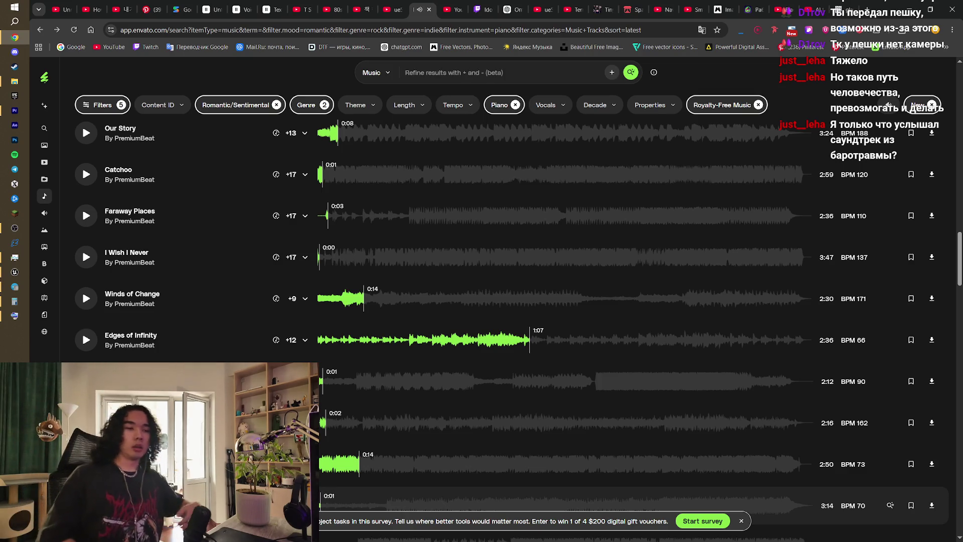
- Preview the Higher piano track and save its ZIP into the SheepWolf\Музыка folder
scroll(364, 361, "down", 3)
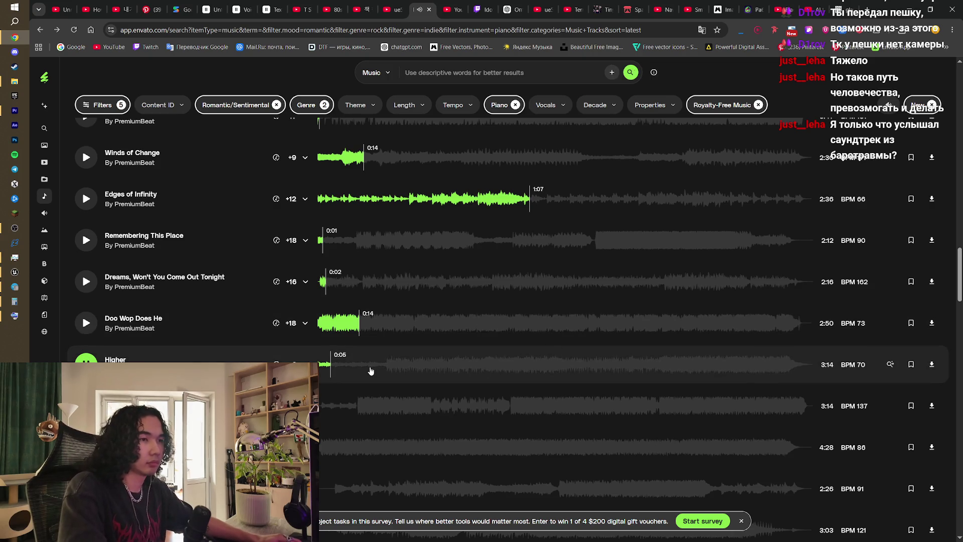
left_click_drag(370, 370, 411, 371)
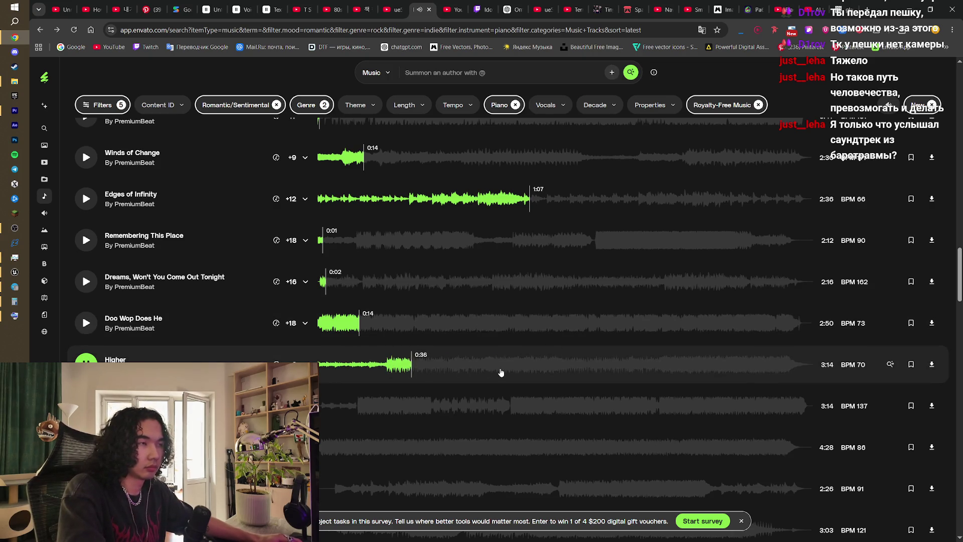
left_click(501, 373)
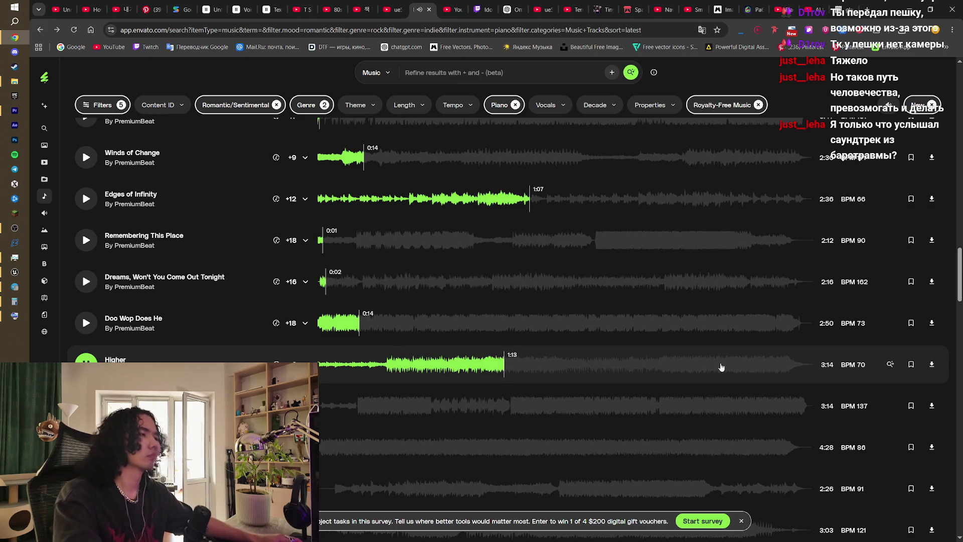
left_click(932, 365)
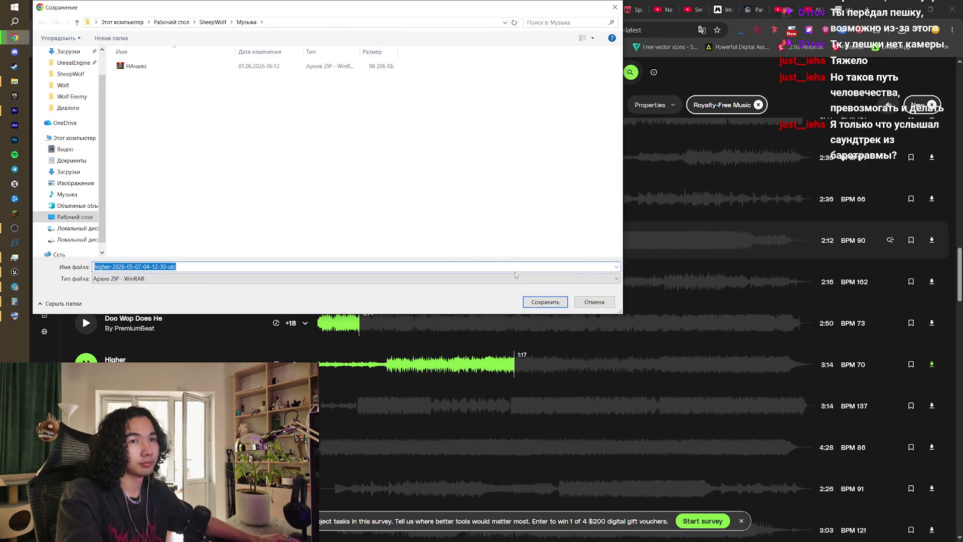
left_click(545, 302)
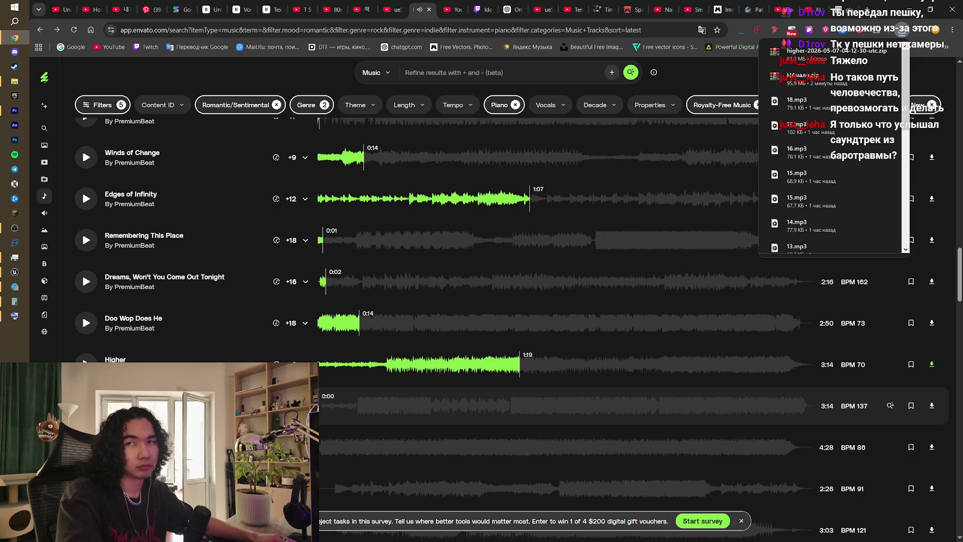
left_click(321, 406)
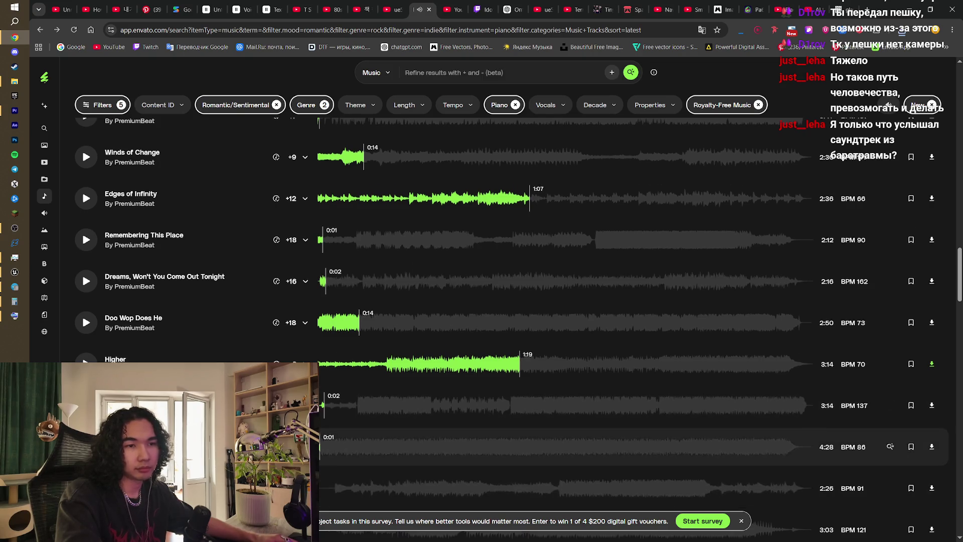
scroll(324, 444, "down", 2)
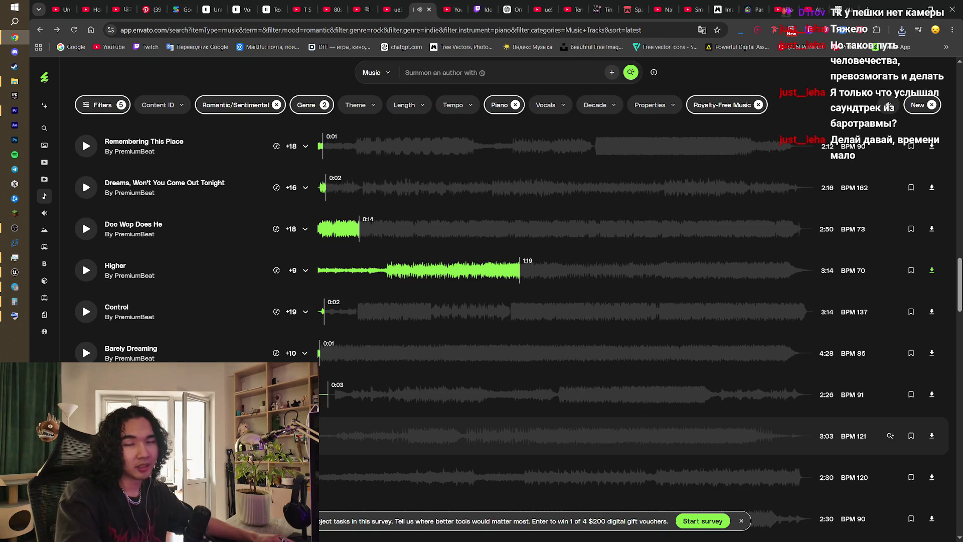
left_click(85, 435)
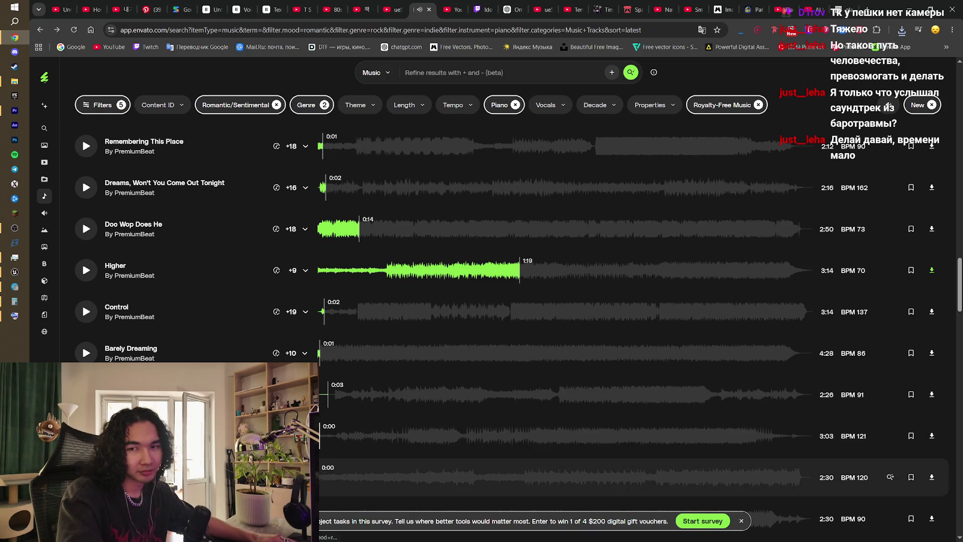
scroll(552, 326, "down", 2)
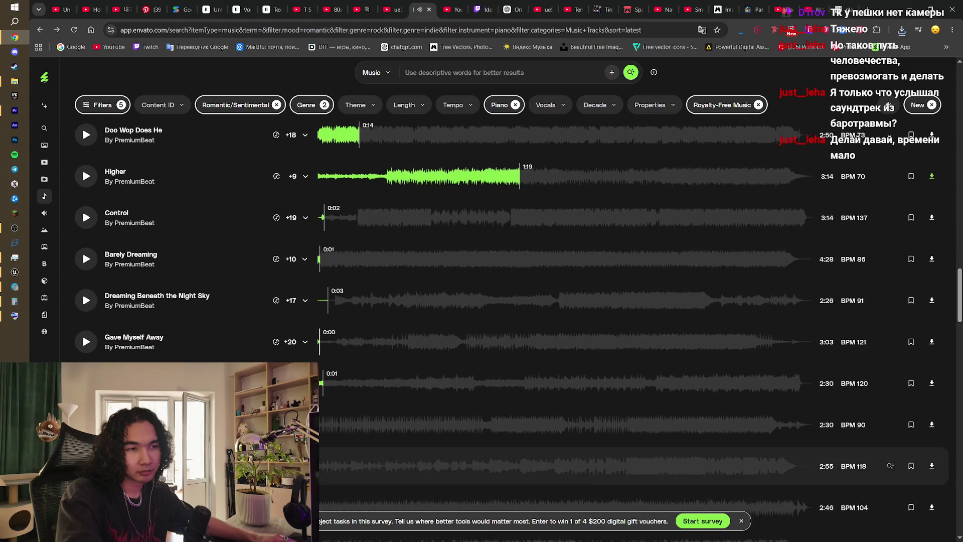
left_click(85, 425)
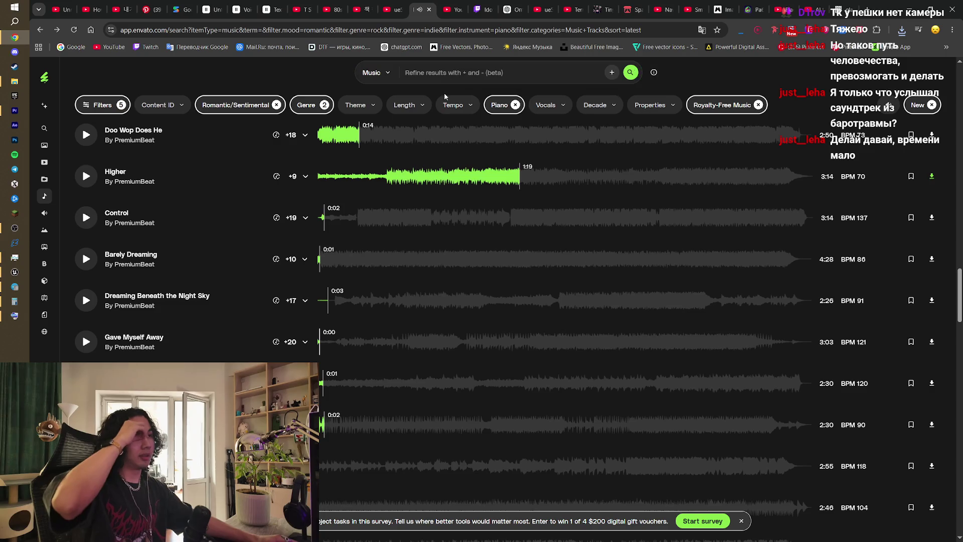
- Remove the Piano, Romantic/Sentimental and two genre filter chips, keeping Royalty-Free Music
left_click(517, 106)
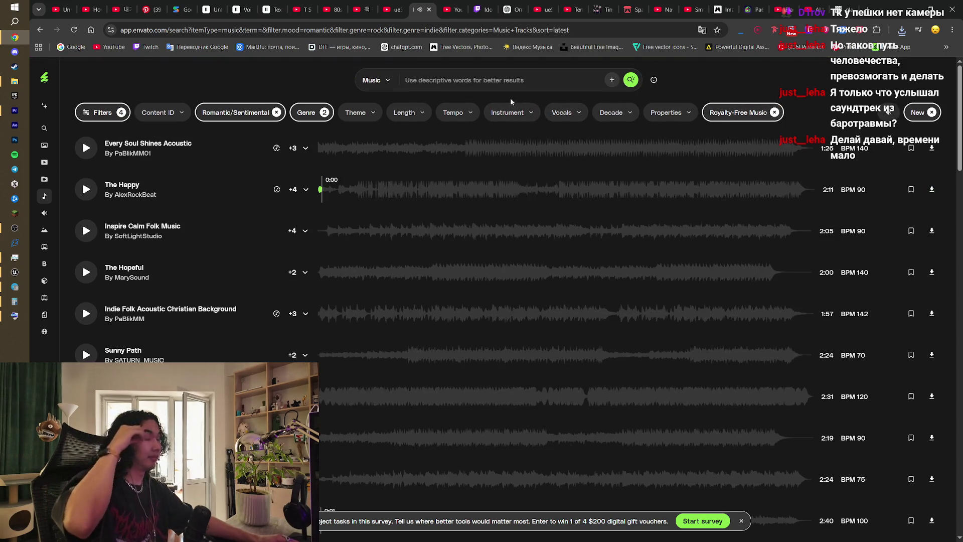
left_click(276, 112)
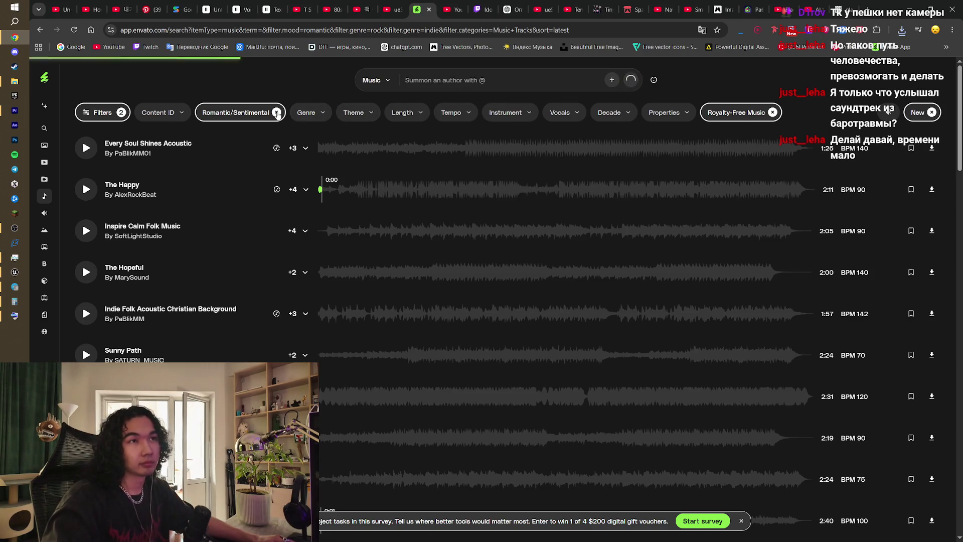
left_click(221, 114)
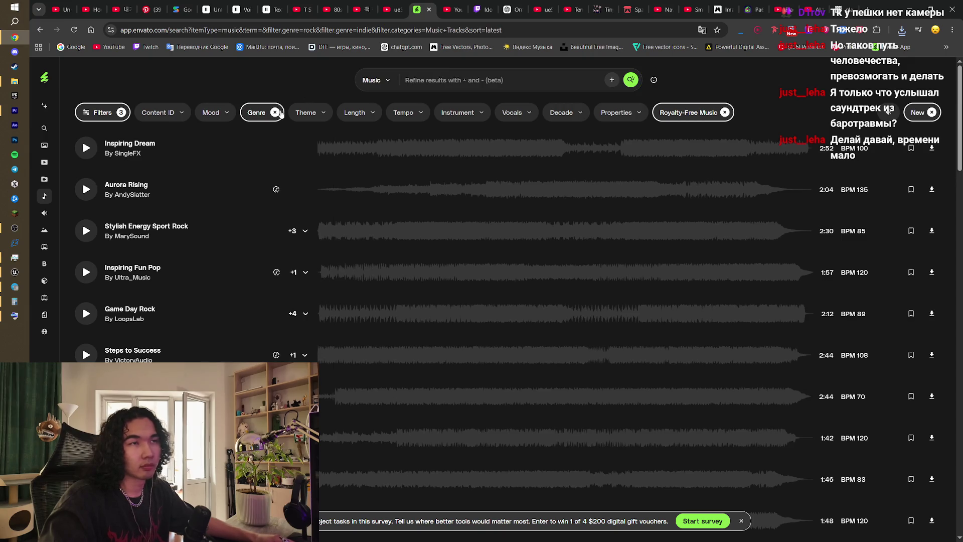
left_click(276, 114)
left_click(441, 80)
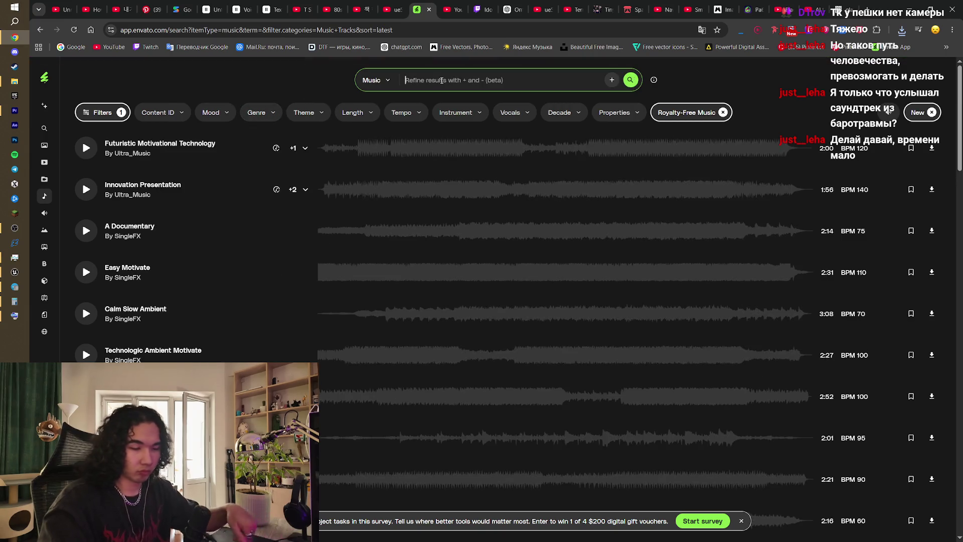
- Search music for 'Chase' and audition the first three results, scrubbing through the second
type("C")
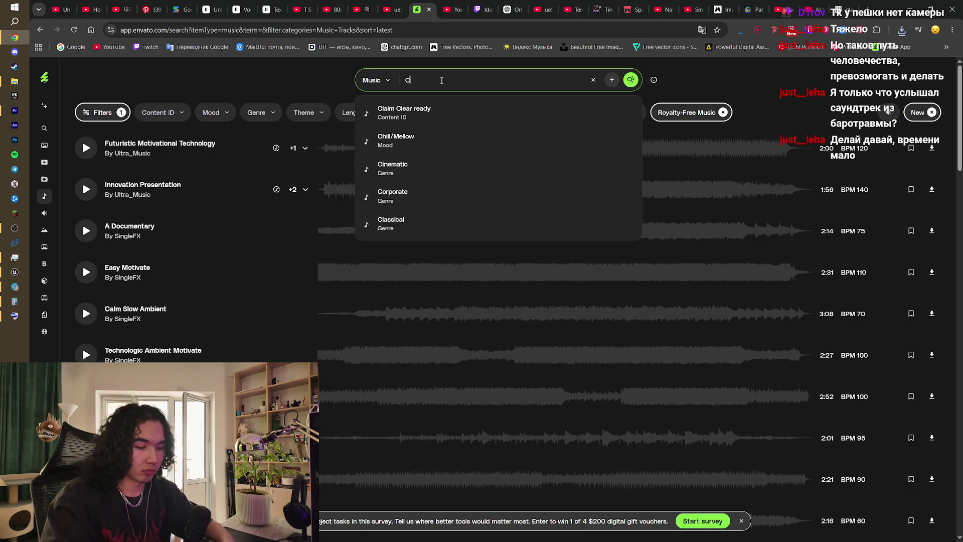
type("hase")
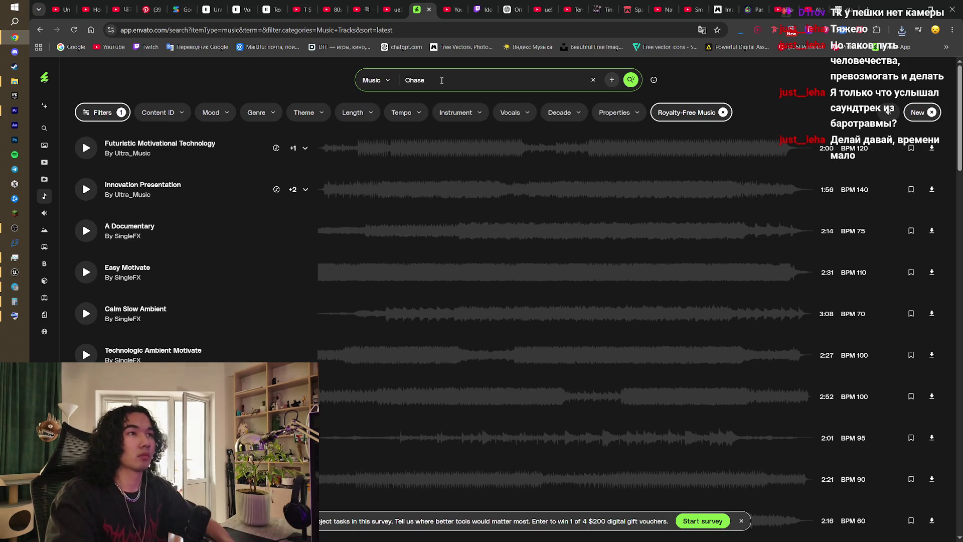
key("Return")
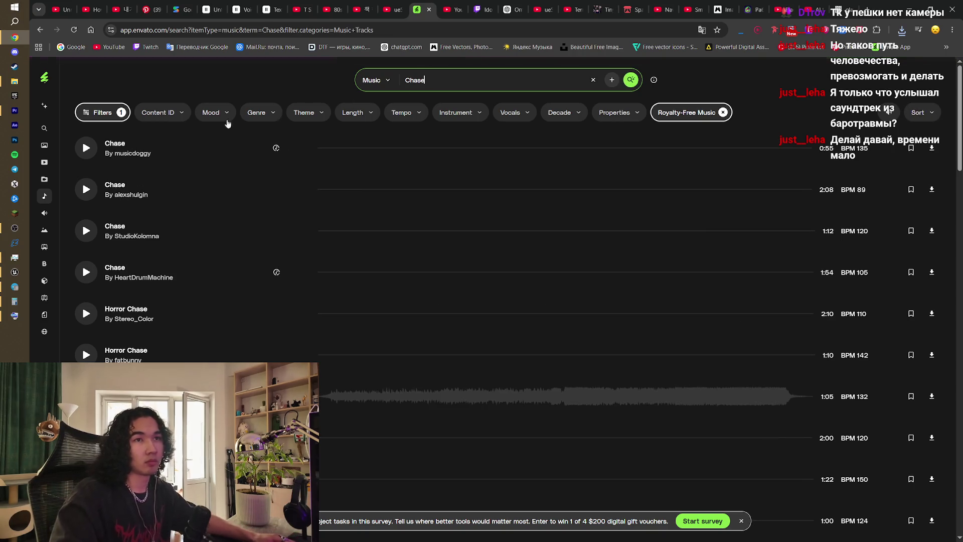
left_click(92, 145)
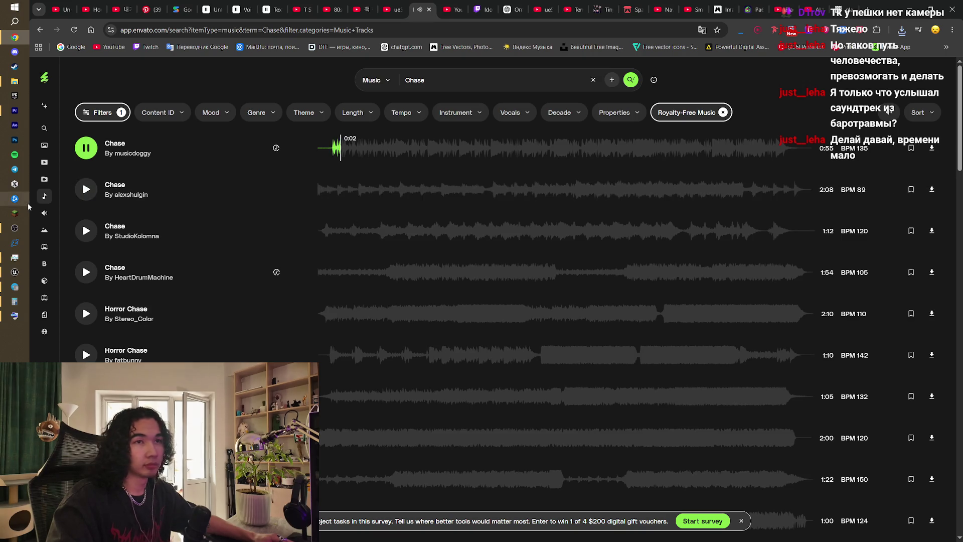
left_click(85, 189)
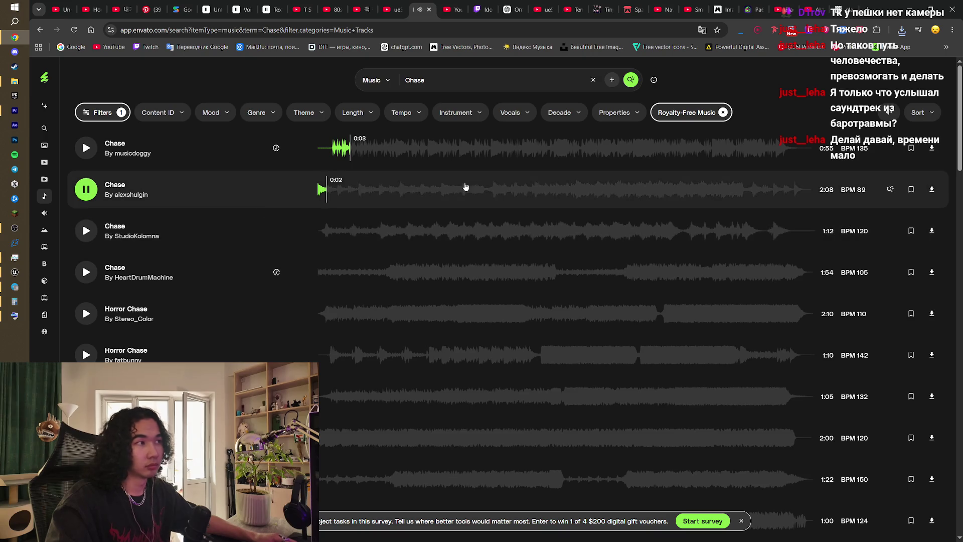
left_click(465, 189)
left_click(511, 194)
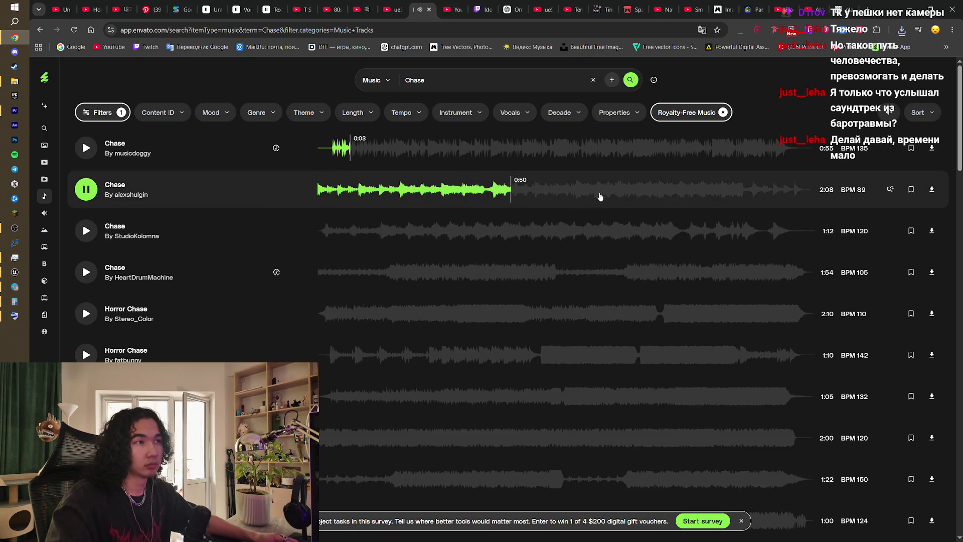
left_click(606, 199)
left_click(680, 196)
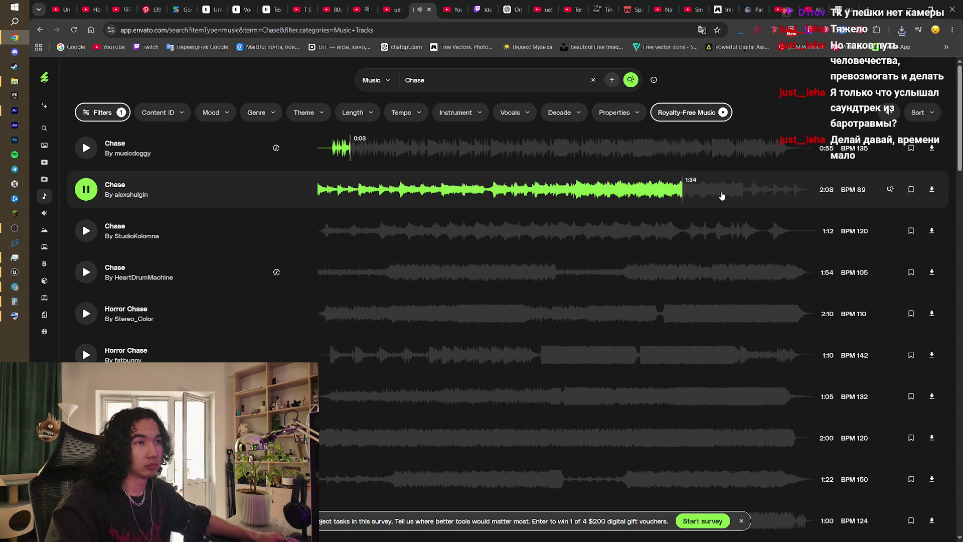
left_click(747, 193)
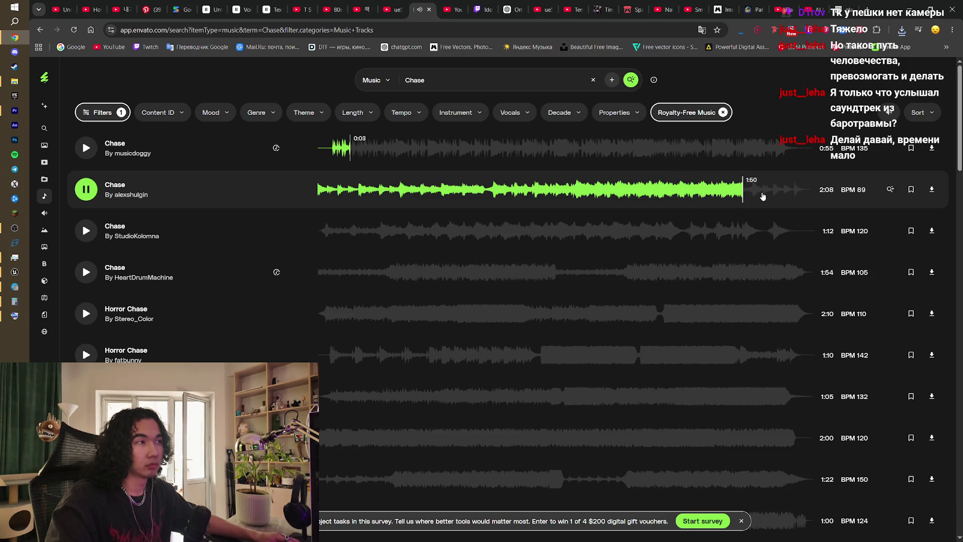
left_click(86, 230)
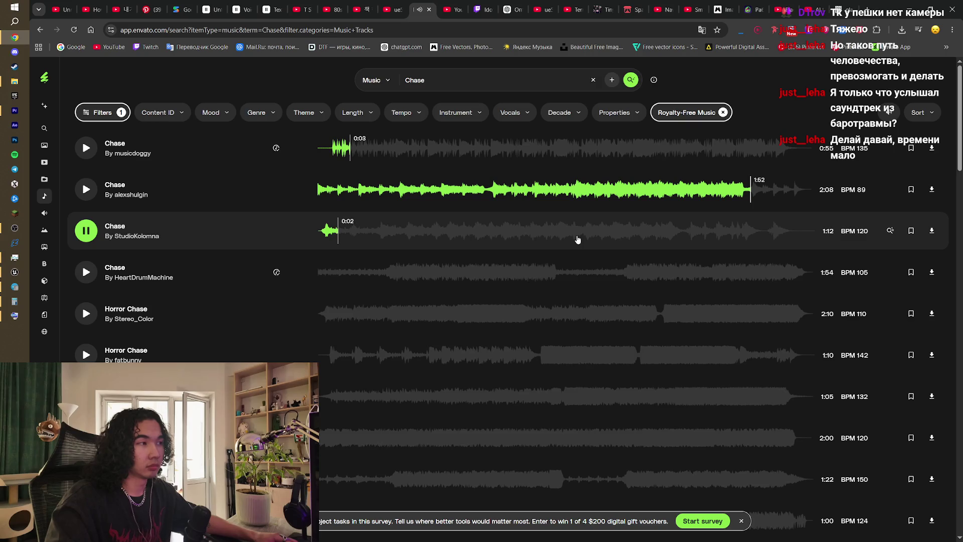
- Preview the 2:00 Chase track and scrub through the 2:20 Horror Chase track
scroll(537, 281, "down", 2)
scroll(504, 323, "down", 1)
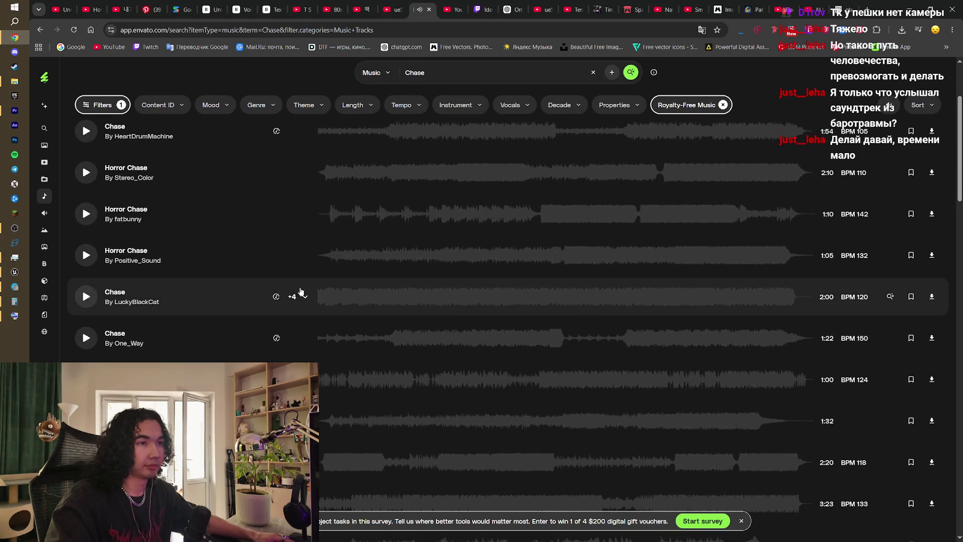
left_click(84, 296)
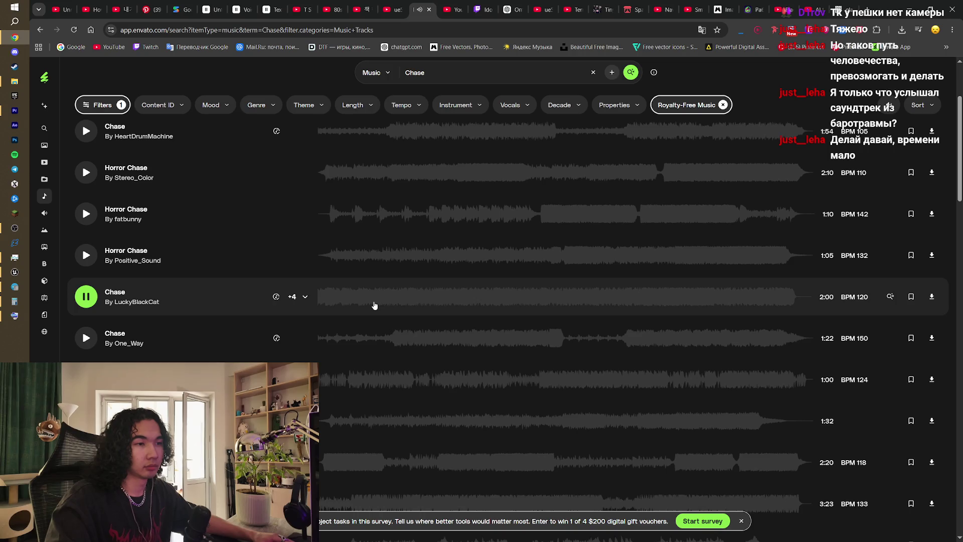
scroll(374, 305, "down", 3)
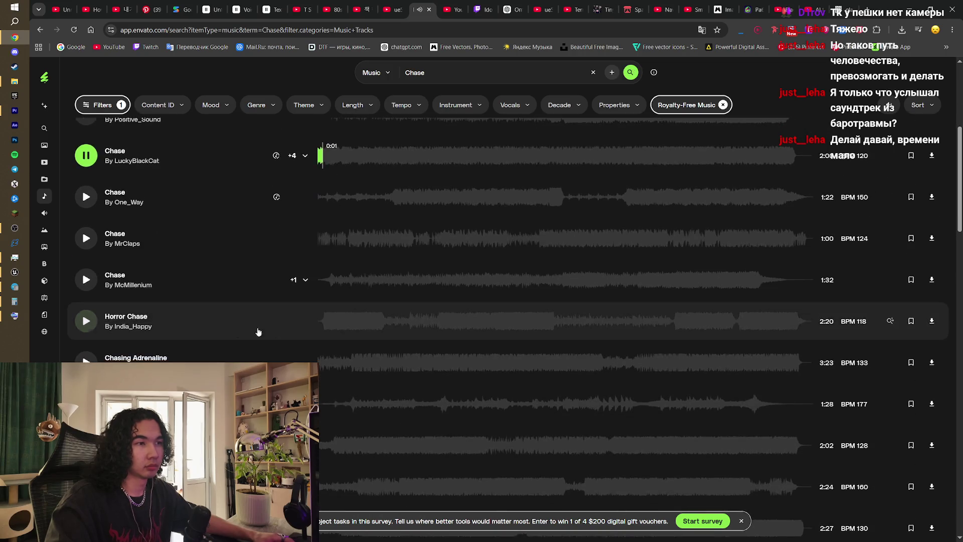
left_click(86, 321)
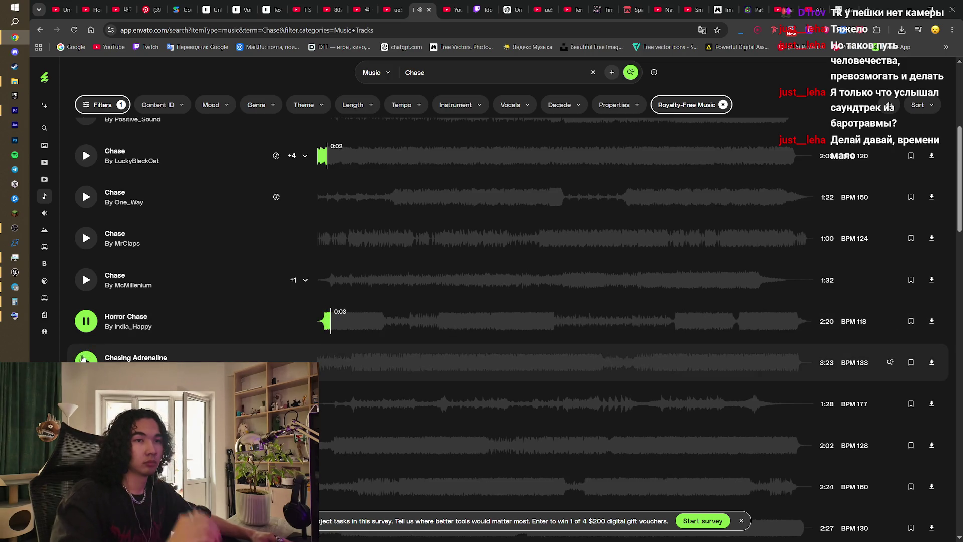
left_click(386, 322)
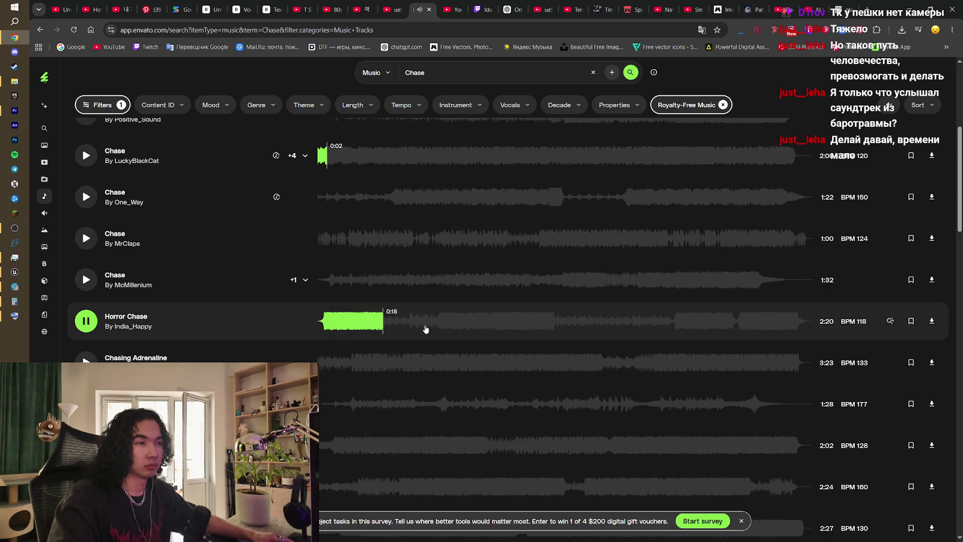
left_click(426, 327)
left_click(453, 327)
left_click(516, 328)
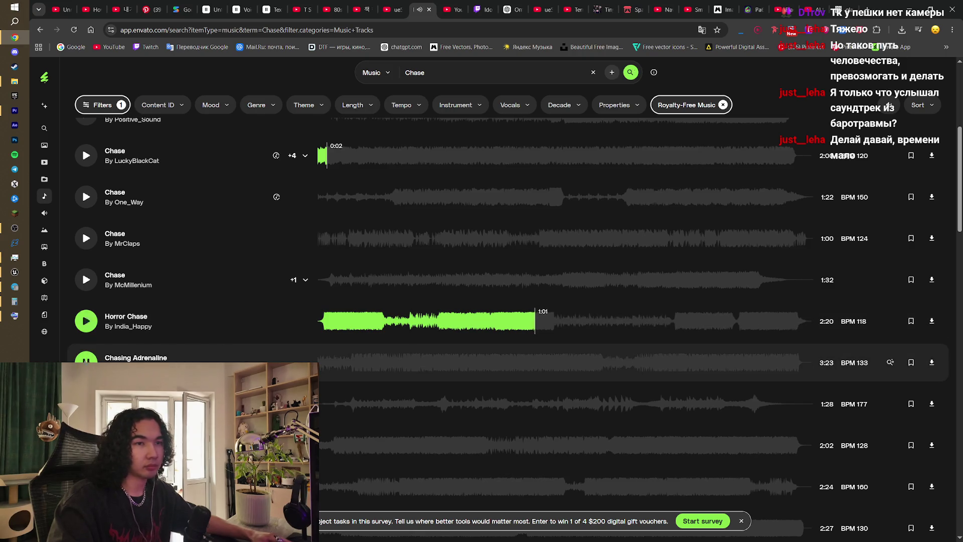
- Scrub through the Chasing Adrenaline preview, then pause it
left_click(360, 363)
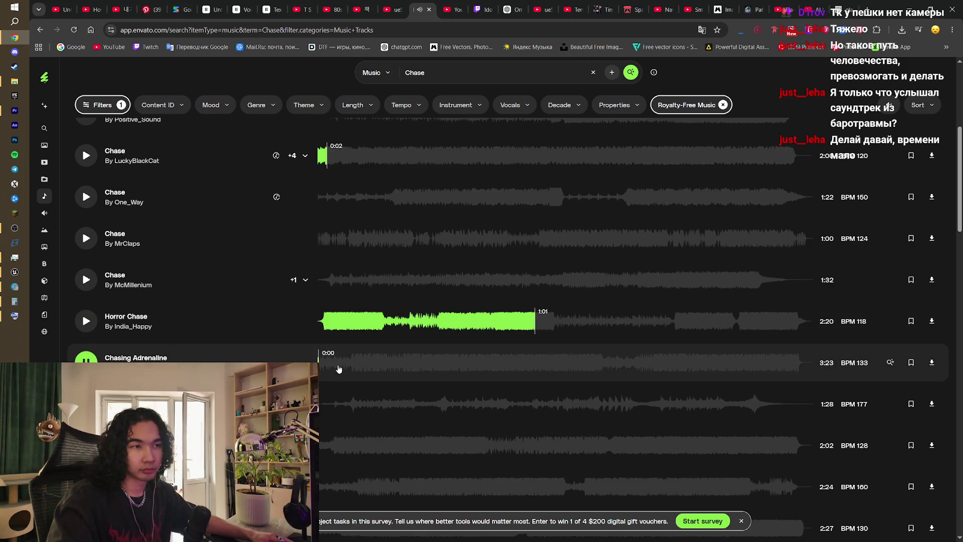
left_click(345, 369)
left_click(356, 368)
left_click(379, 369)
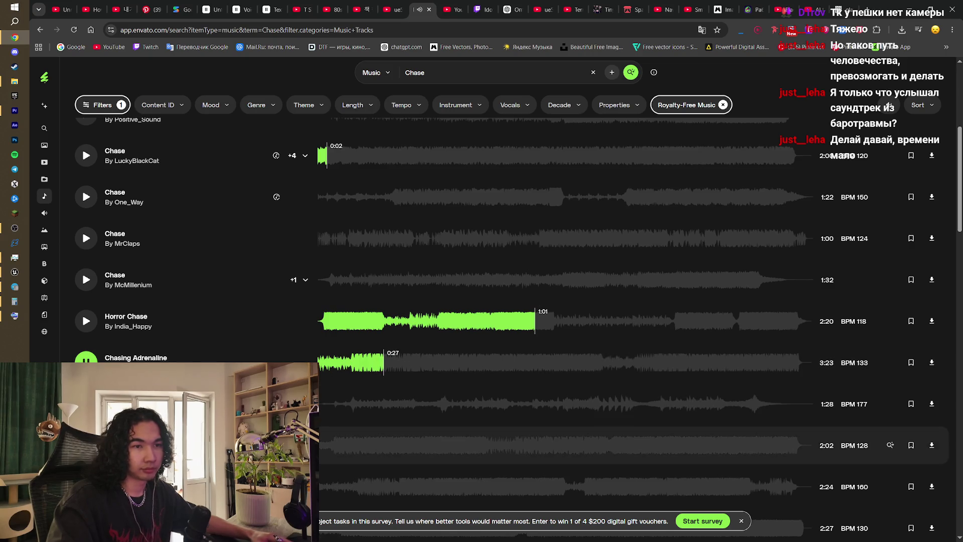
key("space")
- Preview Action Chase Energetic Breakbeat, then Midnight Drifter, further down the results
scroll(541, 446, "down", 1)
left_click(544, 396)
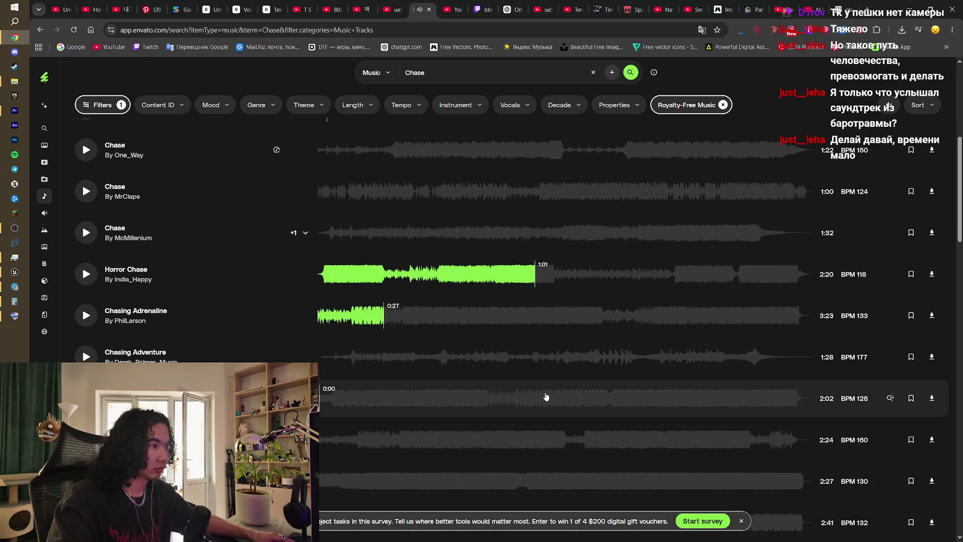
scroll(545, 396, "down", 2)
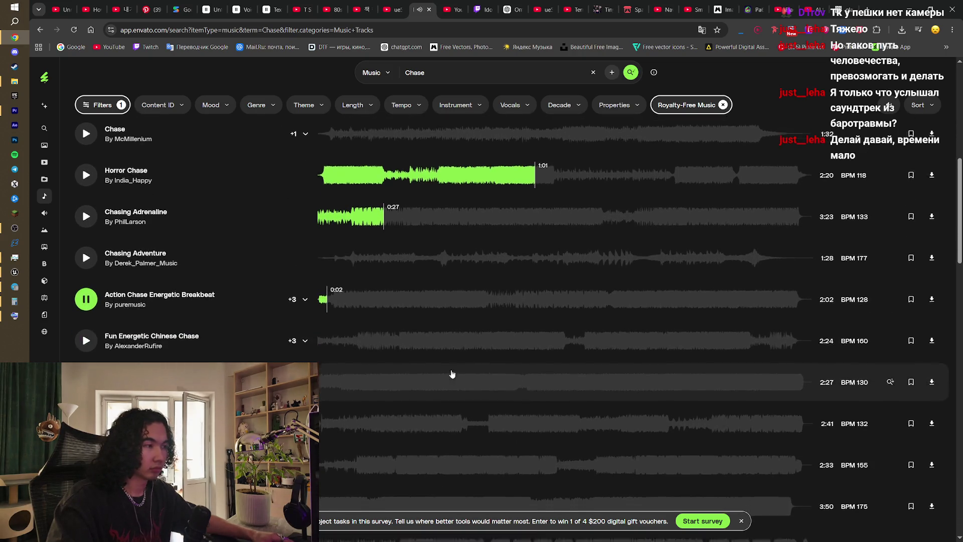
scroll(452, 374, "down", 2)
left_click(347, 387)
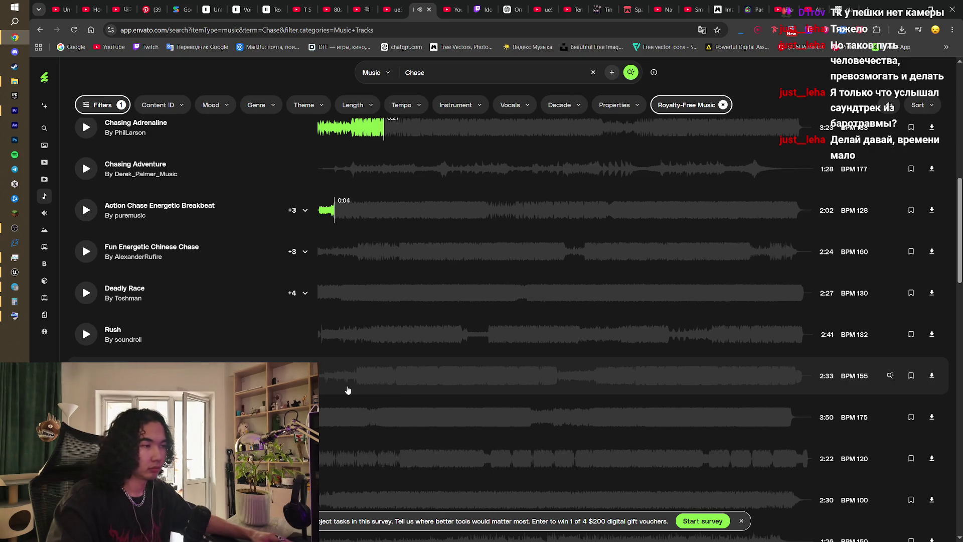
scroll(347, 390, "down", 3)
scroll(321, 393, "down", 3)
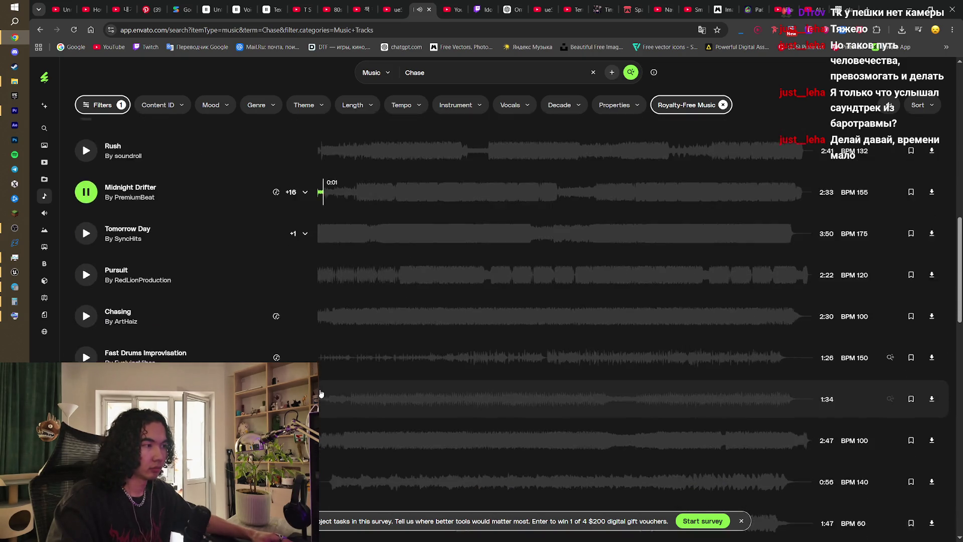
scroll(351, 392, "down", 2)
scroll(436, 399, "up", 8)
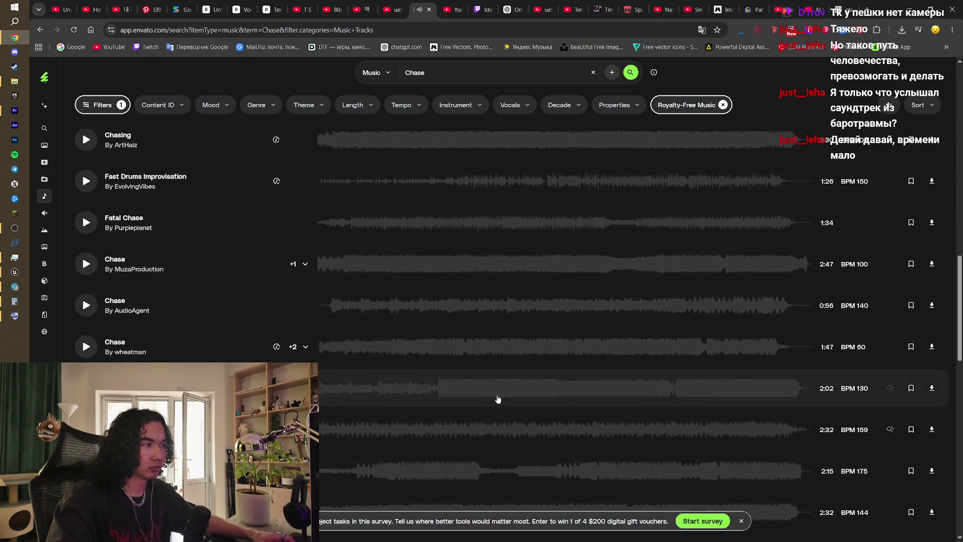
scroll(502, 372, "up", 5)
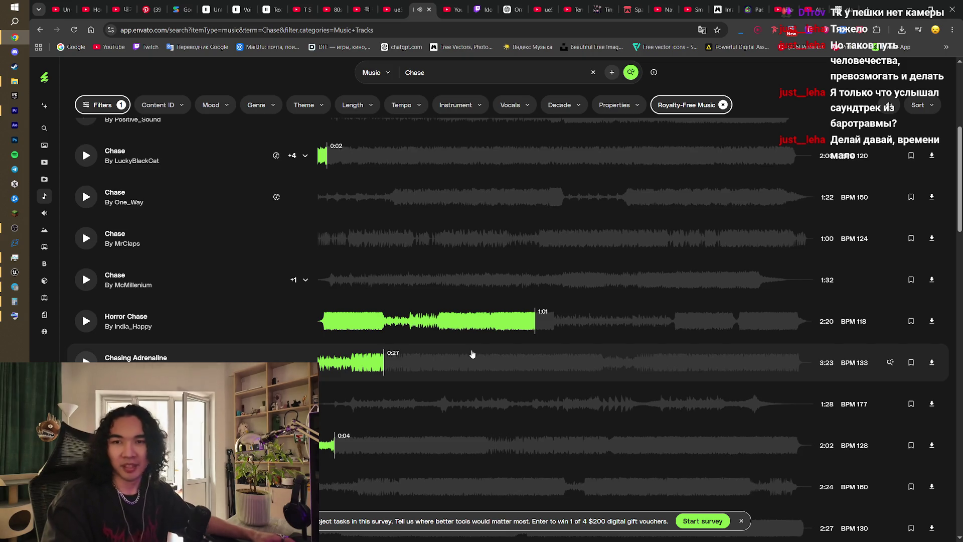
- Play the 2:20 Horror Chase track and save its ZIP into the SheepWolf music folder
scroll(472, 354, "down", 4)
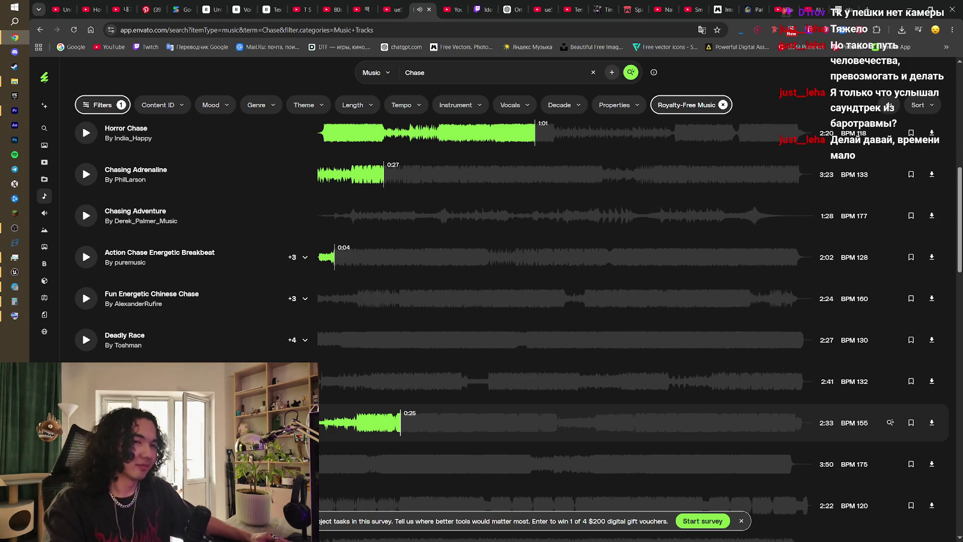
scroll(544, 262, "up", 2)
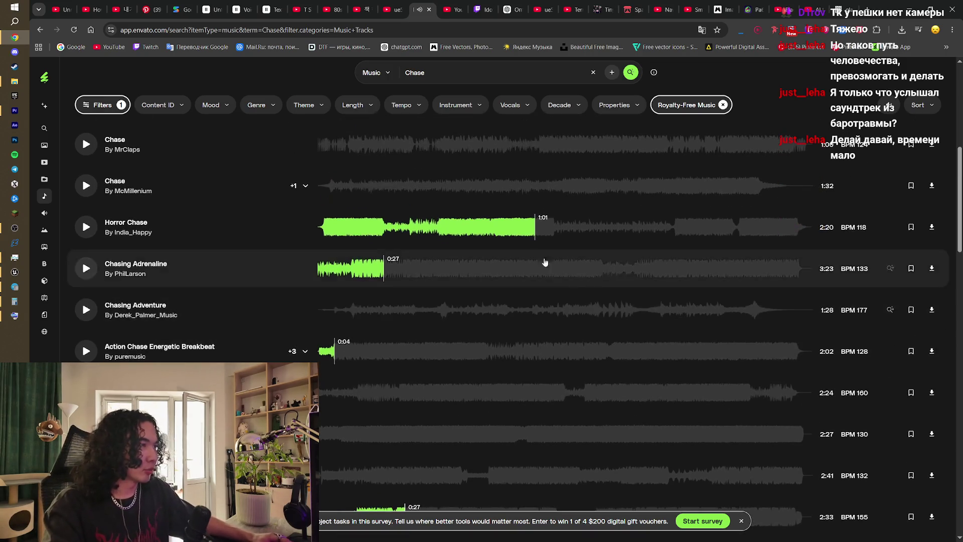
left_click(121, 229)
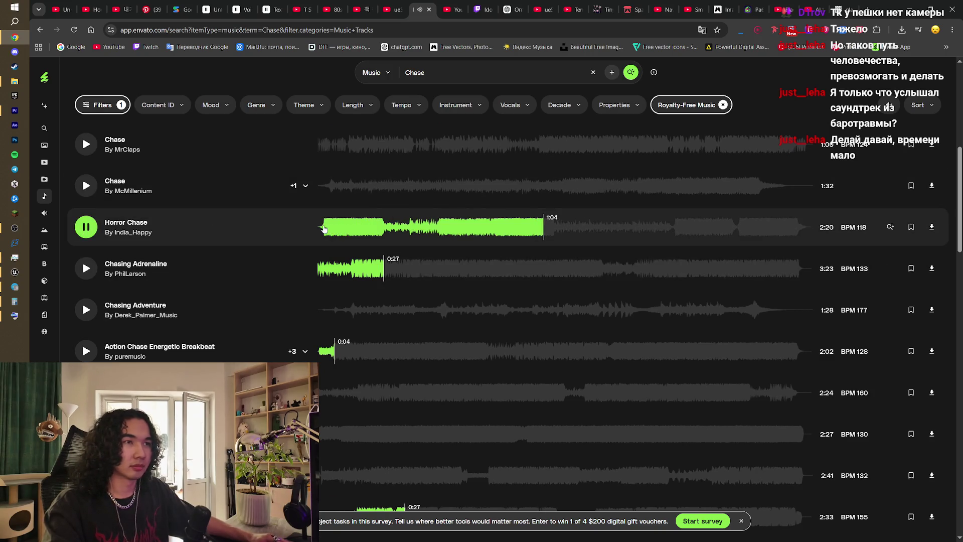
left_click(323, 229)
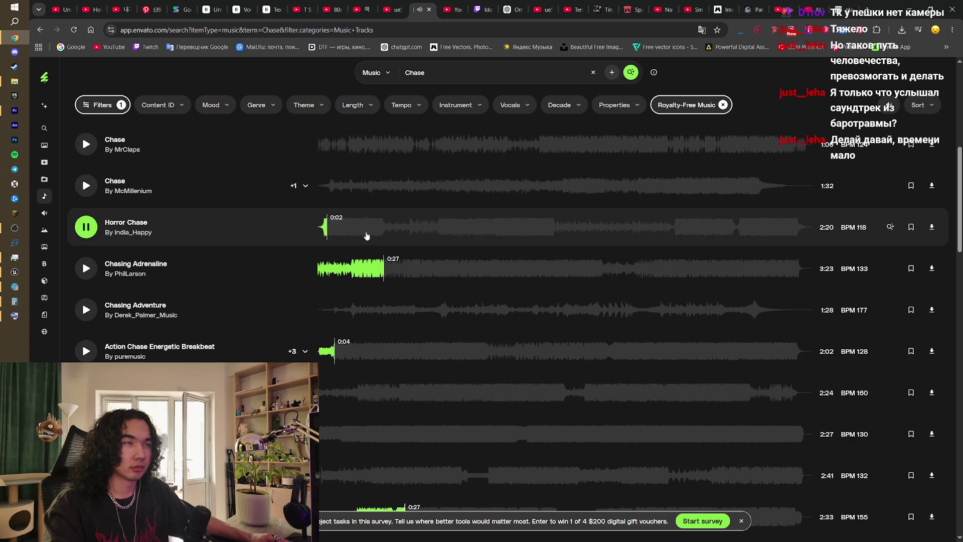
scroll(451, 256, "up", 2)
left_click(932, 321)
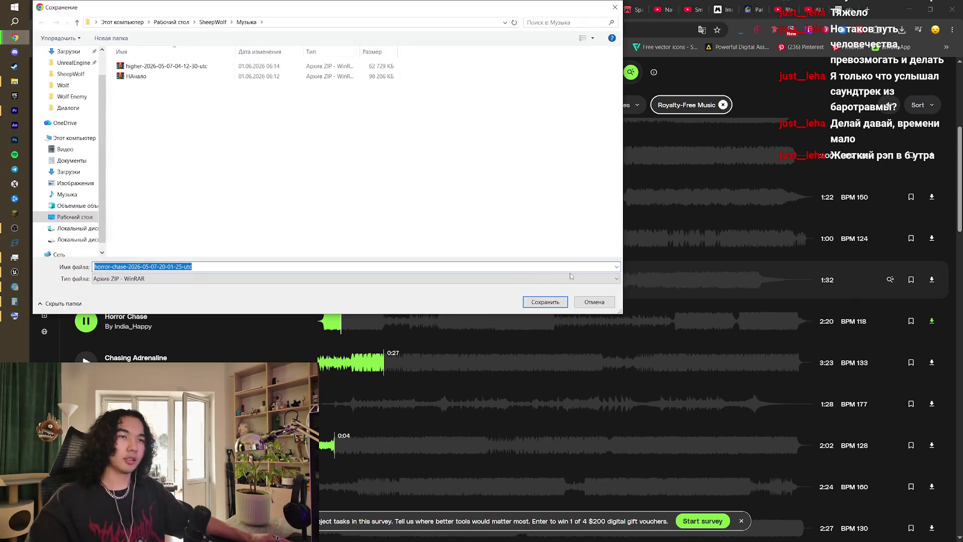
left_click(545, 302)
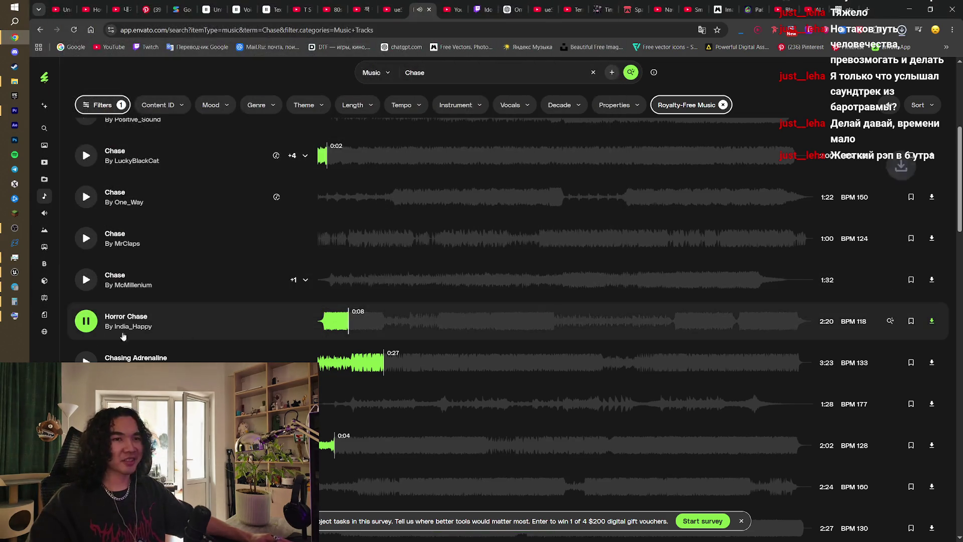
left_click(87, 321)
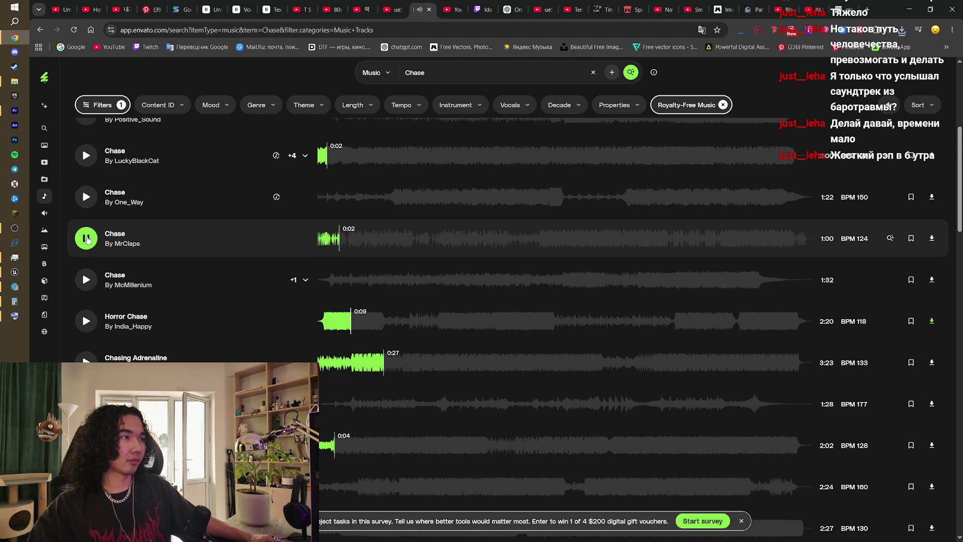
- Briefly preview the 2:10 Horror Chase track, then select the 'Chase' search term
scroll(416, 276, "up", 1)
scroll(598, 323, "up", 3)
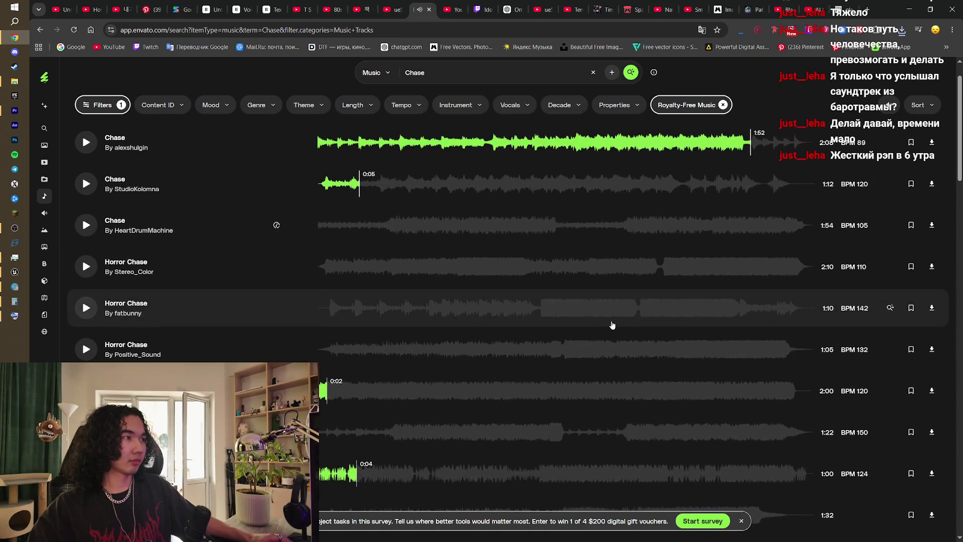
left_click(86, 267)
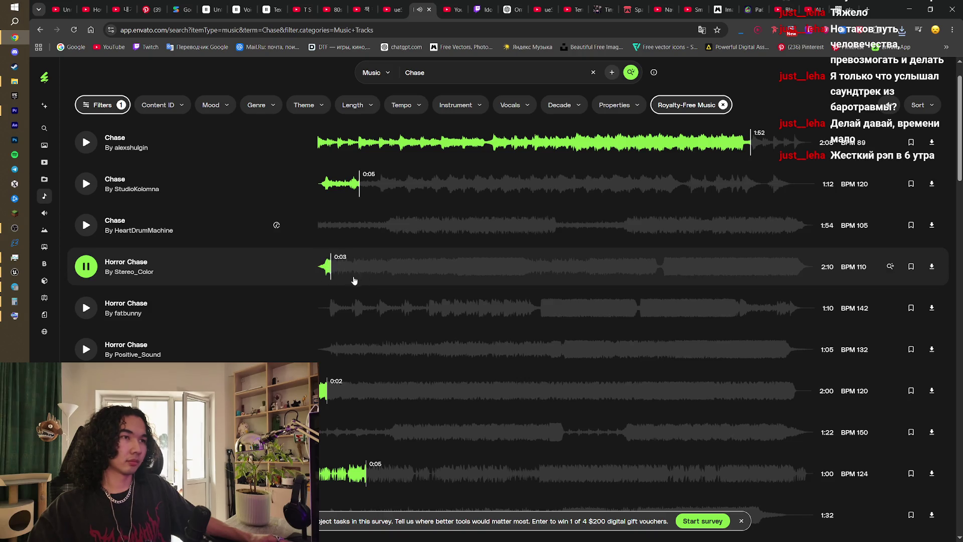
left_click(86, 266)
scroll(196, 272, "up", 1)
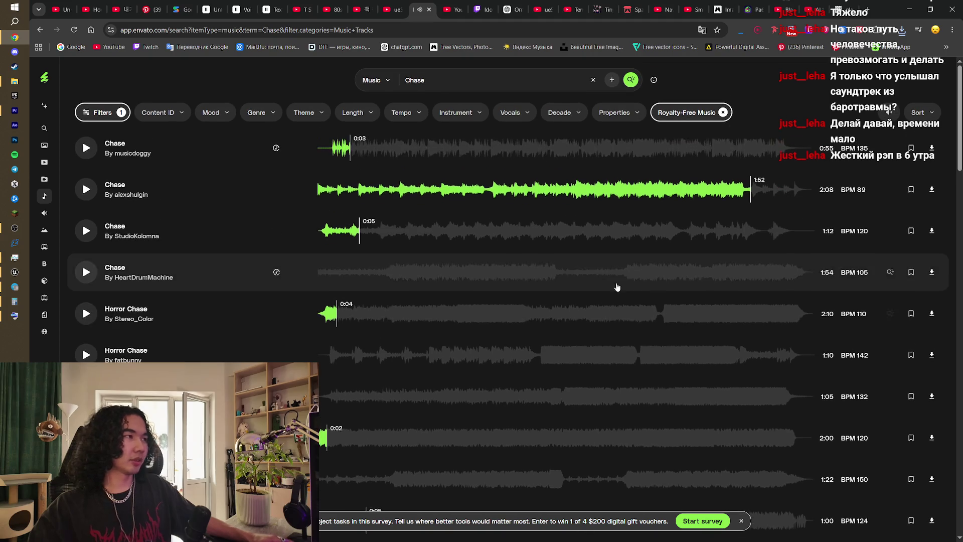
left_click(390, 77)
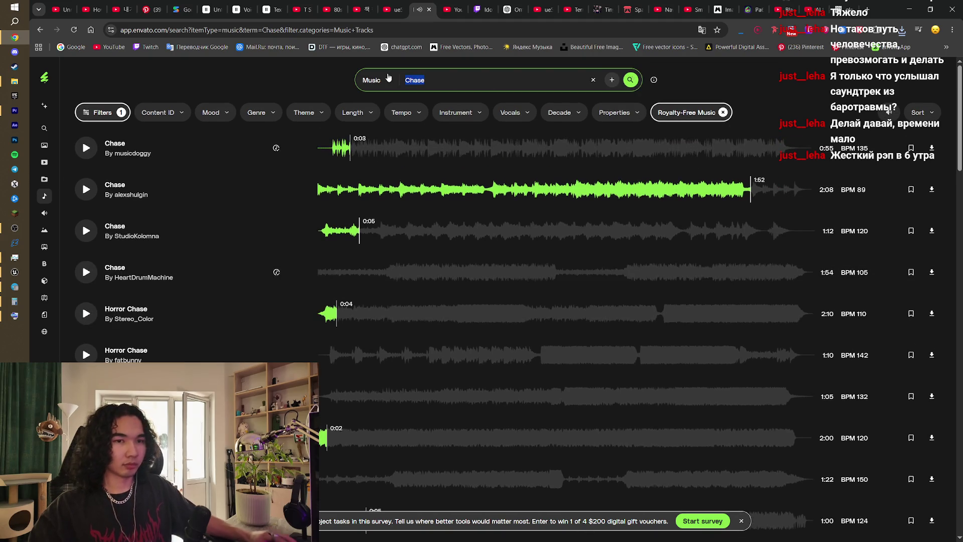
- Search for 'doom' and preview the Doom tracks, including Doom game FPS Metal Trailer
type("doom")
key("Return")
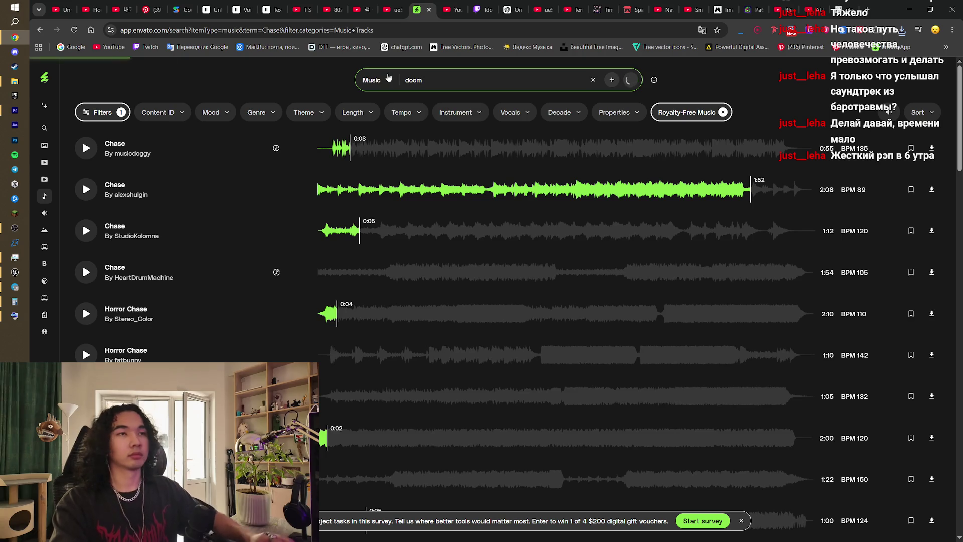
left_click(115, 137)
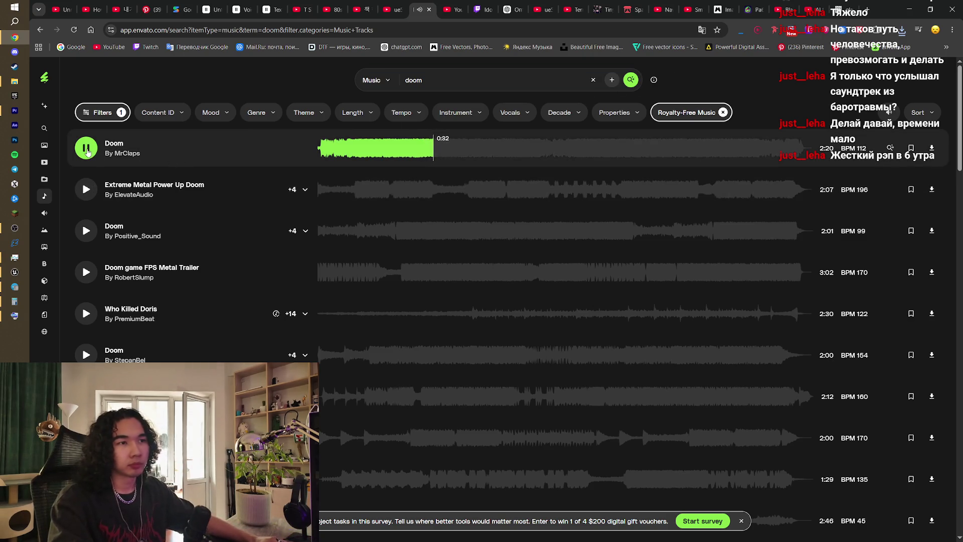
left_click(86, 272)
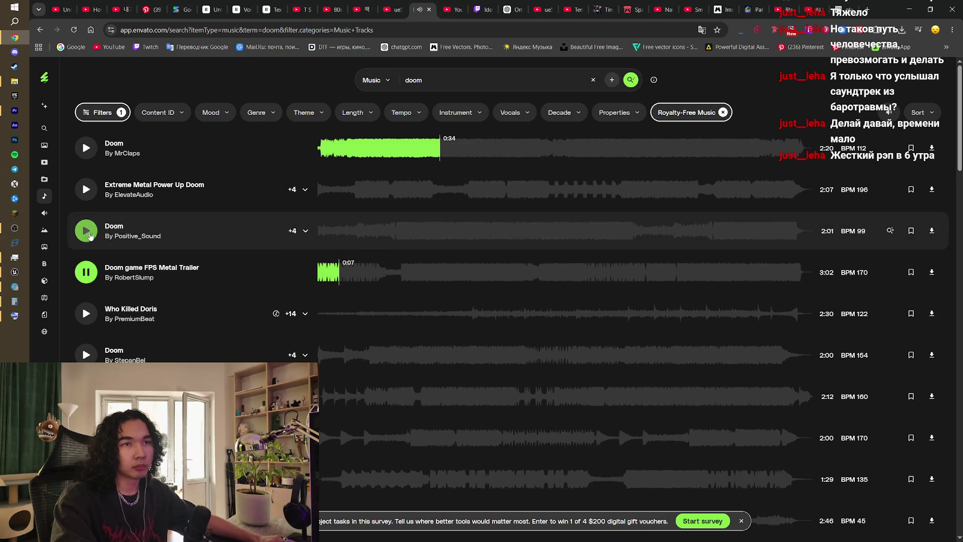
left_click(239, 235)
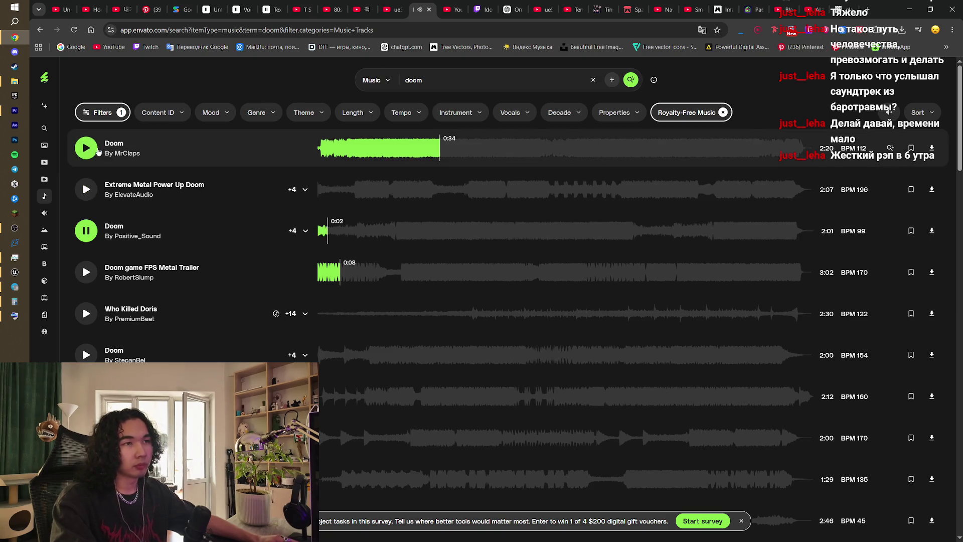
left_click(97, 150)
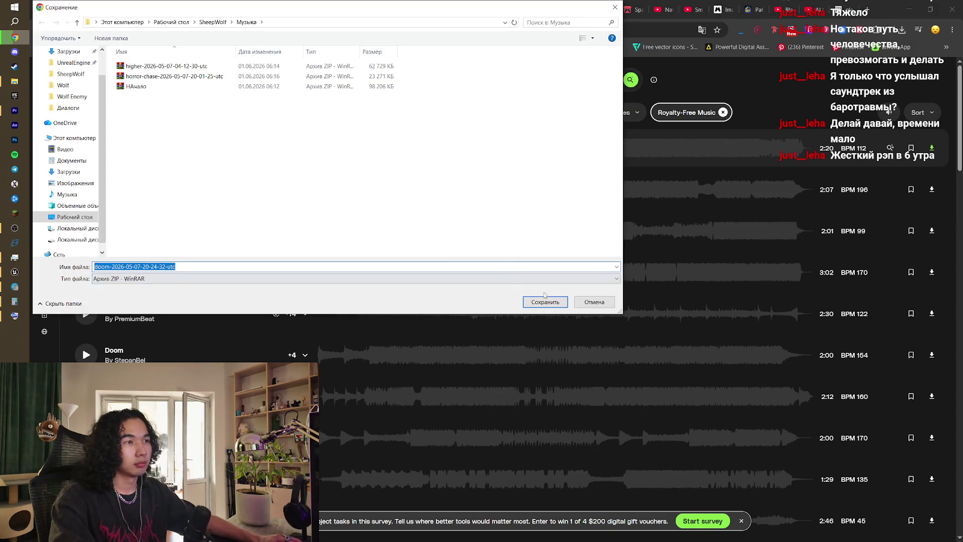
- Save the Doom track ZIP, check the downloads list, and minimize Chrome
left_click(545, 300)
scroll(522, 320, "down", 5)
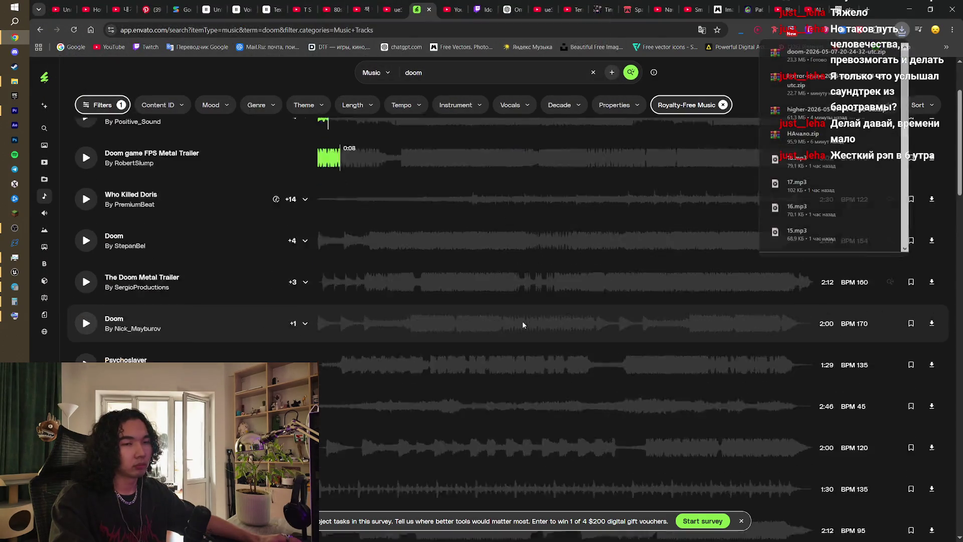
scroll(609, 307, "up", 5)
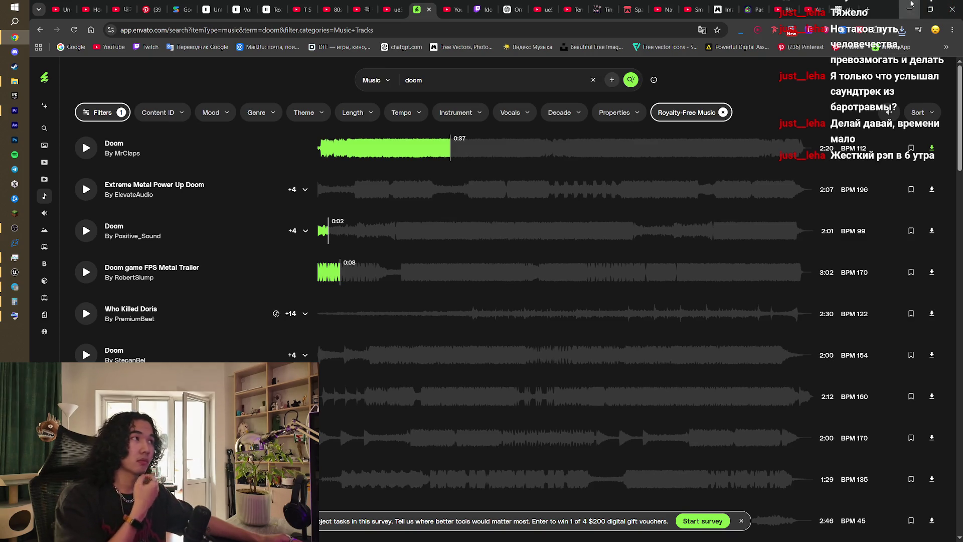
left_click(909, 9)
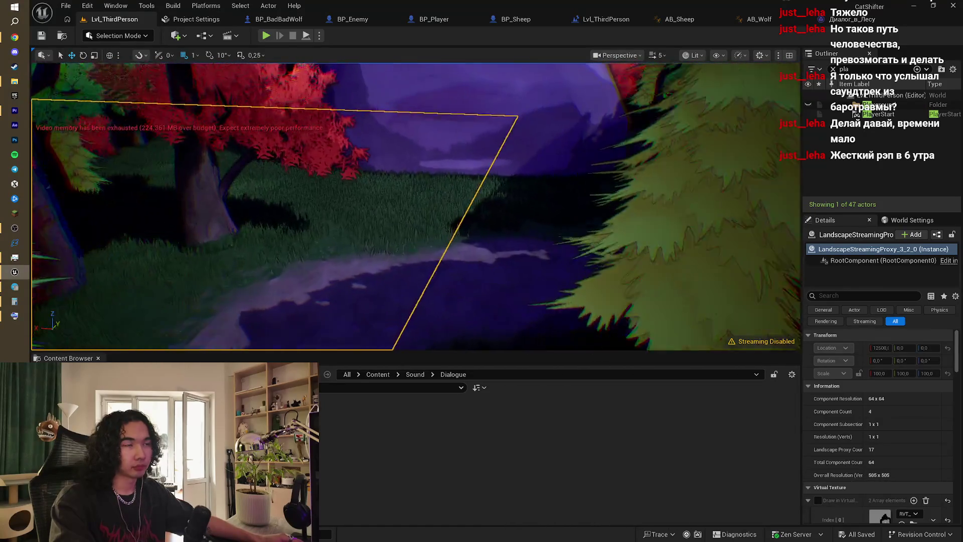
- Frame the landscape and fly the camera through the forest to look down the dark path
key("f")
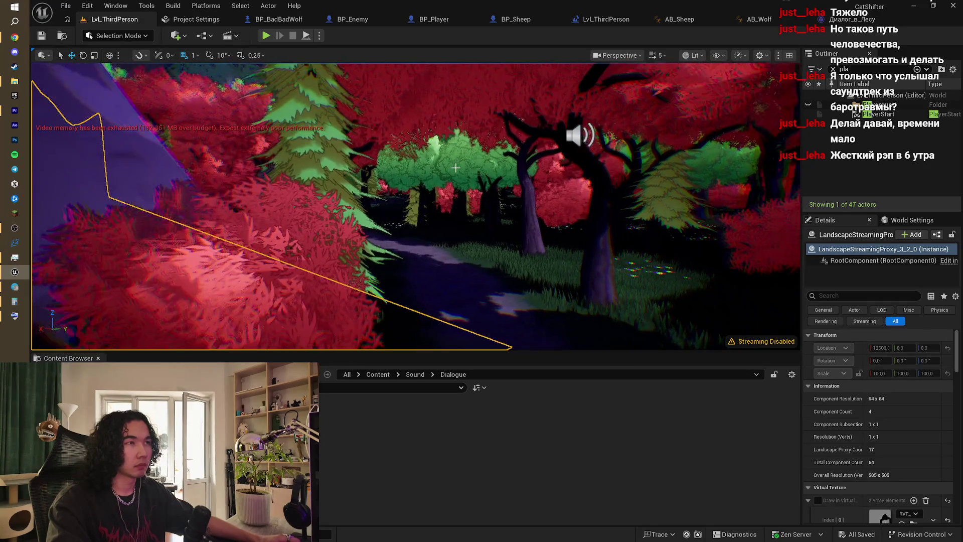
key("w")
scroll(455, 168, "down", 1)
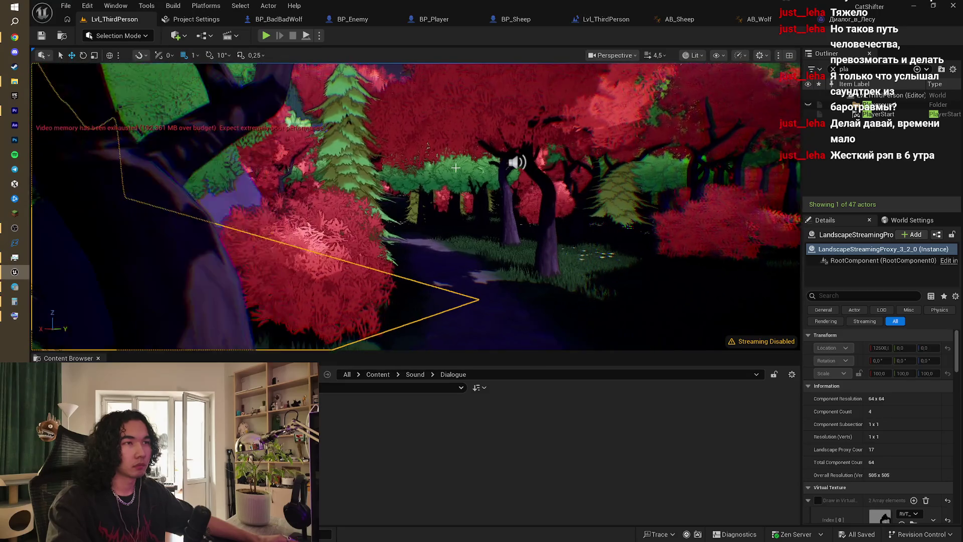
key("w")
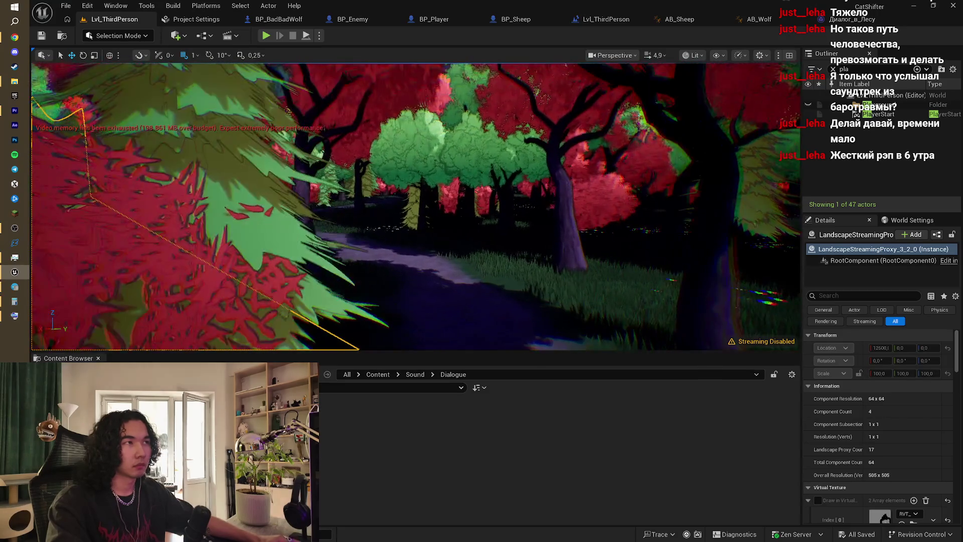
scroll(441, 217, "down", 1)
key("w")
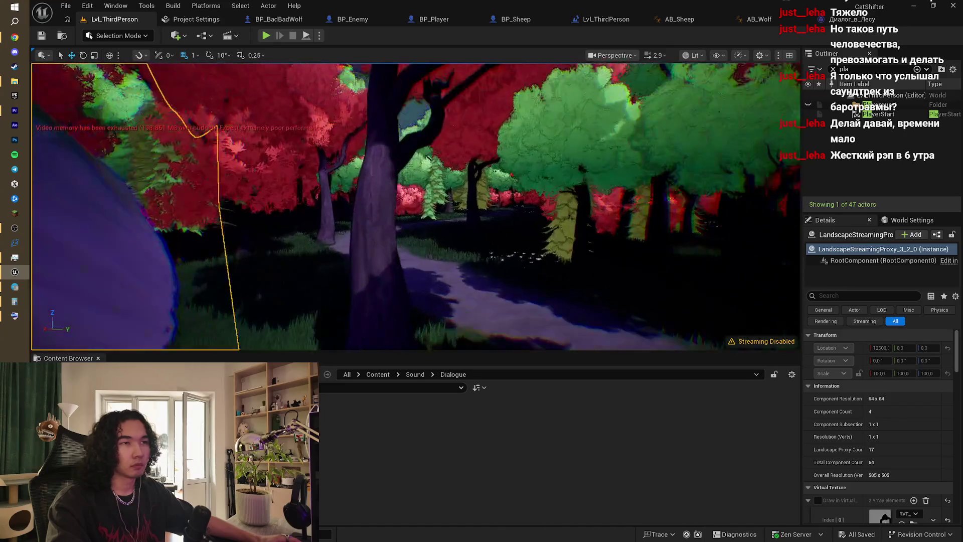
key("w")
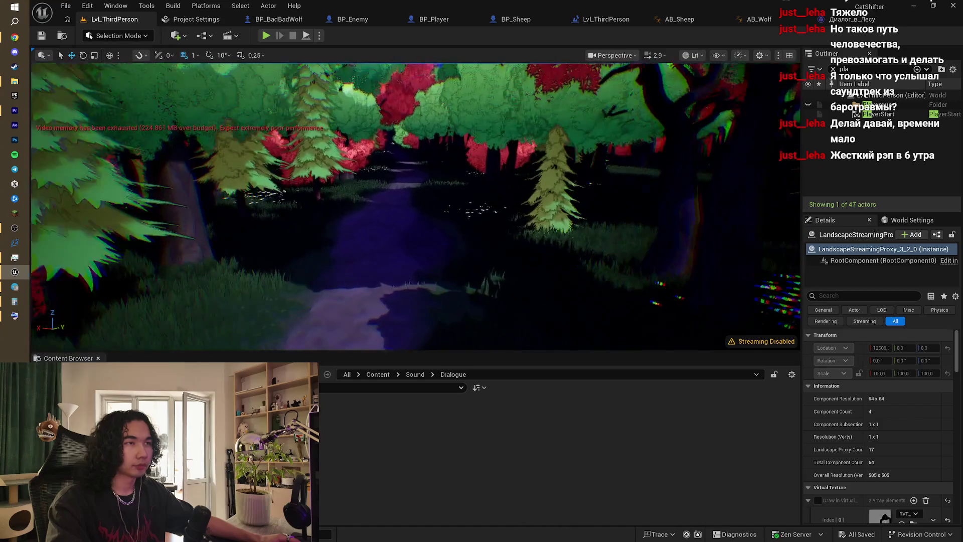
left_click(185, 35)
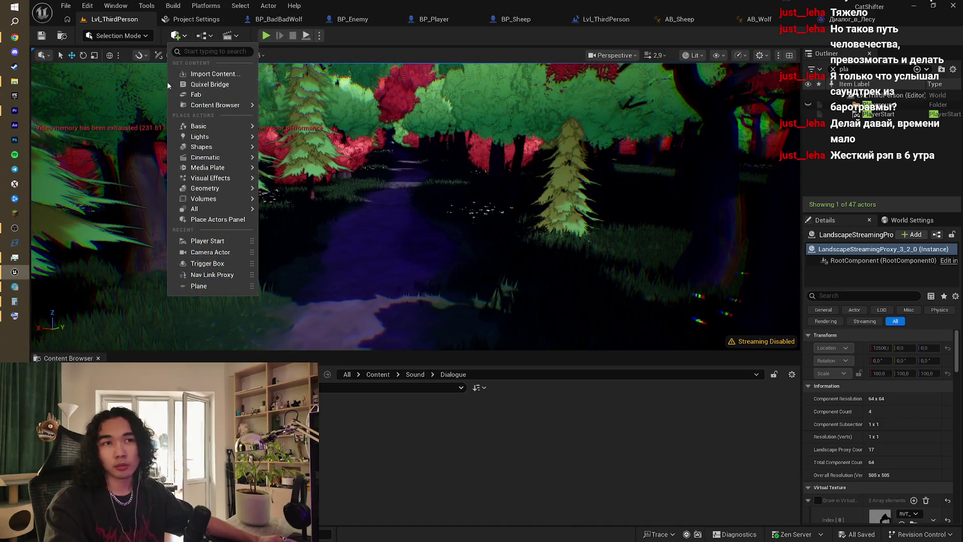
left_click(15, 81)
- Filter the Outliner for 'ambi' and select the AmbientSound actor
left_click(465, 424)
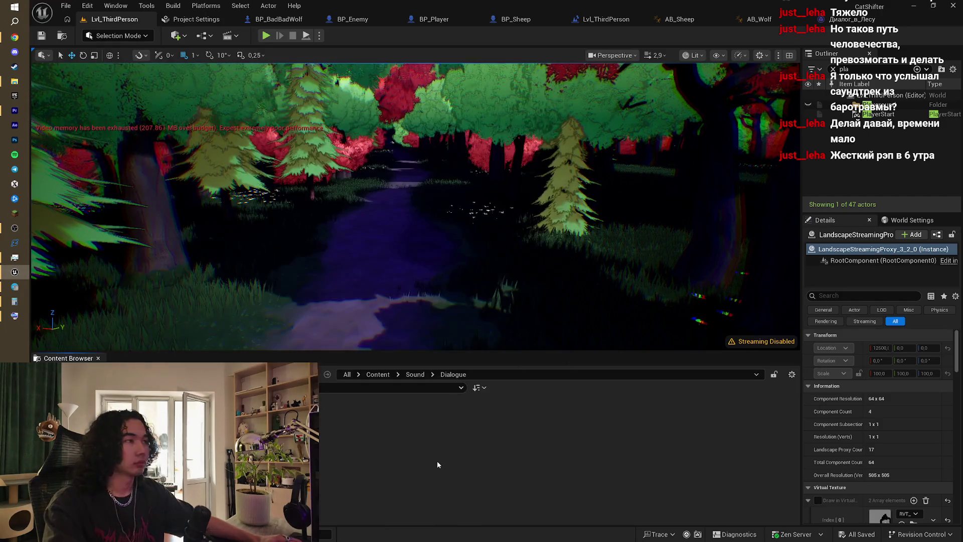
left_click(858, 69)
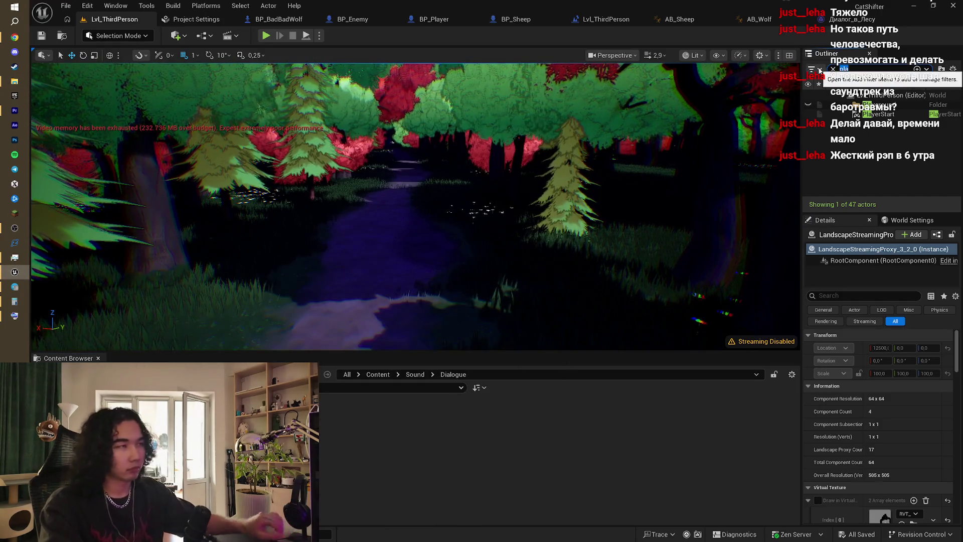
type("фьи")
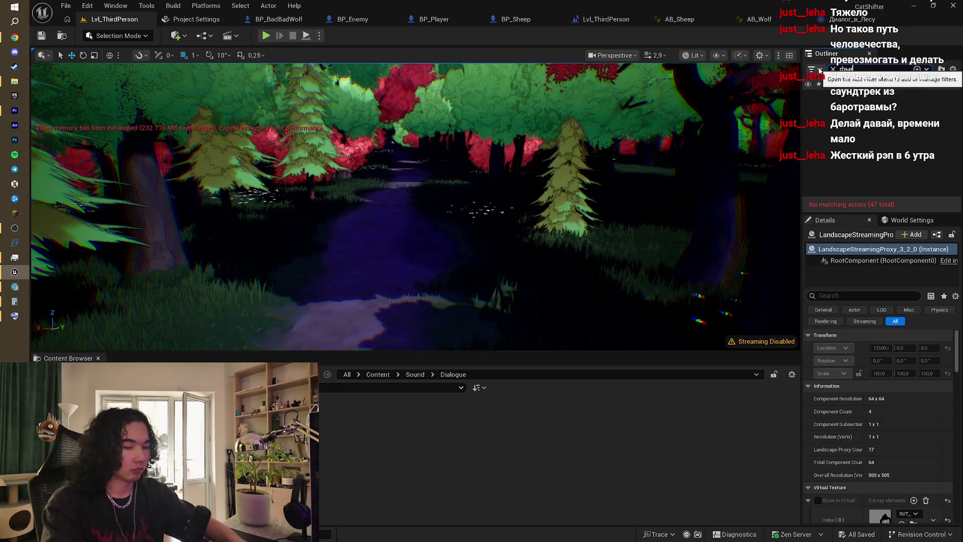
key("BackSpace")
type("ambi")
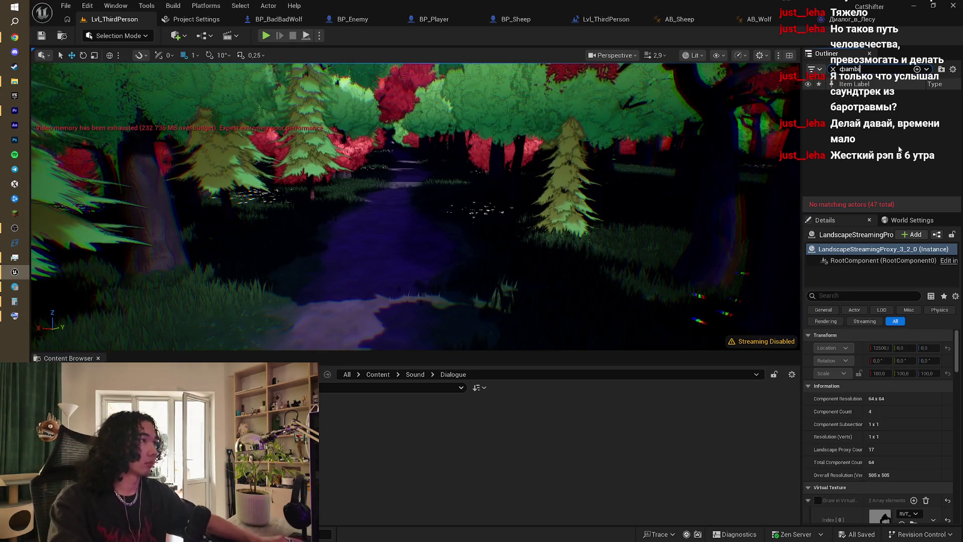
key("BackSpace")
key("BackSpace")
key("BackSpace")
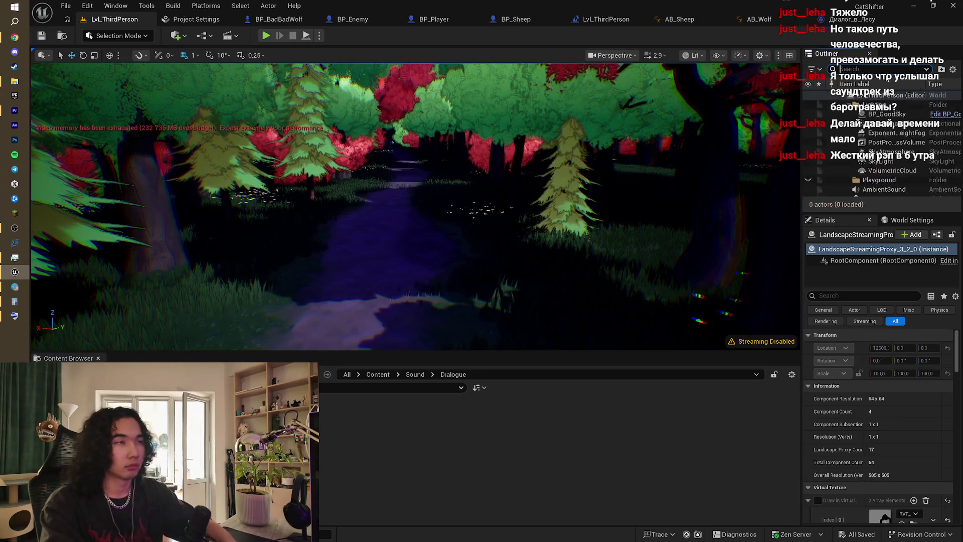
type("ambi")
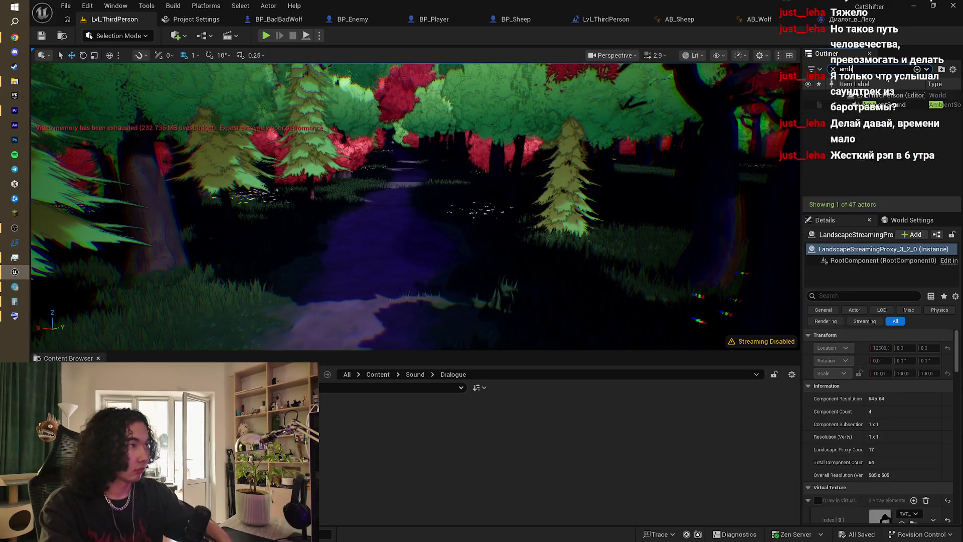
left_click(900, 105)
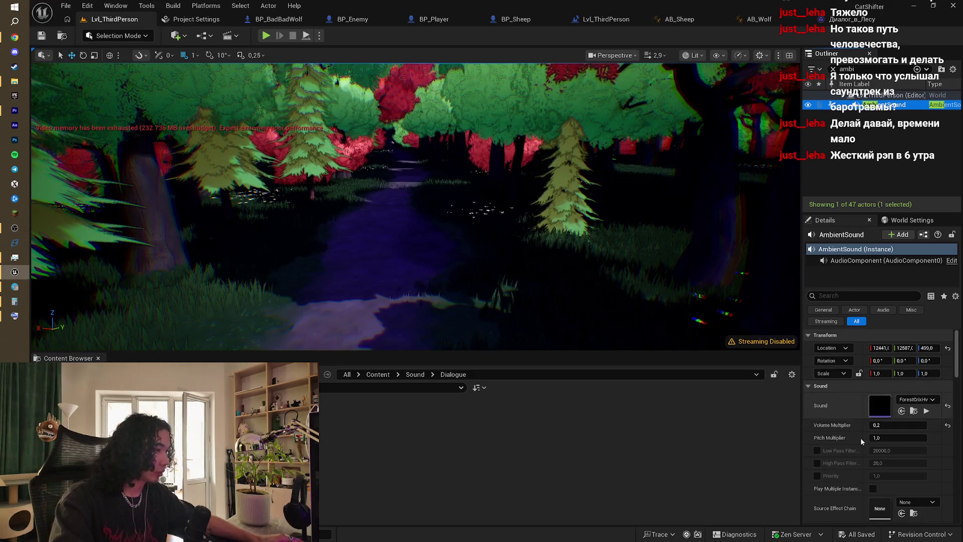
- Search AmbientSound's Details for a loop option, then show the Content/Sound folder
scroll(883, 464, "down", 3)
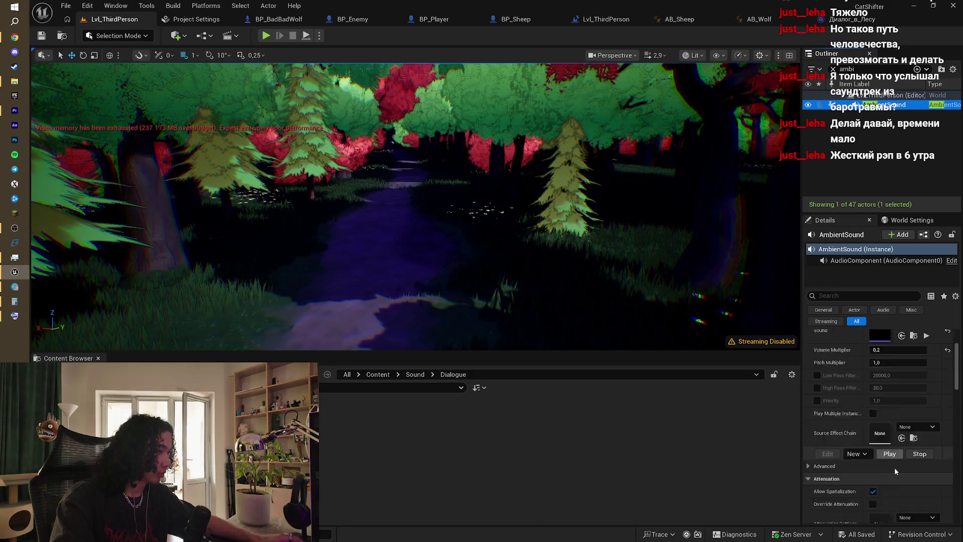
scroll(895, 470, "down", 3)
scroll(895, 471, "down", 3)
scroll(895, 468, "down", 8)
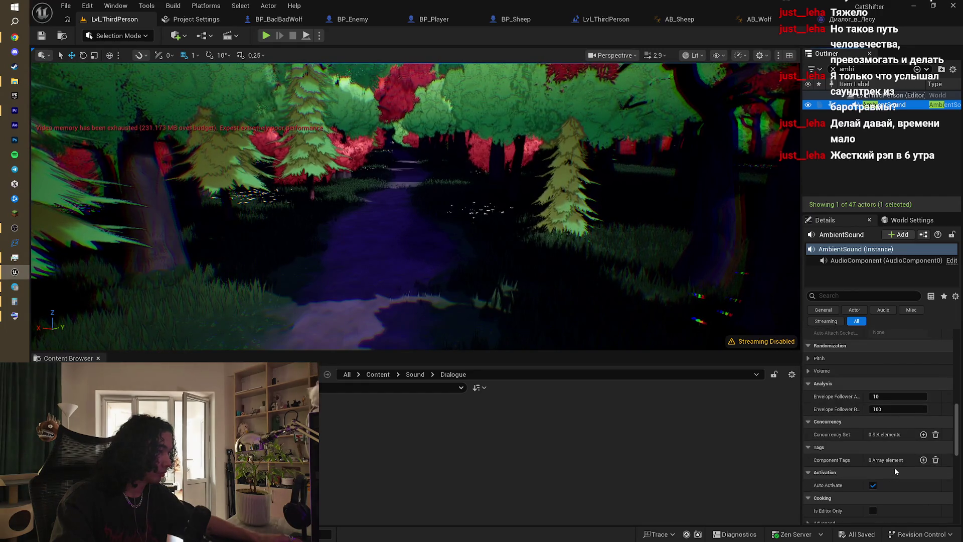
scroll(896, 470, "down", 3)
scroll(895, 469, "down", 10)
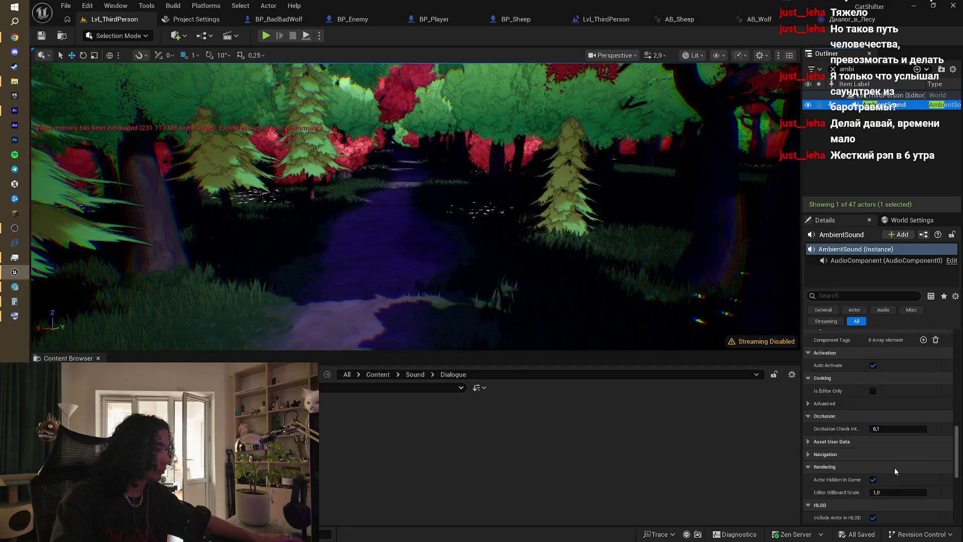
scroll(895, 467, "down", 1)
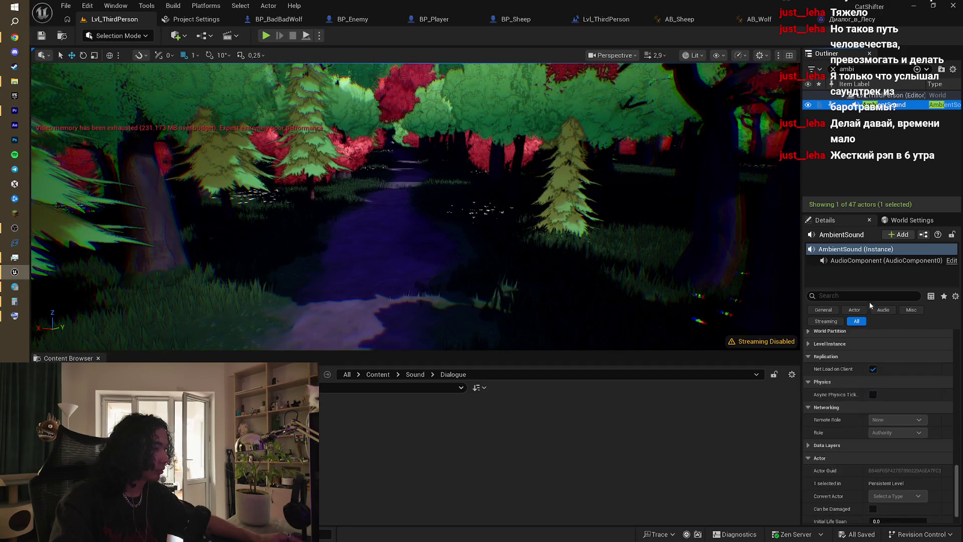
left_click(838, 296)
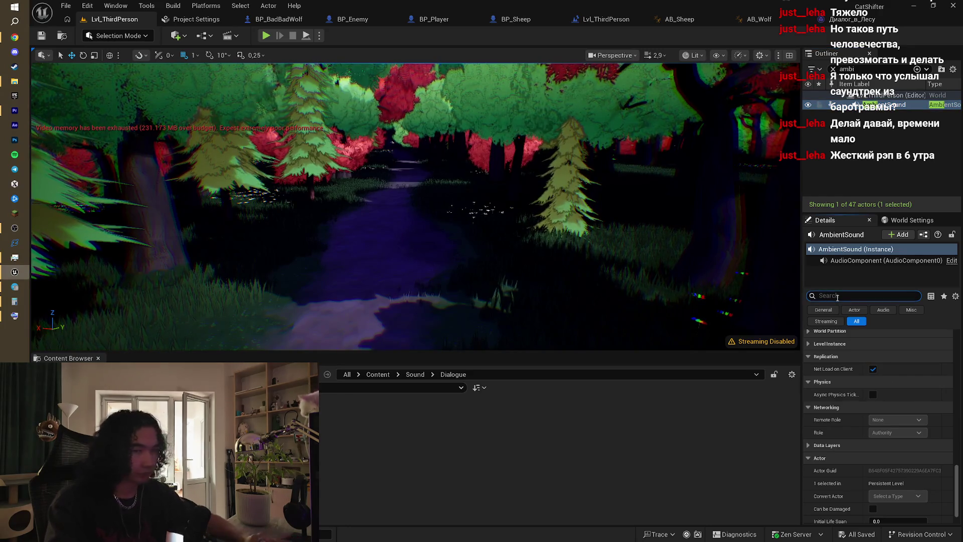
type("loop")
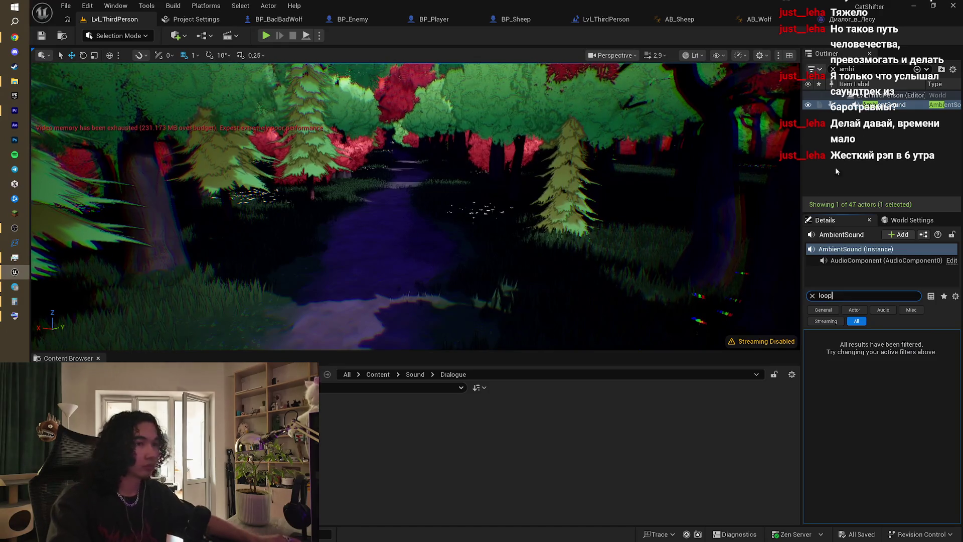
left_click(415, 375)
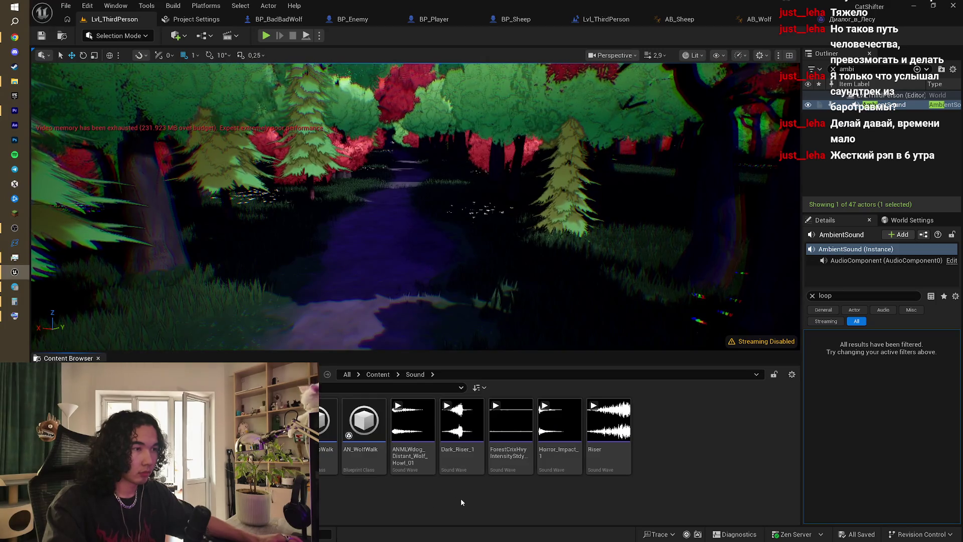
- Open the ForestCrixHvy sound wave and save it with looping enabled
left_click(518, 467)
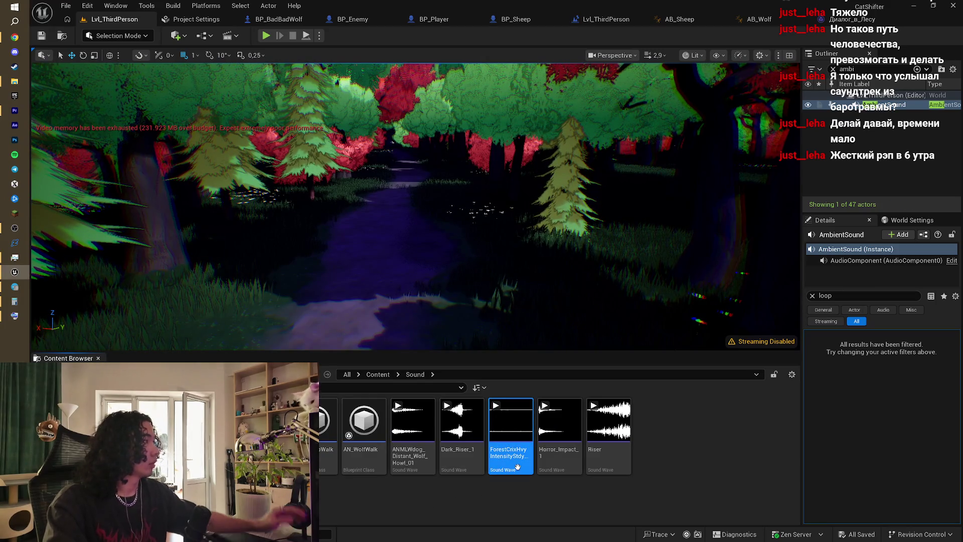
double_click(518, 467)
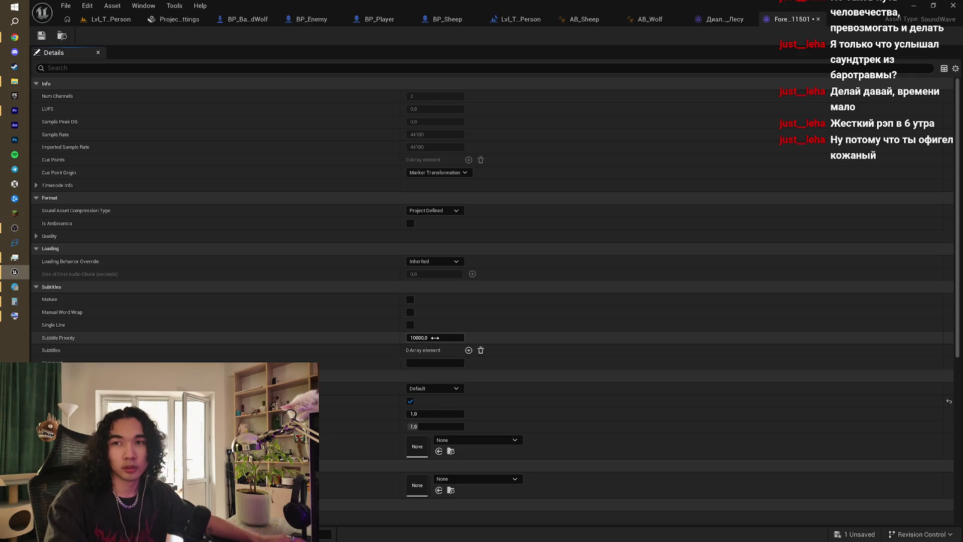
key("ctrl+s")
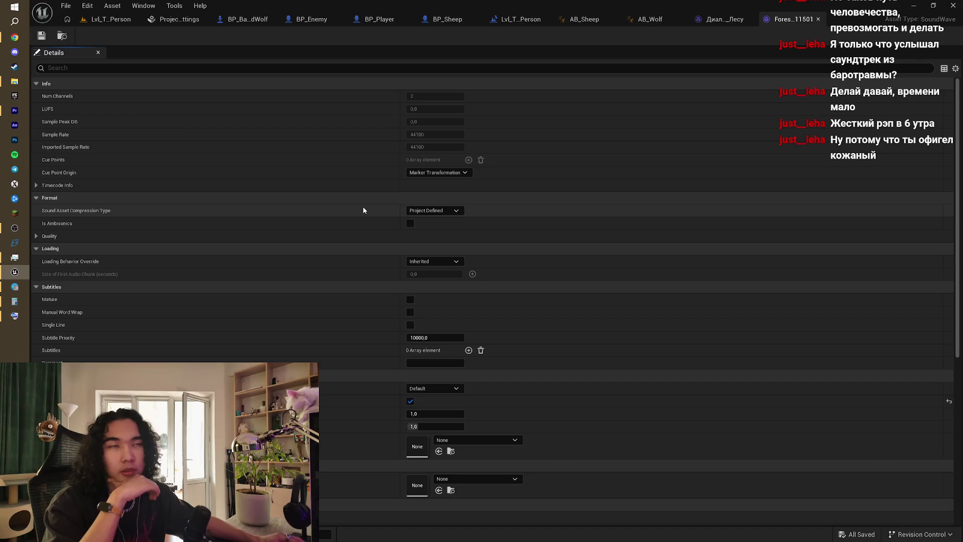
- Return to the Lvl_ThirdPerson level and open the SheepWolf\Wolf folder in File Explorer
left_click(113, 20)
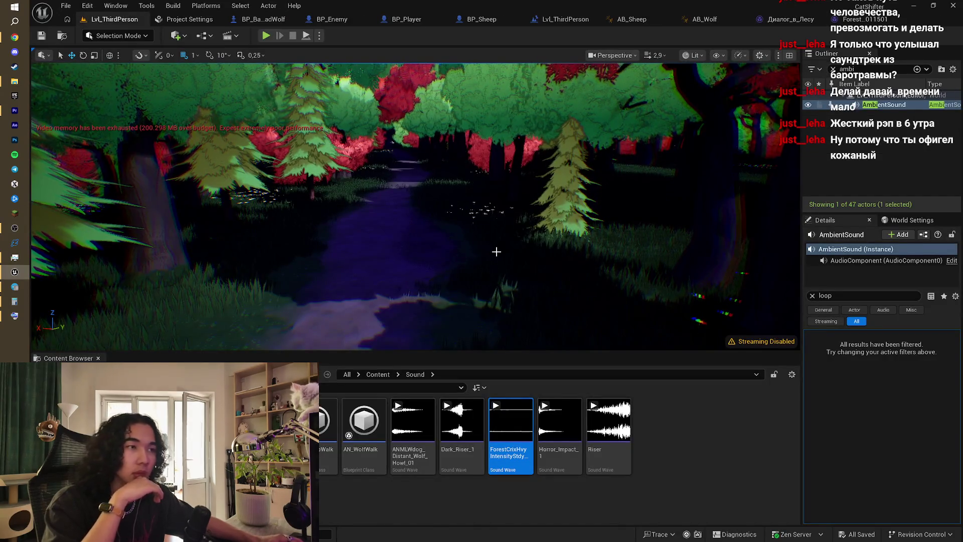
left_click(677, 452)
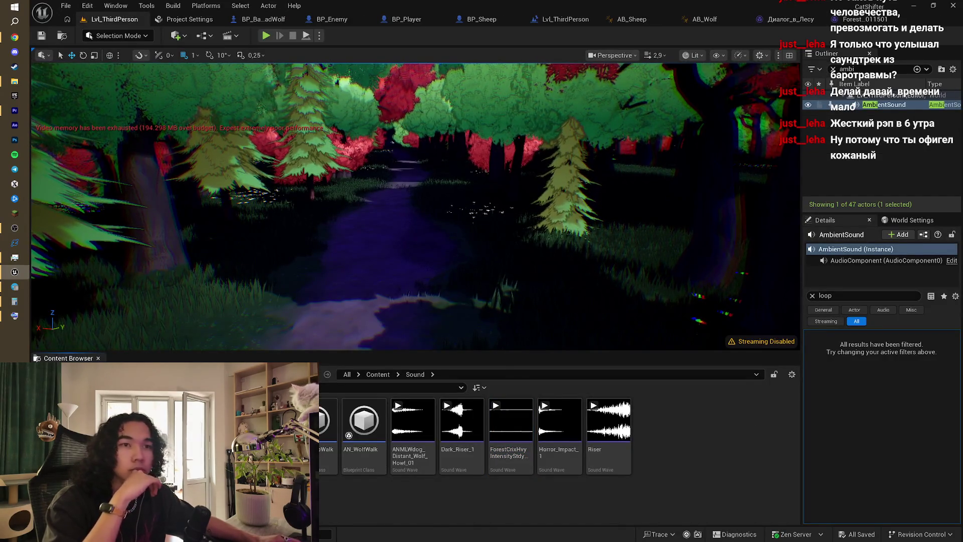
left_click(14, 82)
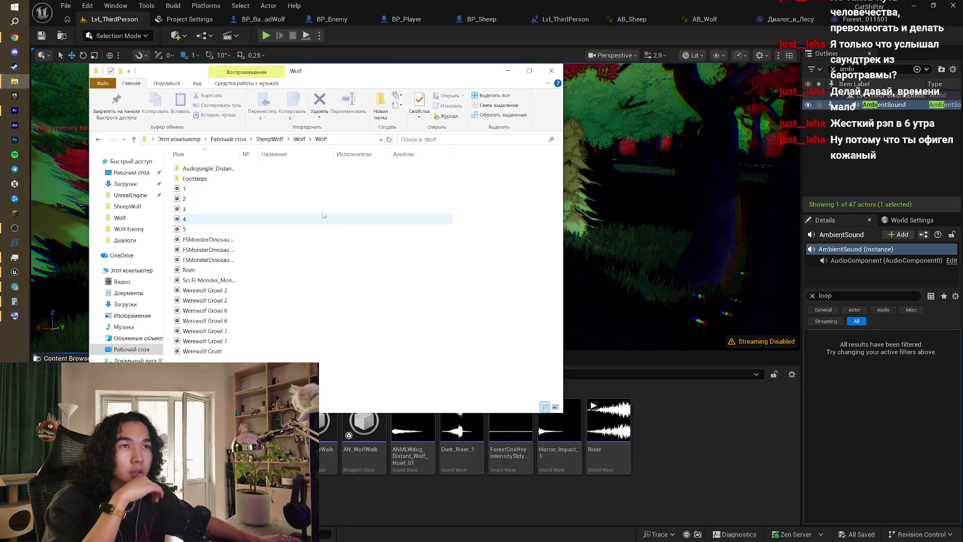
- Go up to the SheepWolf folder and open its Музыка music folder
left_click(300, 139)
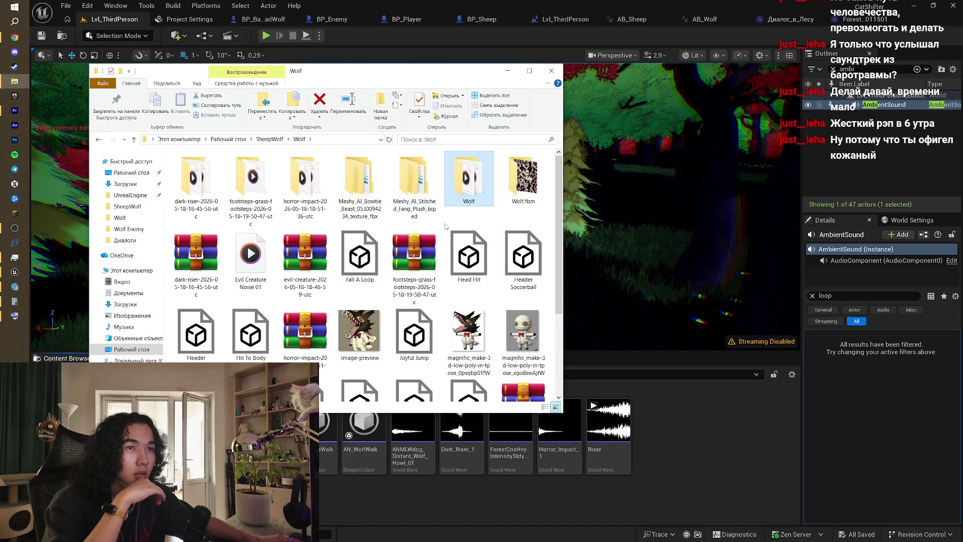
scroll(325, 206, "down", 2)
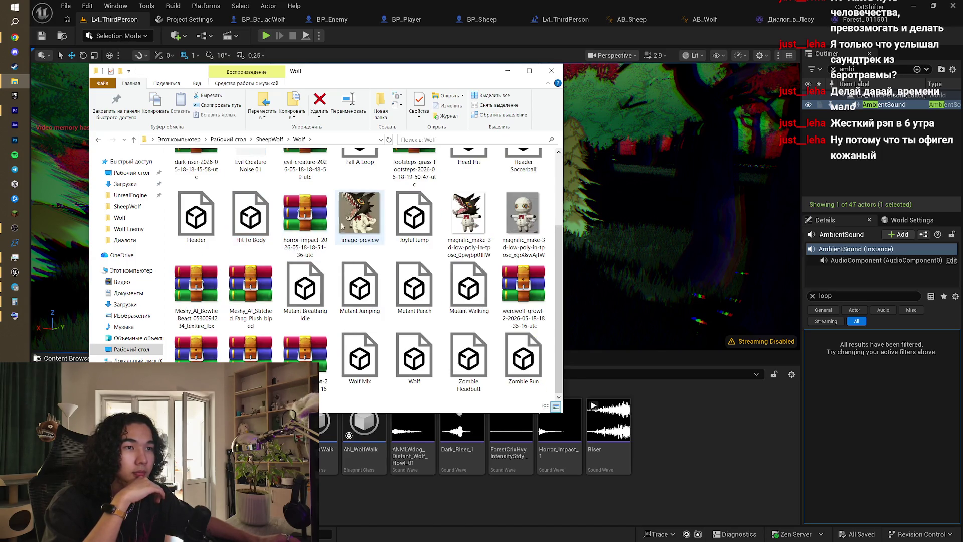
scroll(343, 227, "up", 2)
left_click(274, 139)
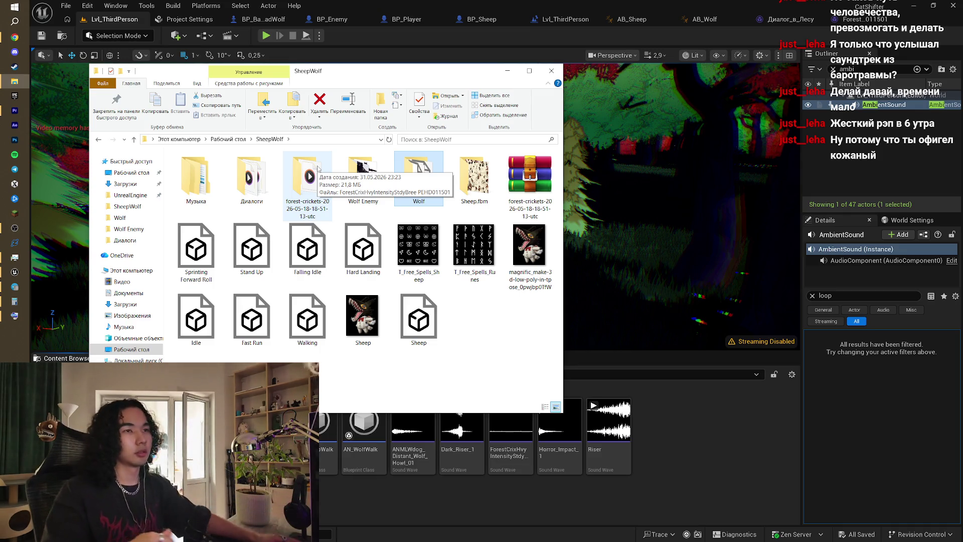
double_click(195, 178)
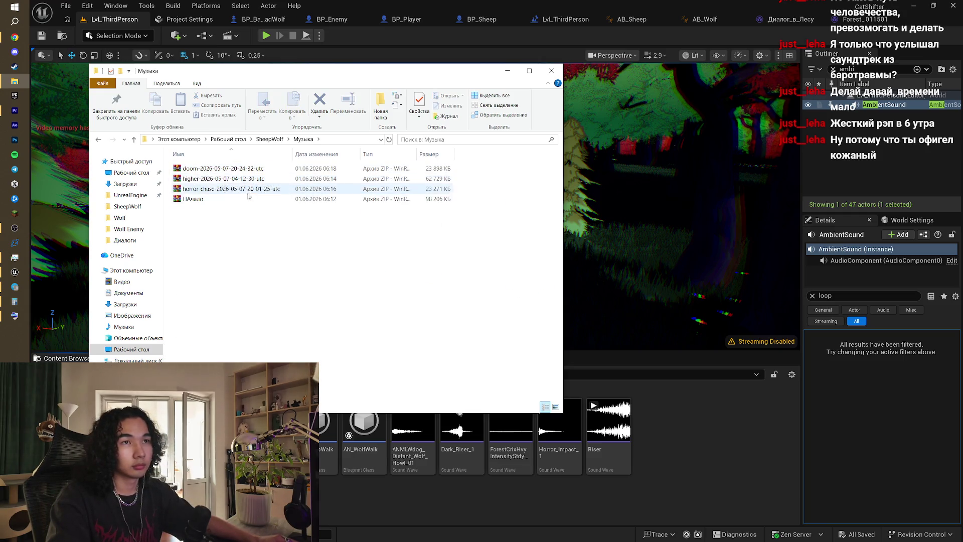
- Extract the НАчало.zip archive with WinRAR into the НАчало folder
double_click(244, 199)
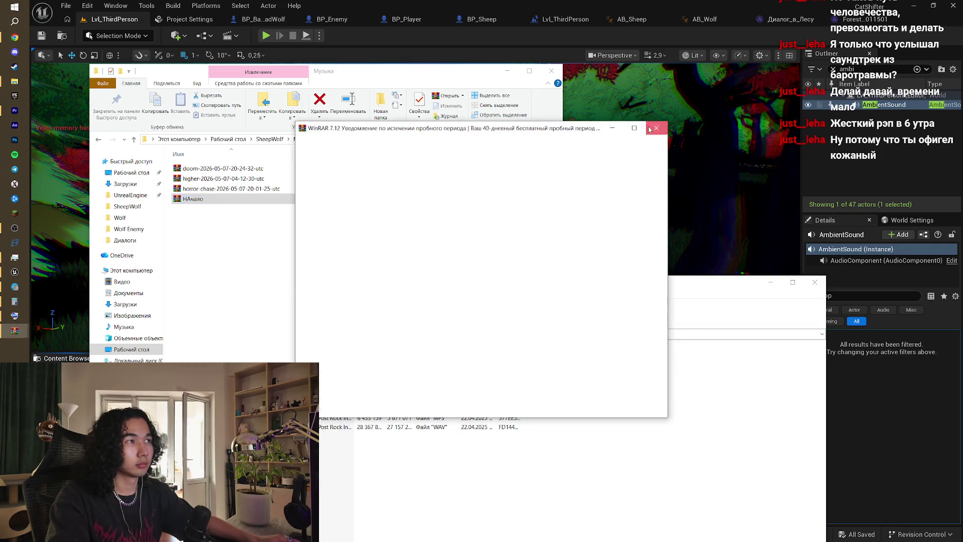
left_click(362, 316)
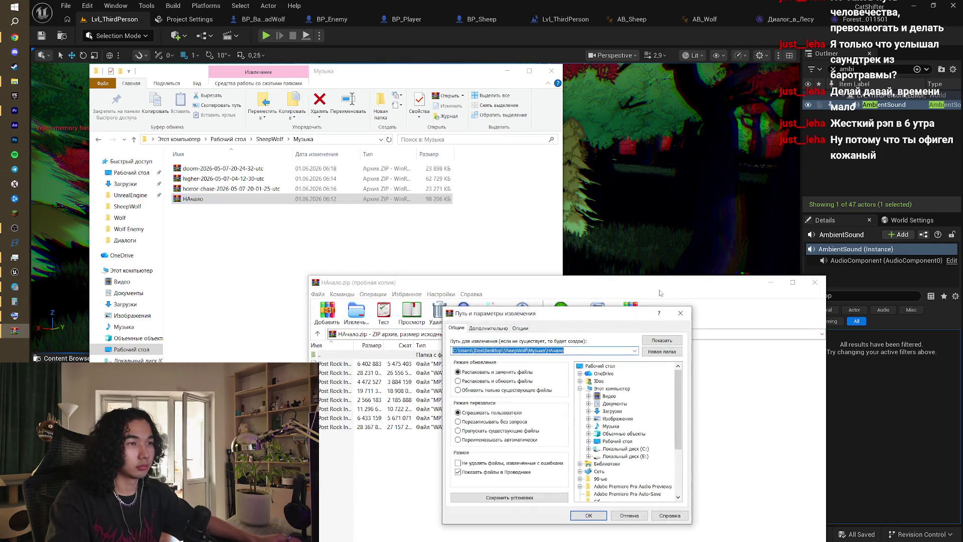
left_click(576, 517)
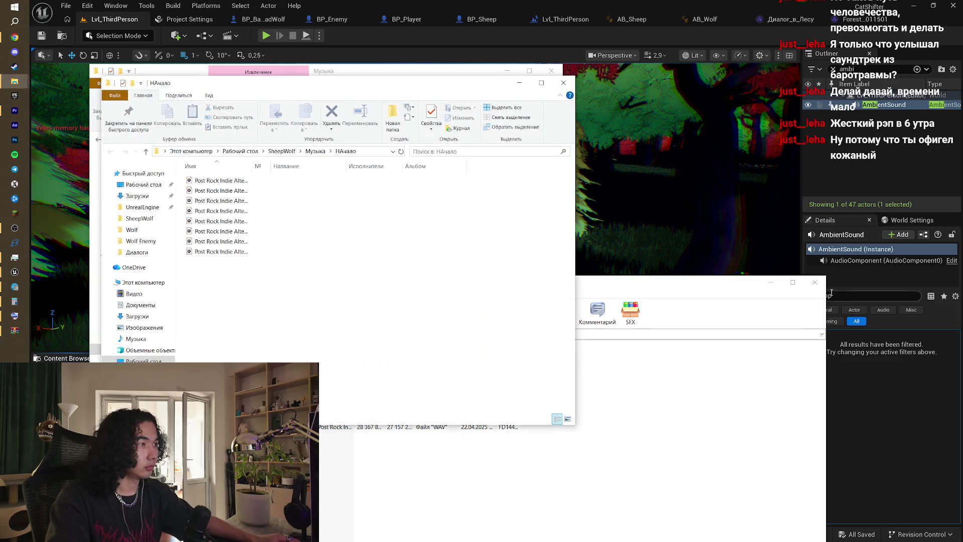
- Preview the last Post Rock Indie track and drag it into Unreal's Sound folder
left_click(815, 282)
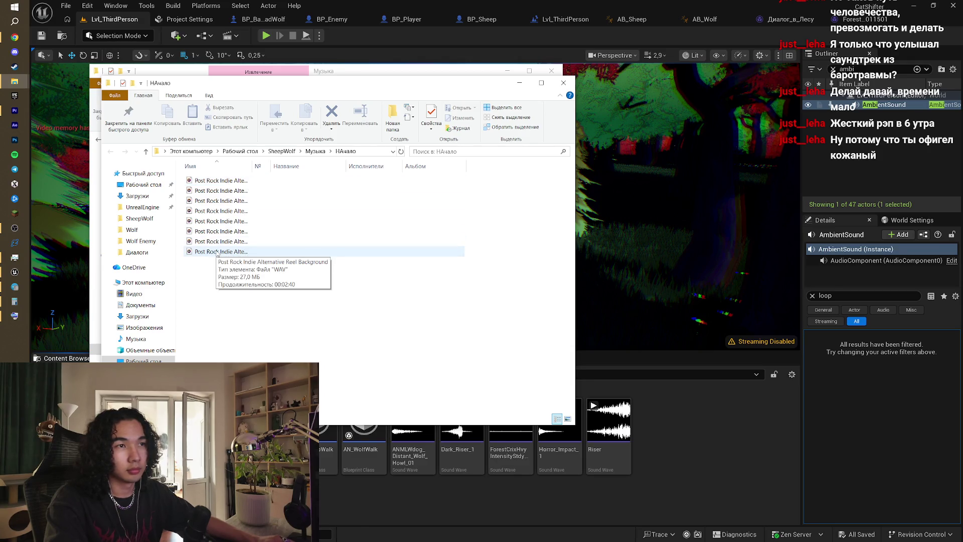
left_click(218, 253)
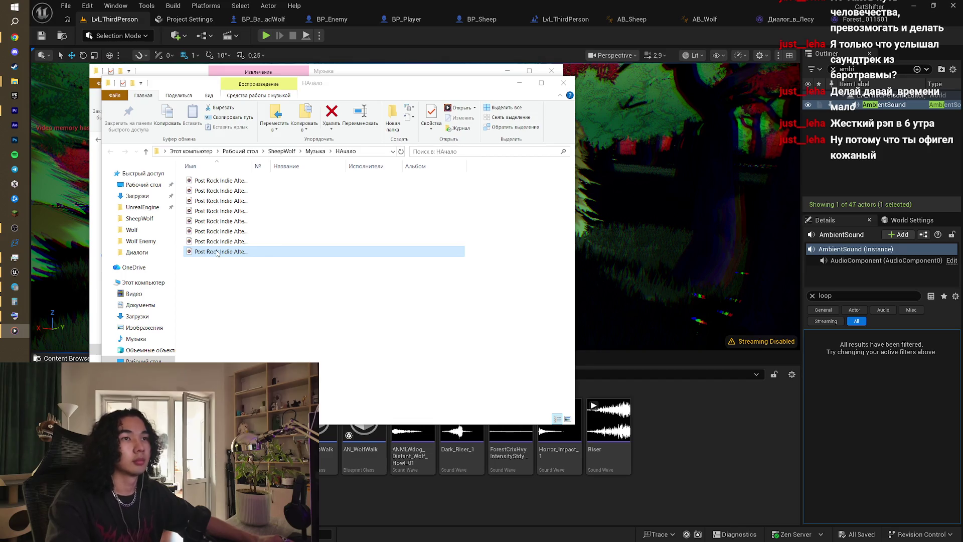
double_click(218, 253)
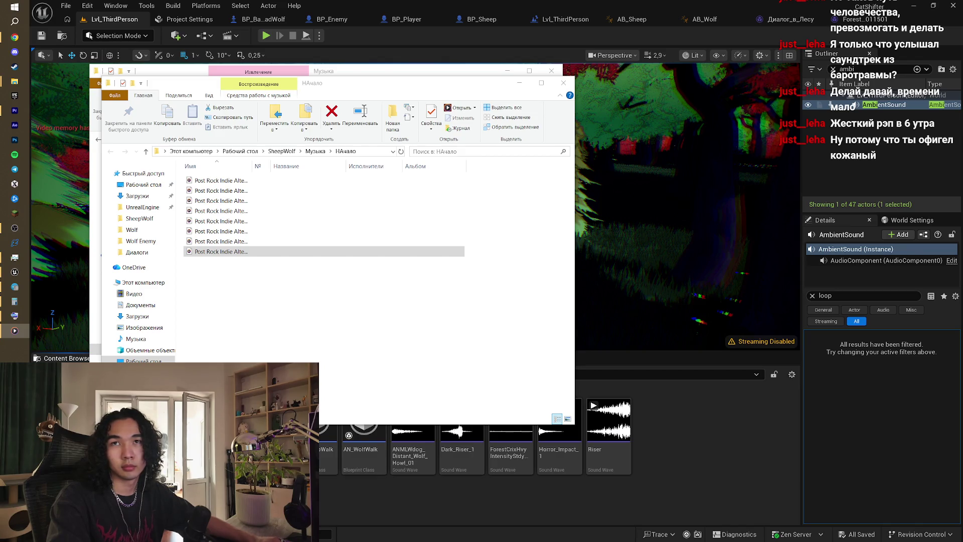
left_click_drag(230, 254, 619, 445)
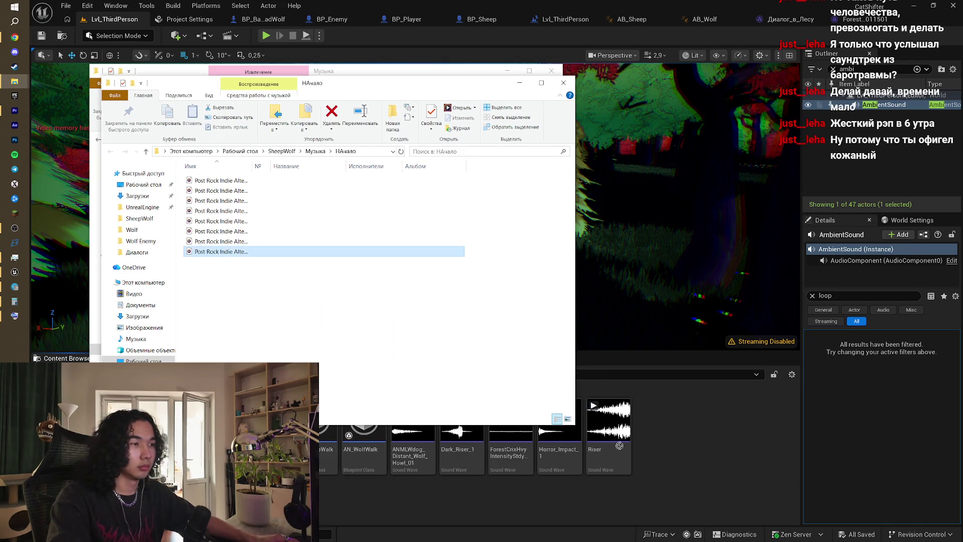
left_click_drag(679, 458, 679, 455)
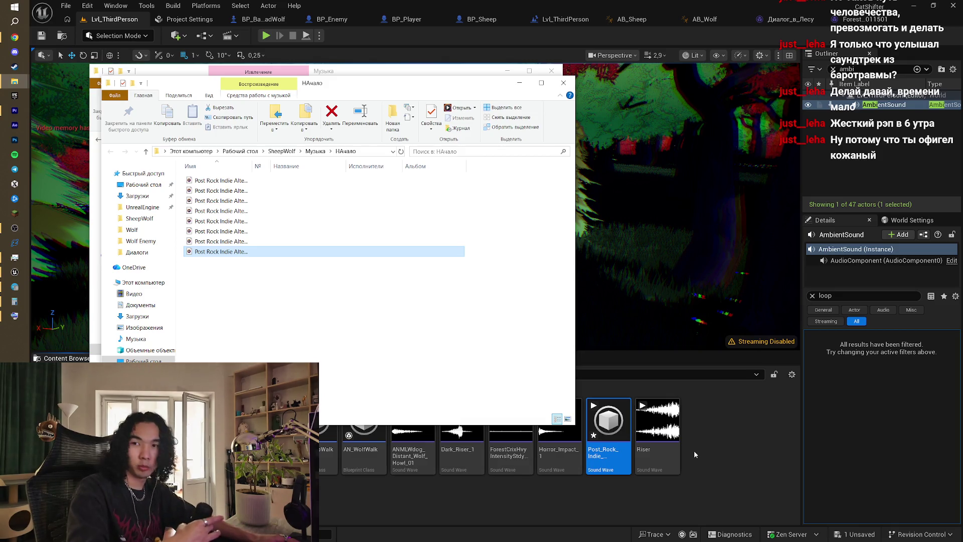
- Duplicate AmbientSound as AmbientSound2 and assign it the Post_Rock_Indie sound wave
left_click(738, 456)
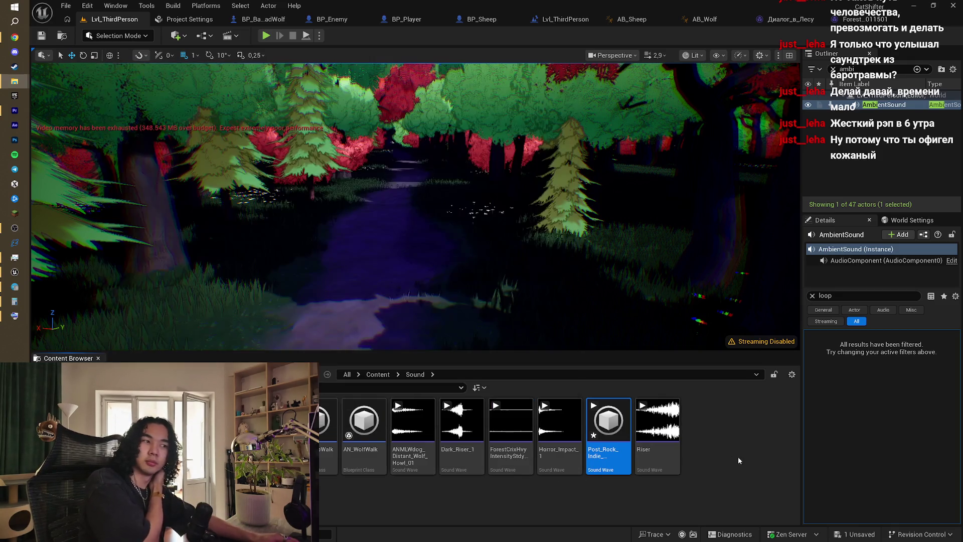
left_click(738, 457)
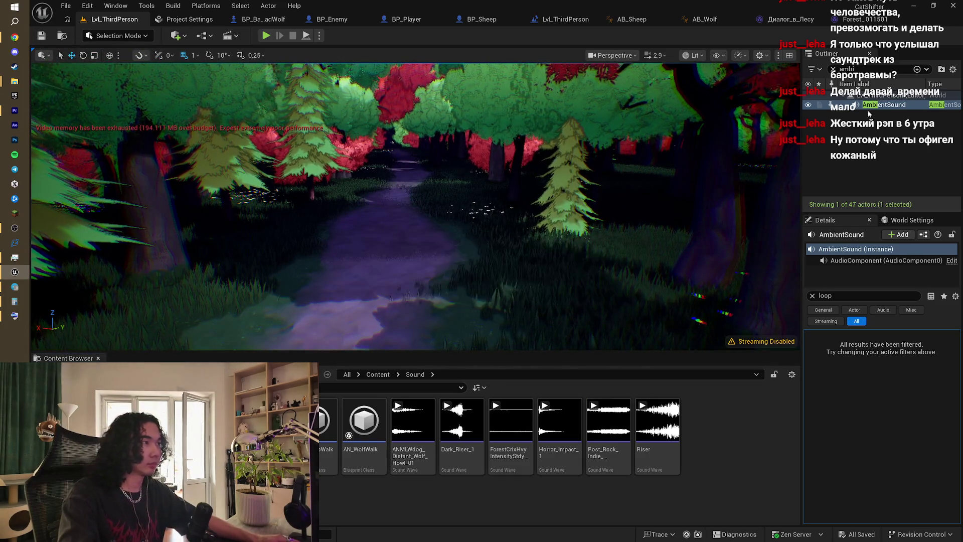
key("ctrl+d")
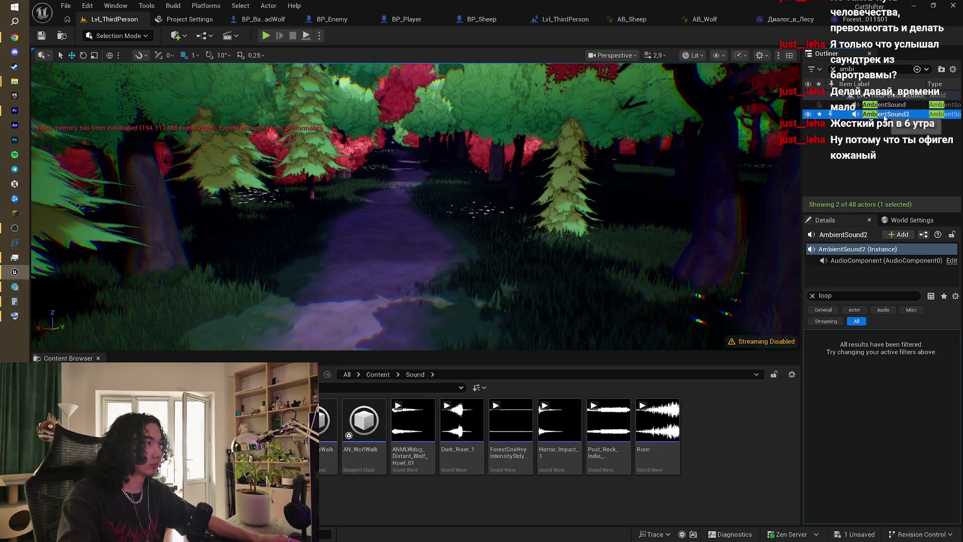
left_click(813, 296)
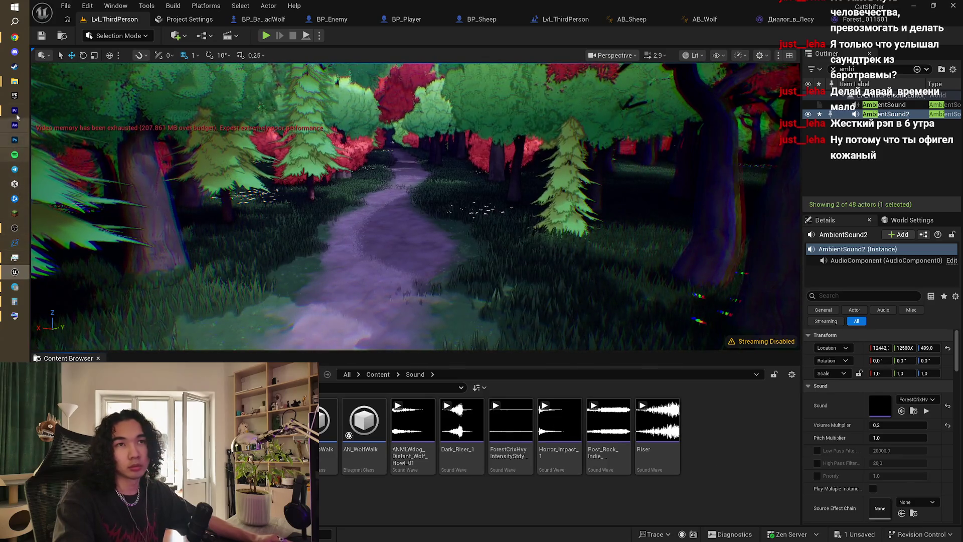
mouse_move(15, 81)
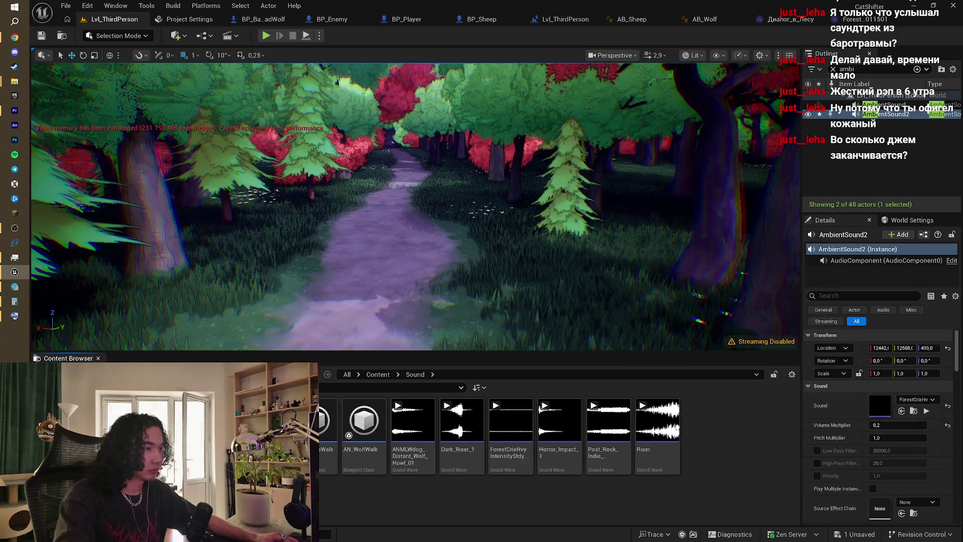
left_click(913, 410)
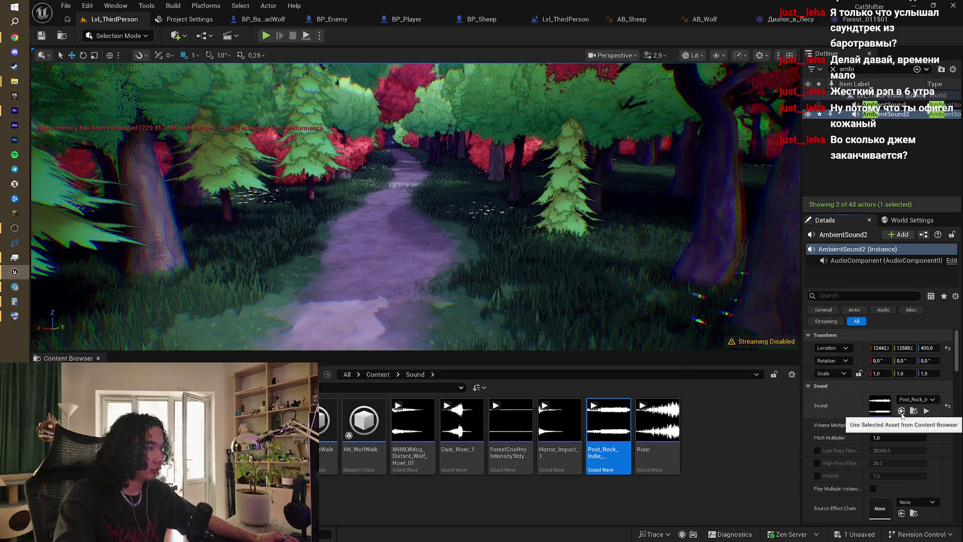
left_click(902, 410)
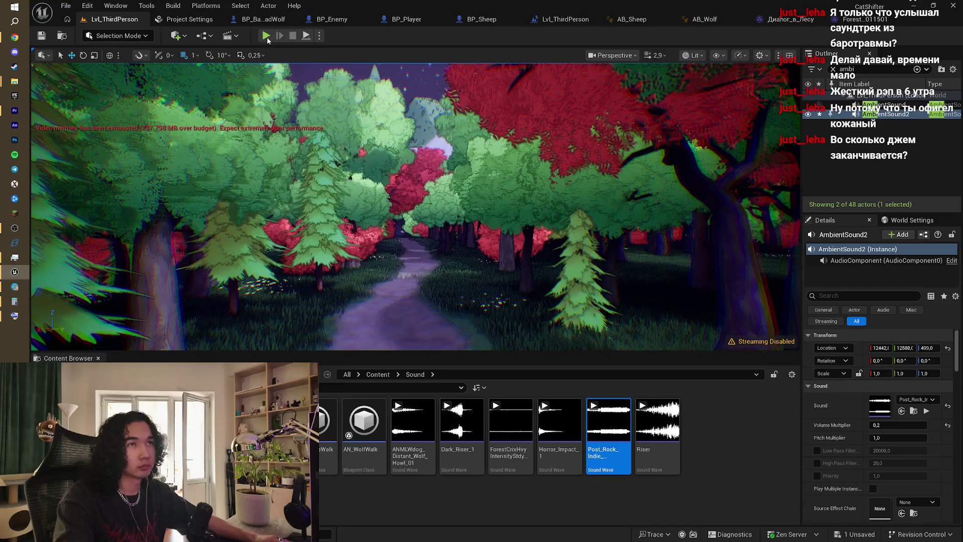
key("alt+p")
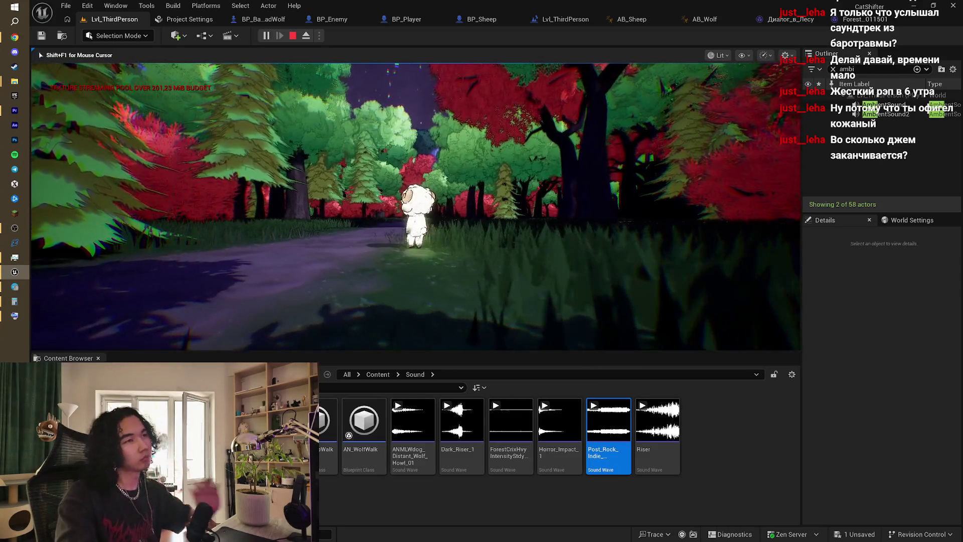
key("s")
key("w")
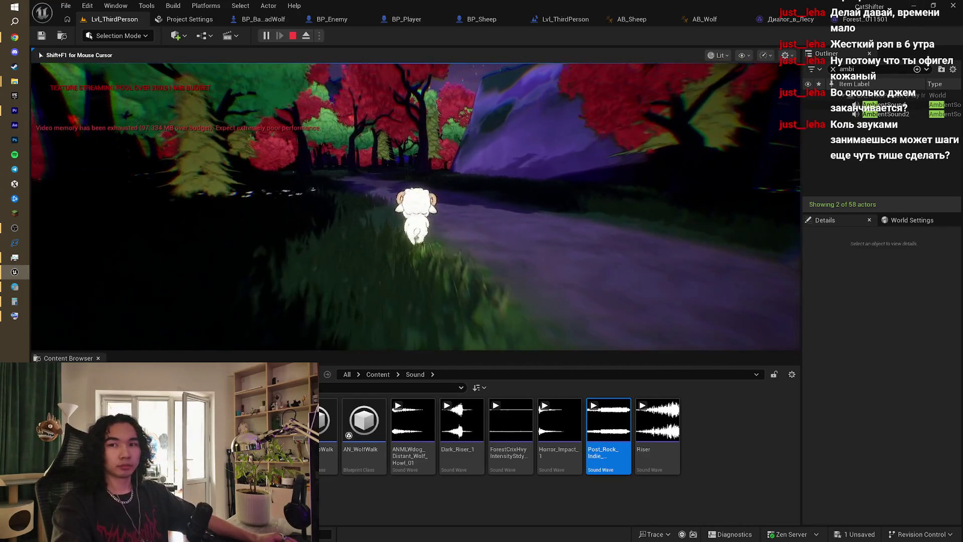
- Set AmbientSound2's Volume Multiplier to 0,1, test it in Play, then settle on 0,05
key("Escape")
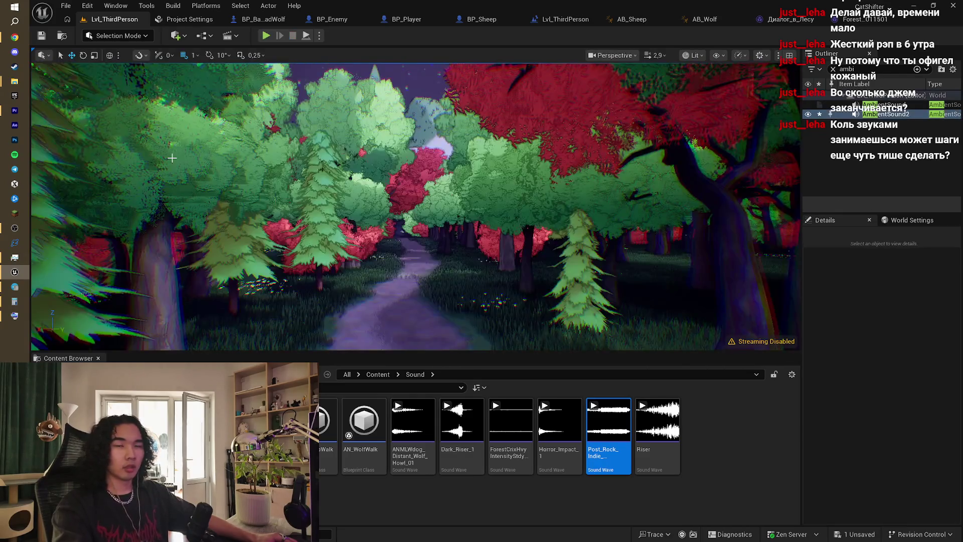
double_click(886, 114)
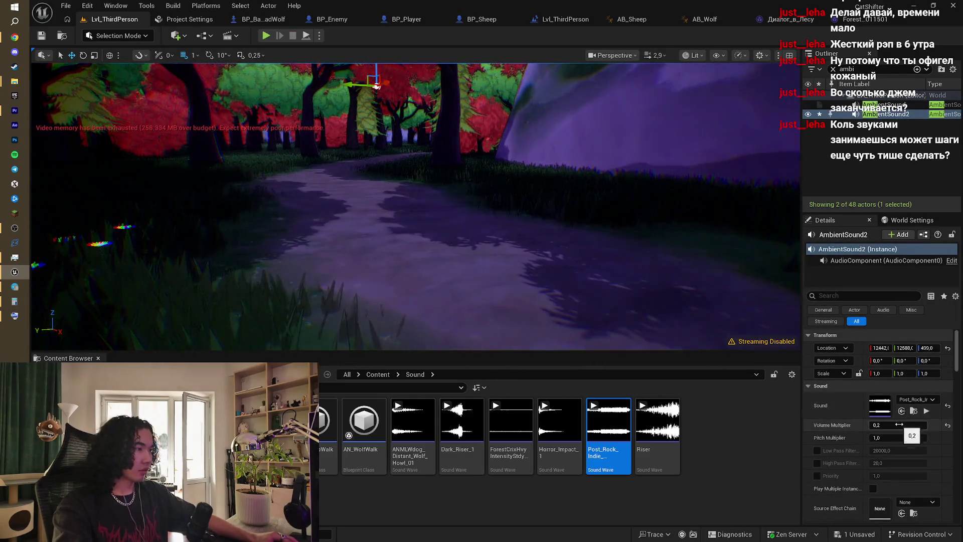
left_click(899, 424)
type("0,1")
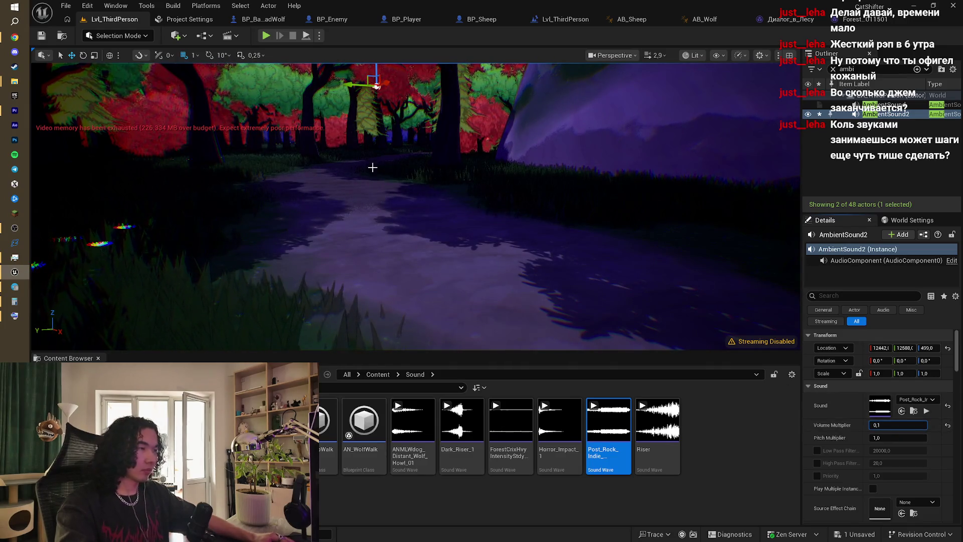
left_click(266, 35)
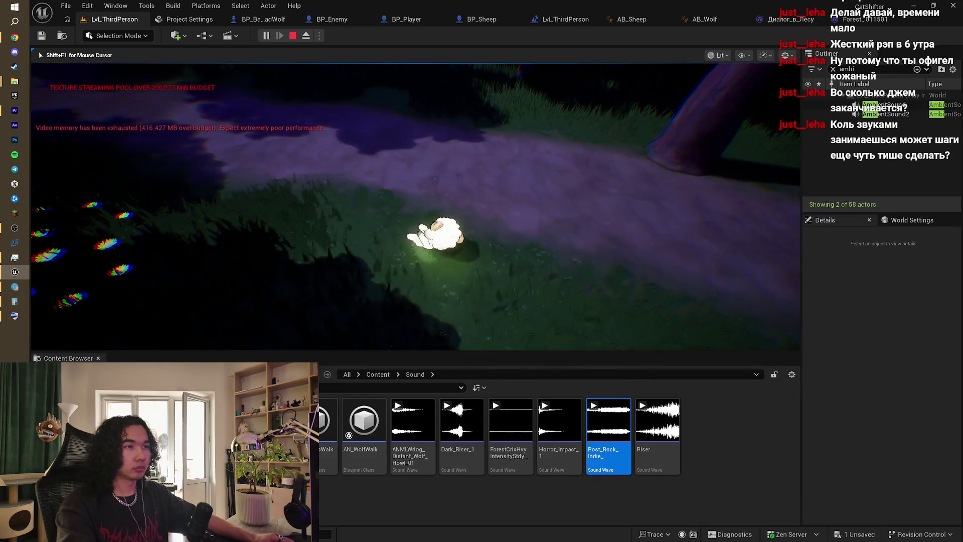
key("Escape")
left_click(903, 426)
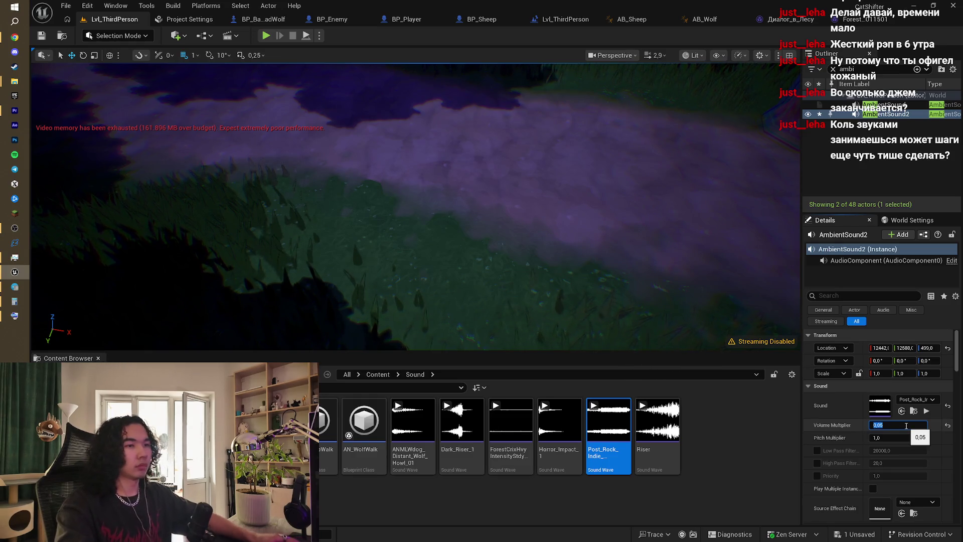
left_click(338, 488)
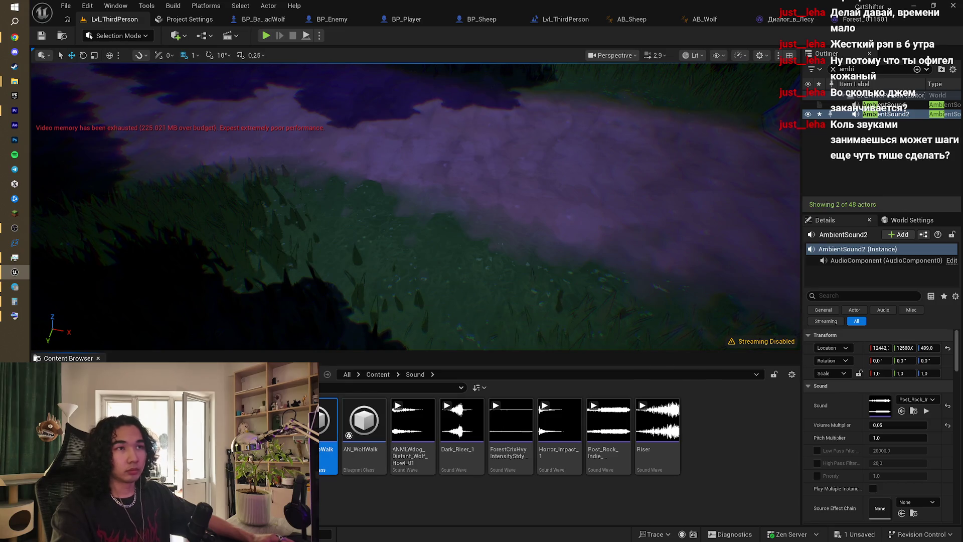
- Set AN_SheepWalk's Play Sound at Location volume to 0,5, compile, and run Standalone
double_click(329, 422)
scroll(535, 326, "up", 4)
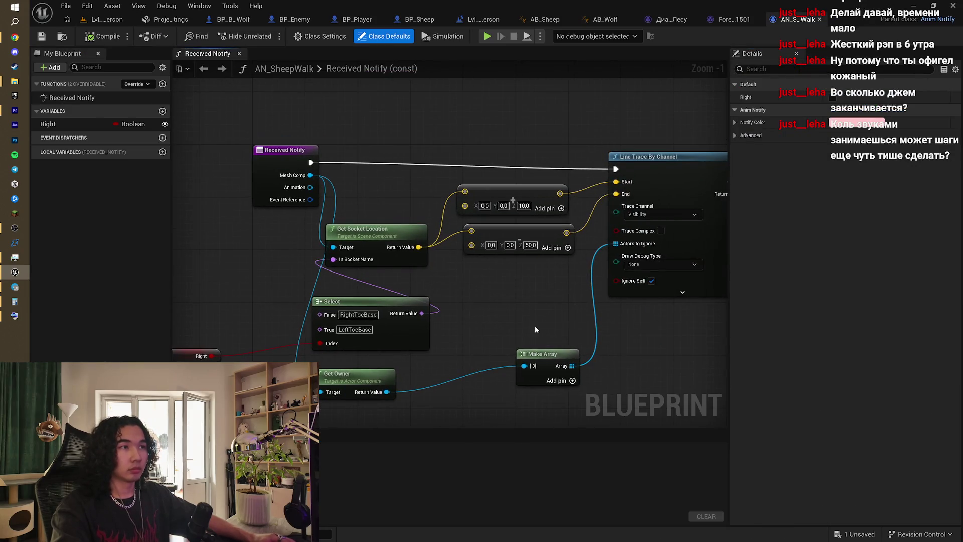
left_click_drag(477, 367, 307, 282)
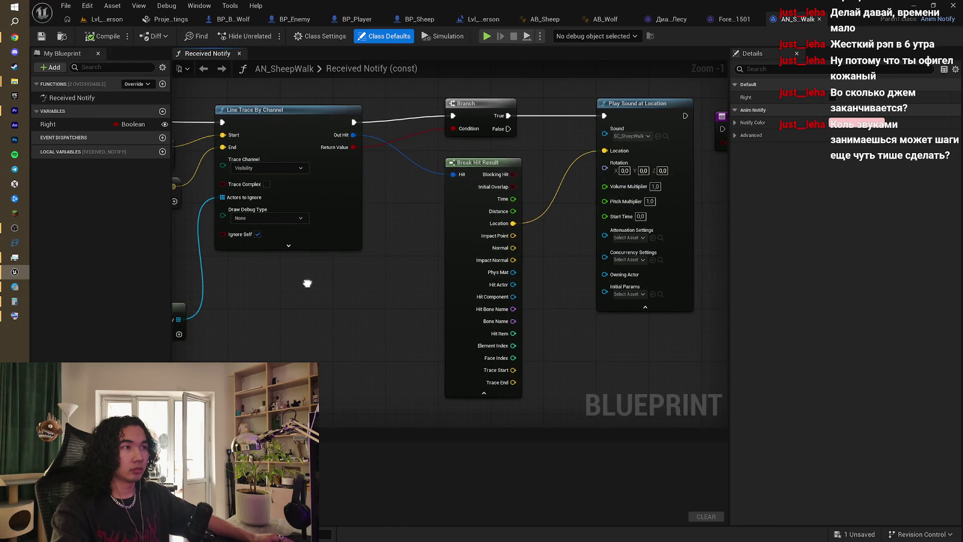
left_click_drag(597, 299, 431, 243)
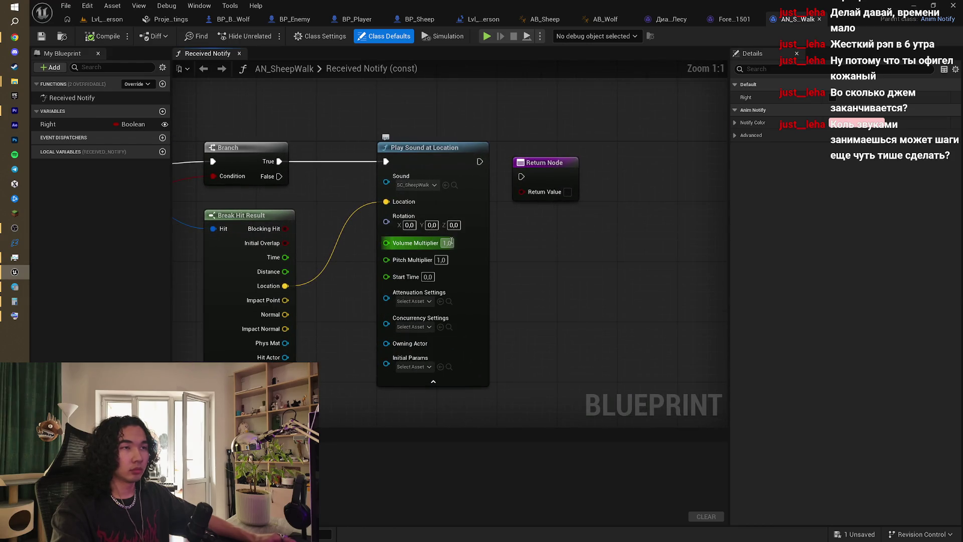
type("0")
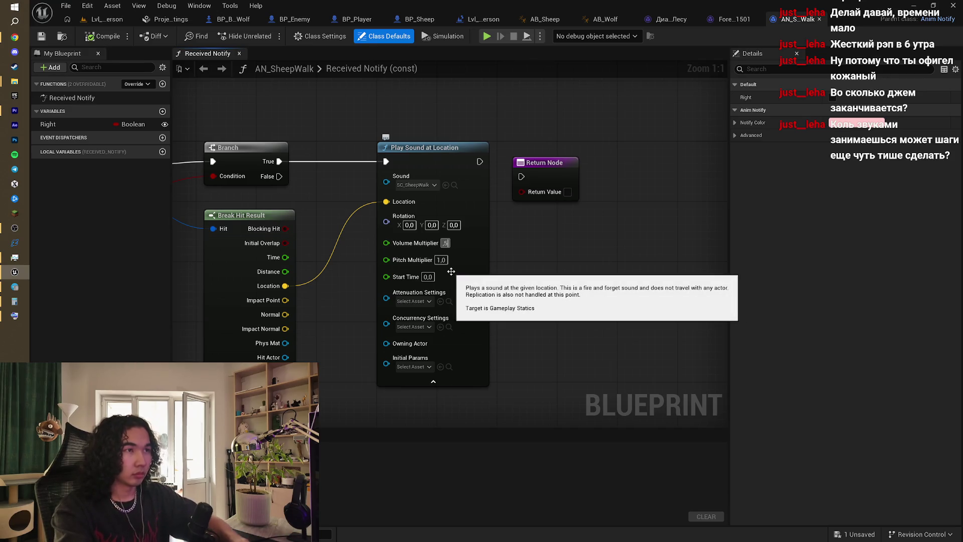
left_click(535, 286)
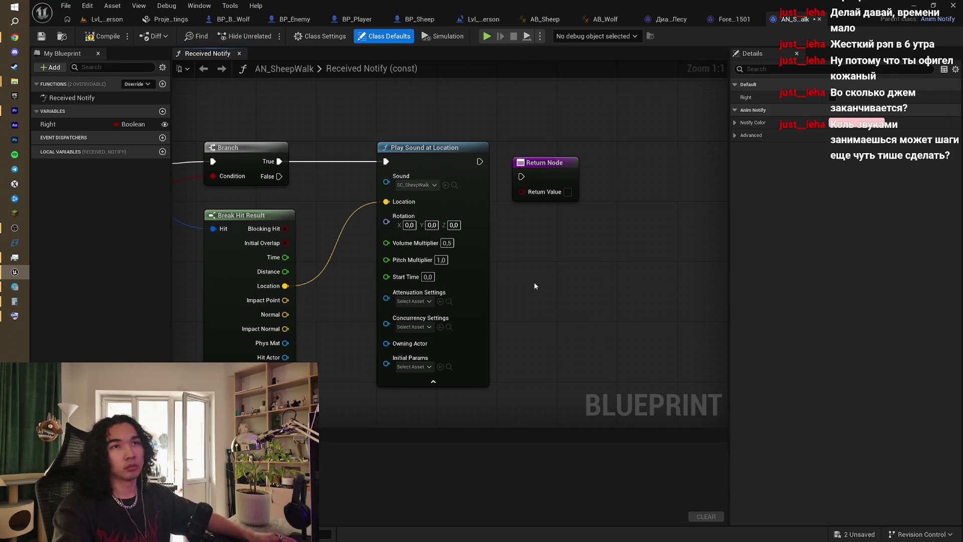
left_click(89, 36)
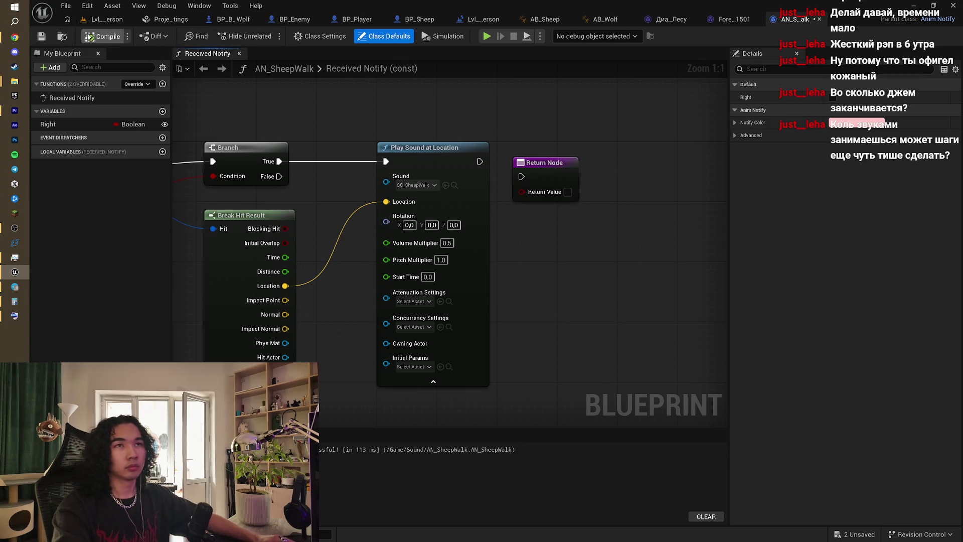
left_click(487, 36)
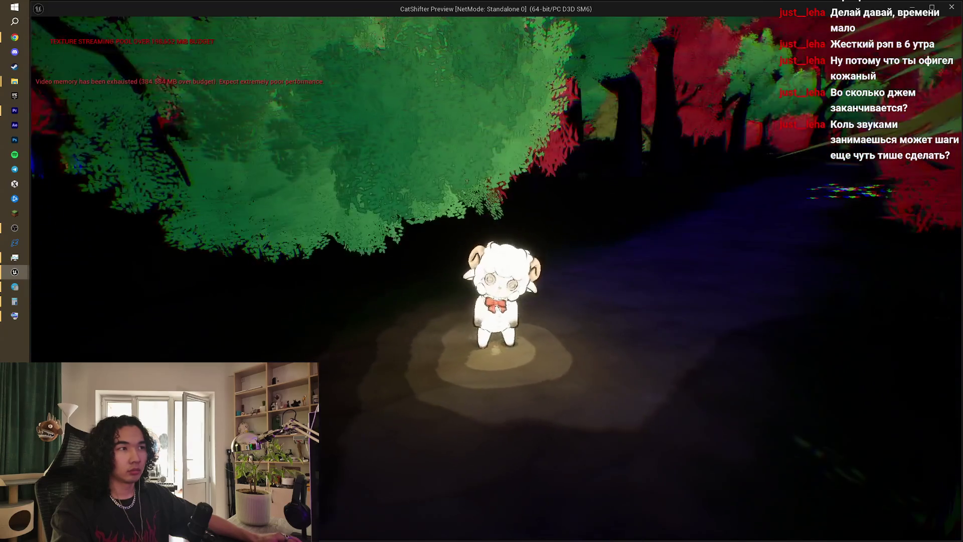
- Walk the sheep through the forest to hear the footsteps, then close the preview
key("w")
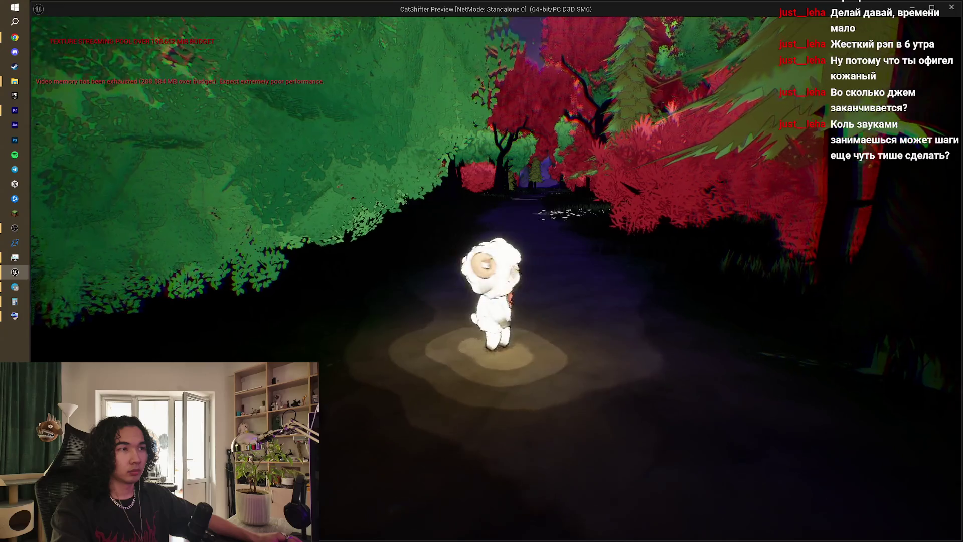
key("w")
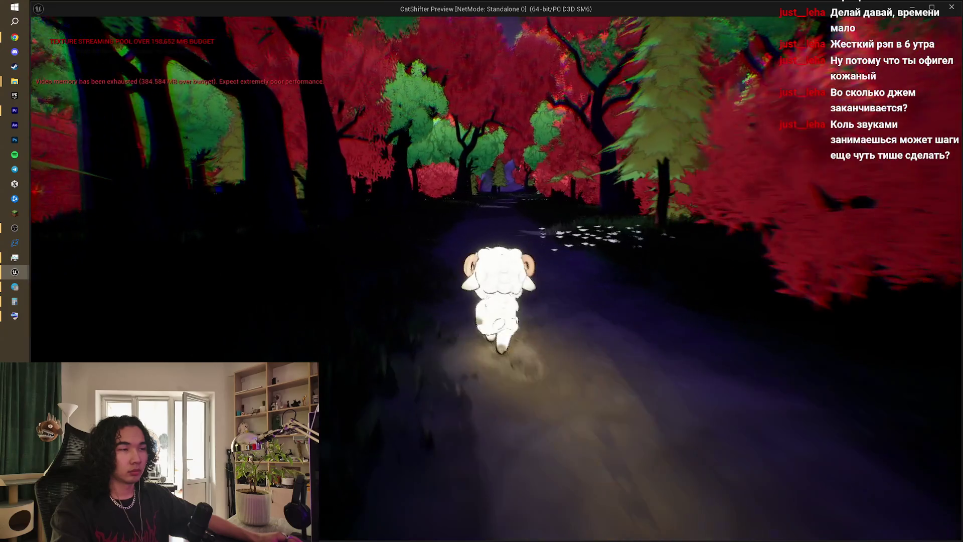
key("w")
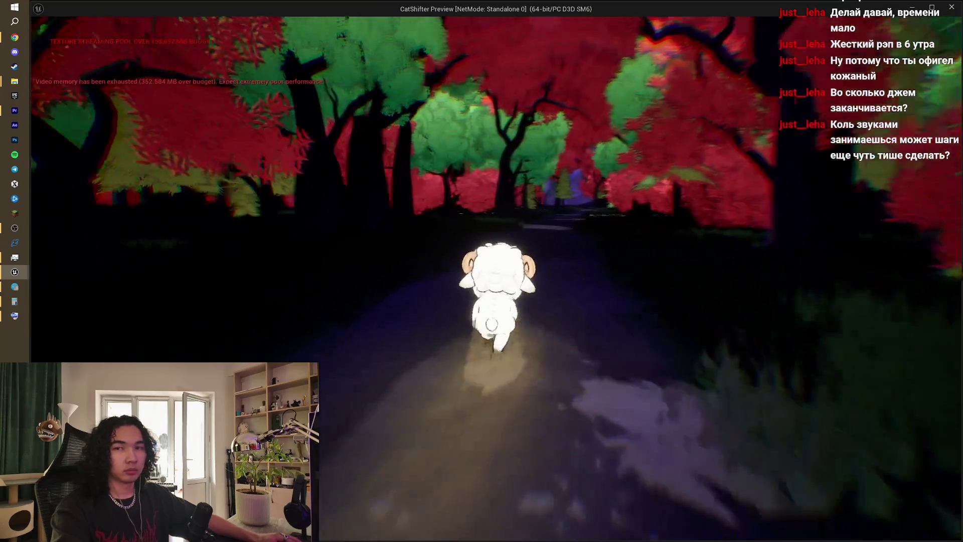
key("w")
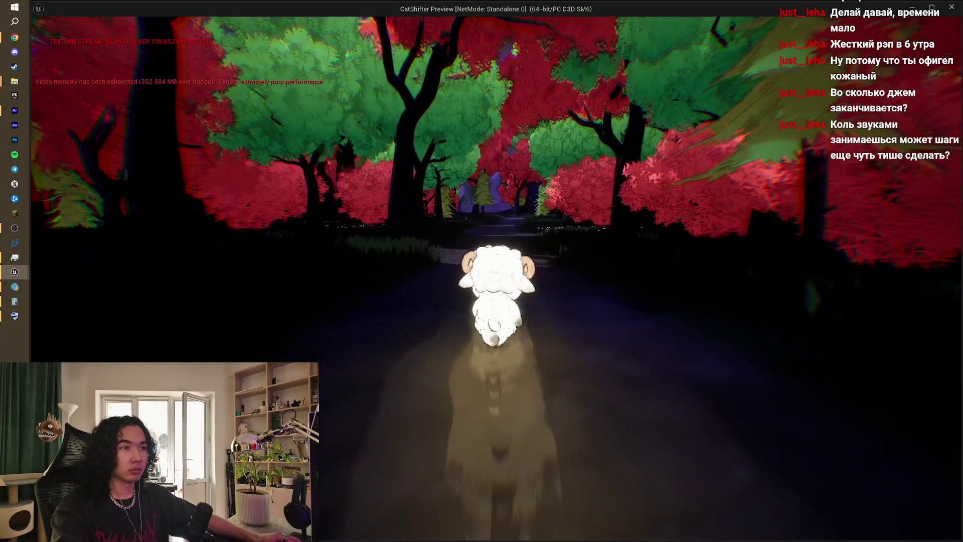
key("w")
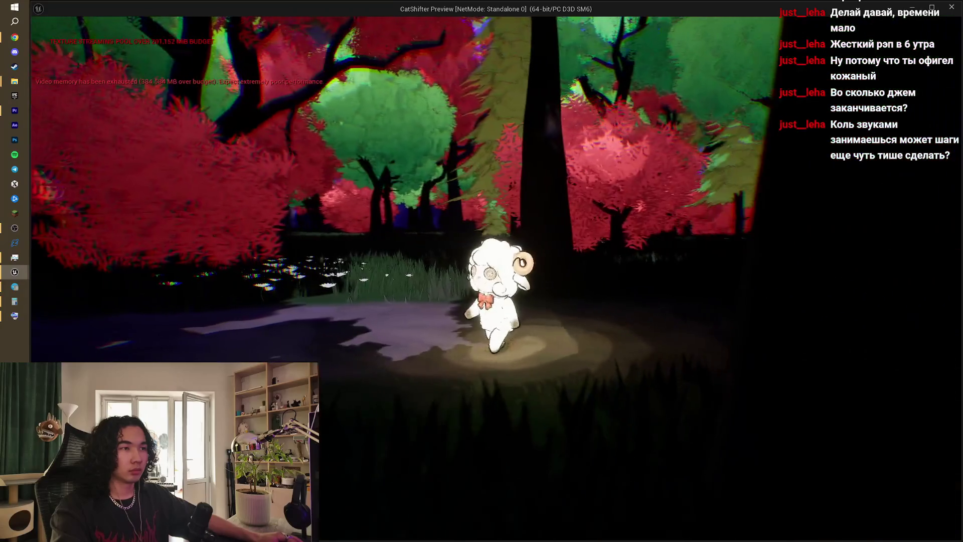
key("w")
key("a")
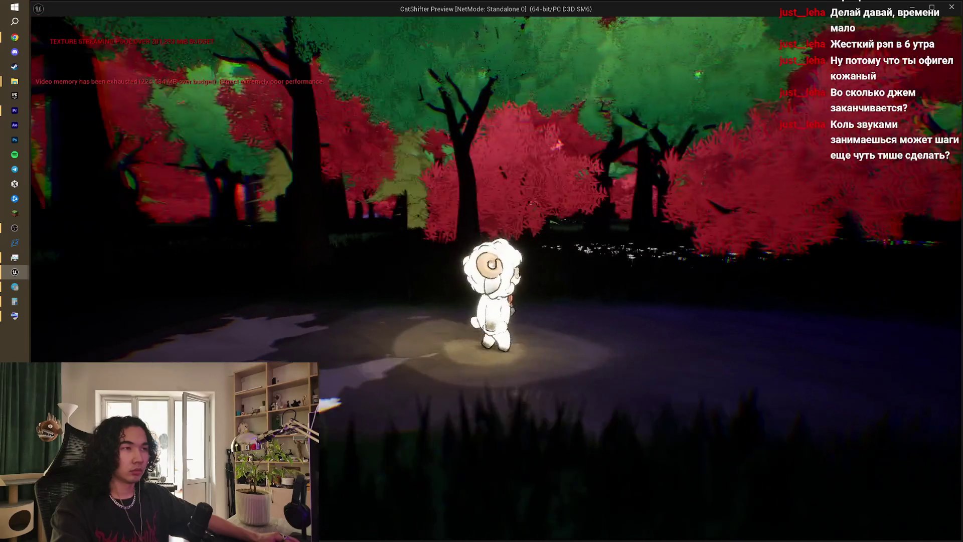
key("w")
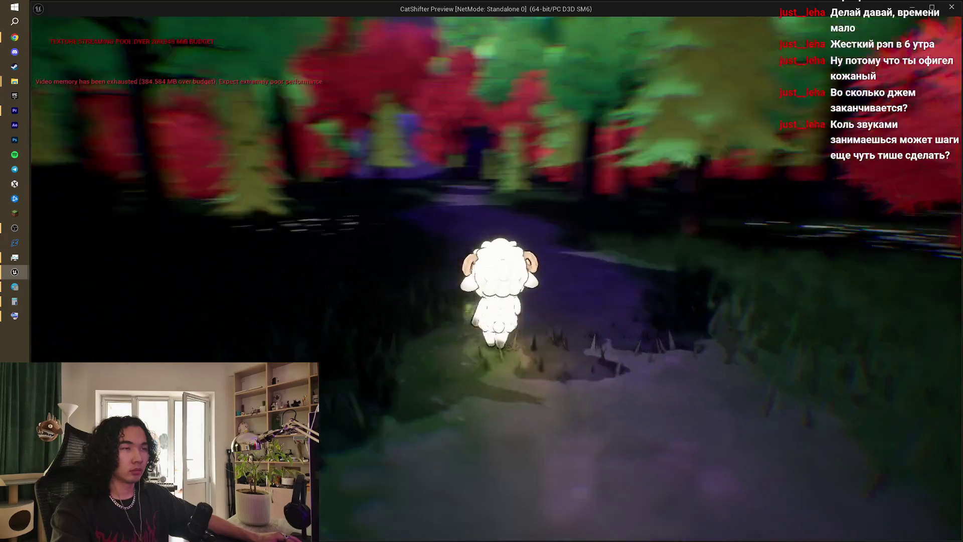
key("d")
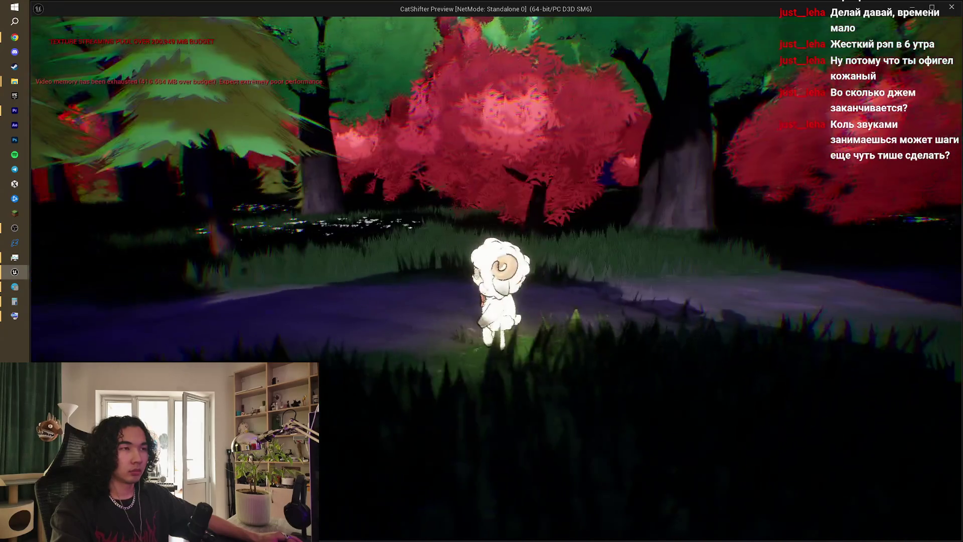
key("w")
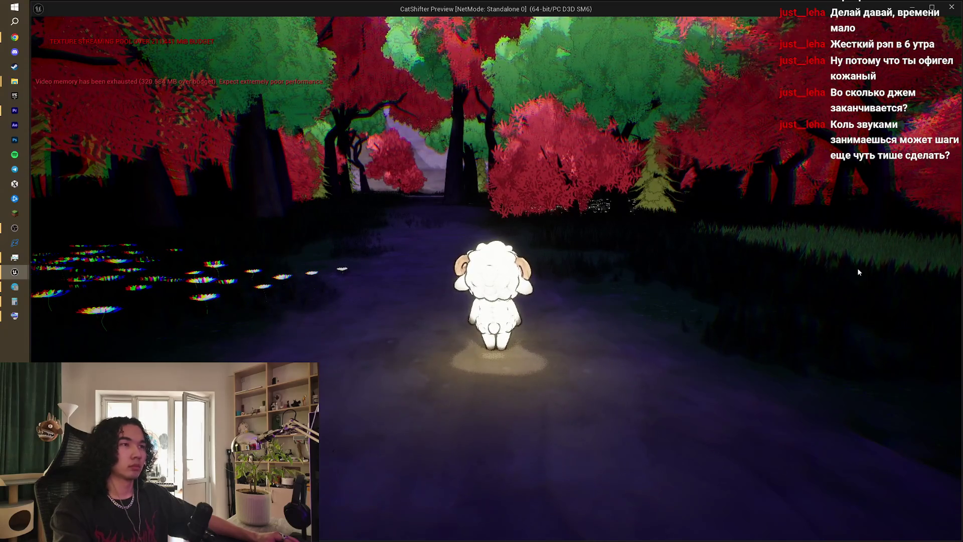
key("Escape")
mouse_move(547, 168)
left_mouse_down()
mouse_move(554, 154)
mouse_move(584, 142)
left_mouse_up()
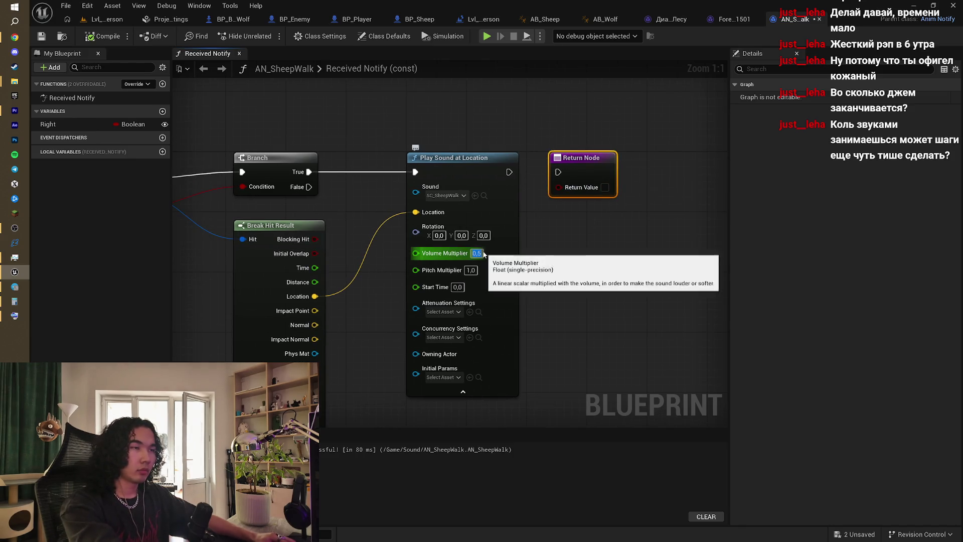
- Change the AN_SheepWalk footstep volume to 0,3 and go back to Lvl_ThirdPerson
type("3")
left_click(610, 230)
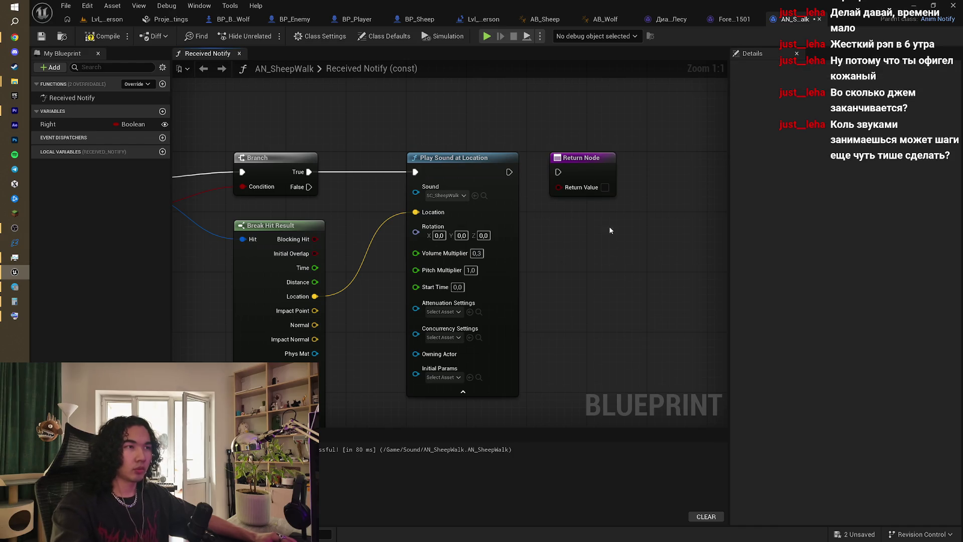
left_click_drag(401, 110, 495, 143)
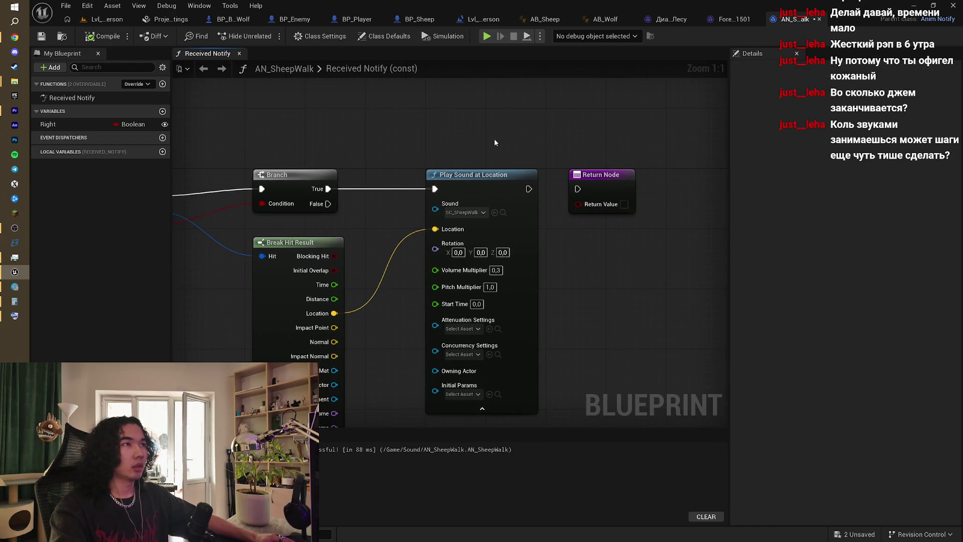
left_click(100, 21)
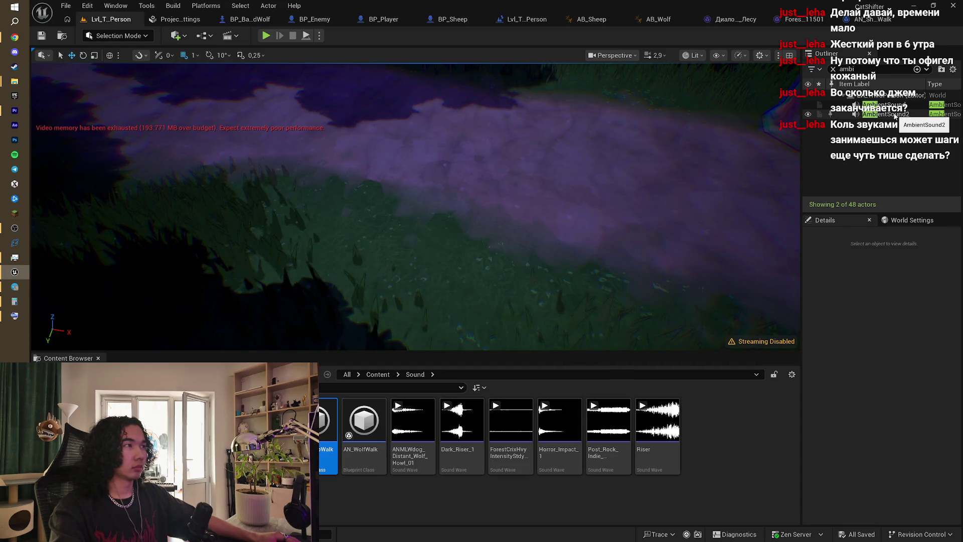
- Add an AmbientSound2 reference to the Level Blueprint and a Stop (AudioComponent) node from it
left_click(881, 115)
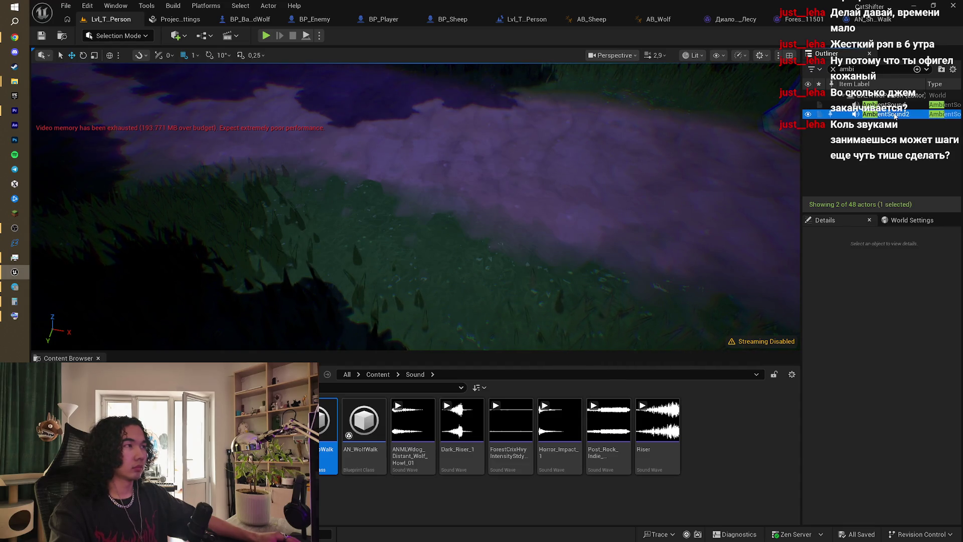
left_click(510, 20)
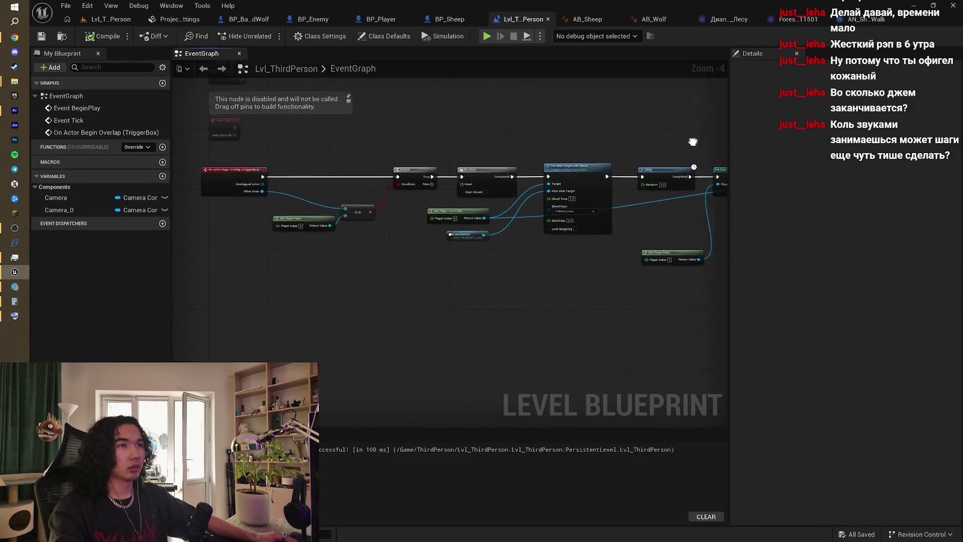
right_click(450, 228)
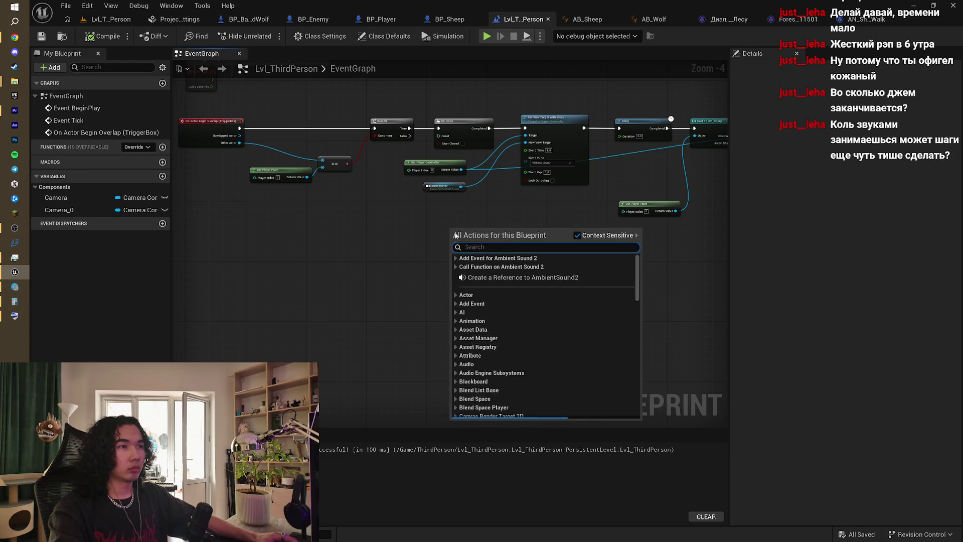
left_click(499, 278)
left_click_drag(499, 278, 366, 337)
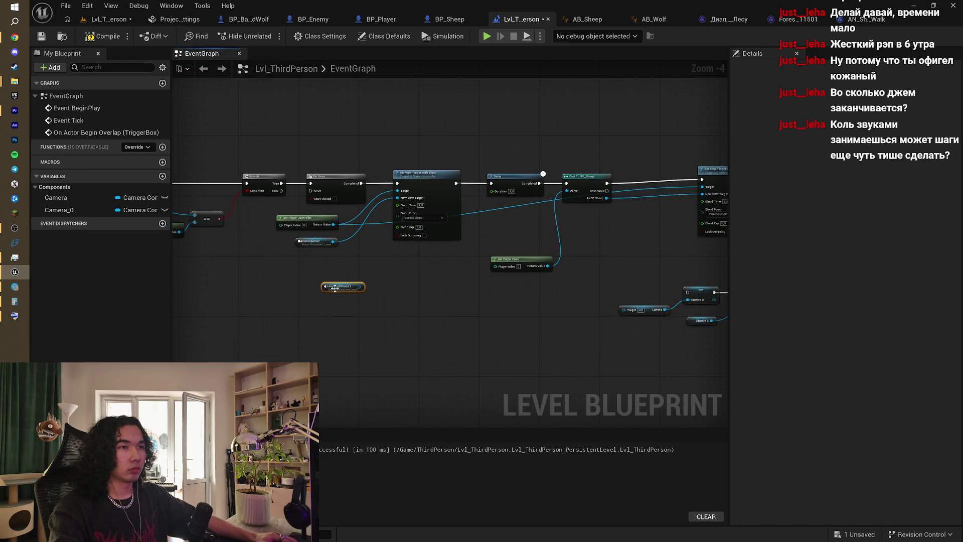
left_click_drag(353, 290, 460, 305)
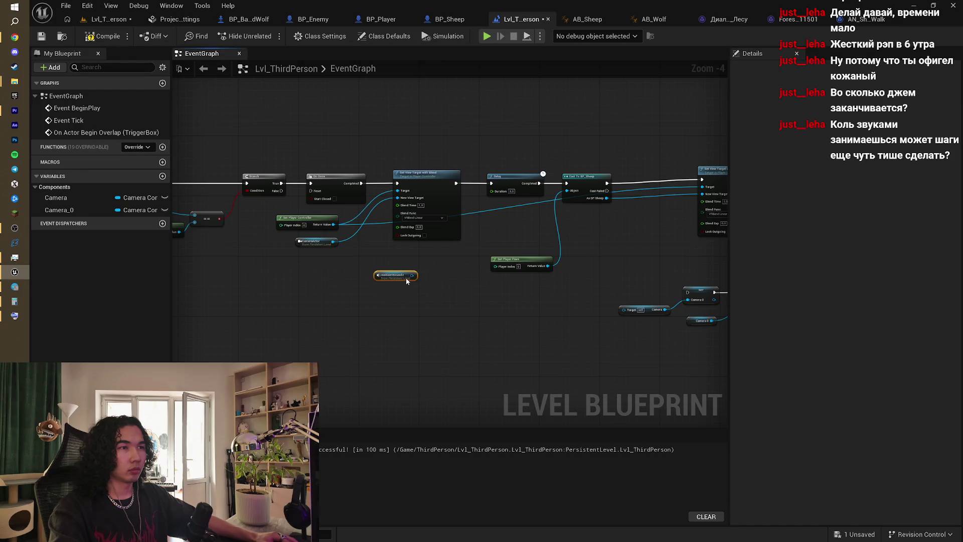
left_click_drag(412, 275, 443, 283)
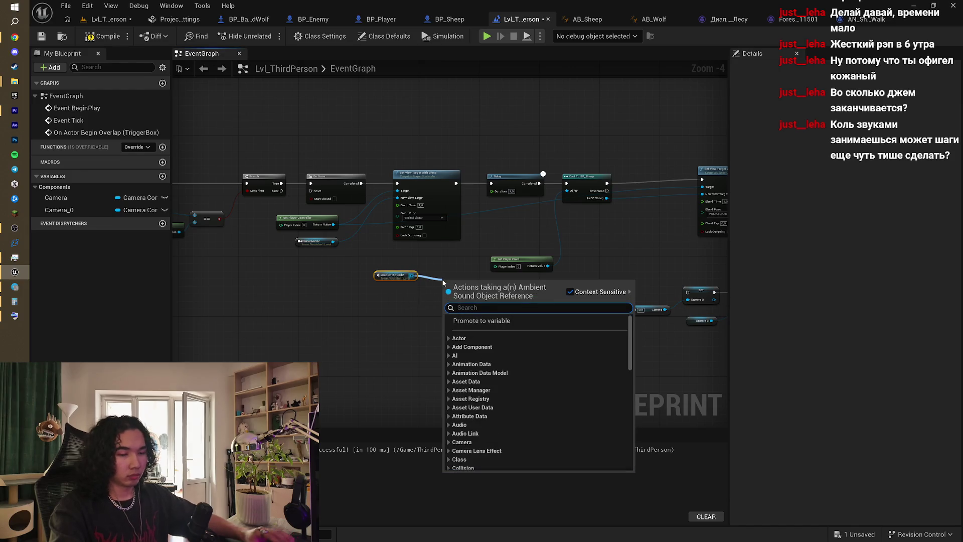
type("stop")
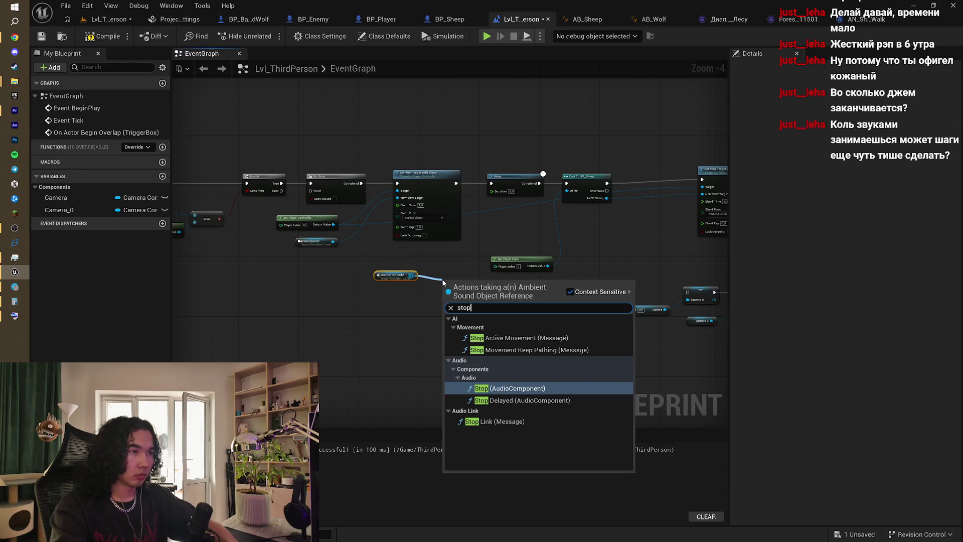
key("Return")
- Arrange the graph, shifting the Delay and later cutscene nodes right to make room
scroll(396, 292, "up", 3)
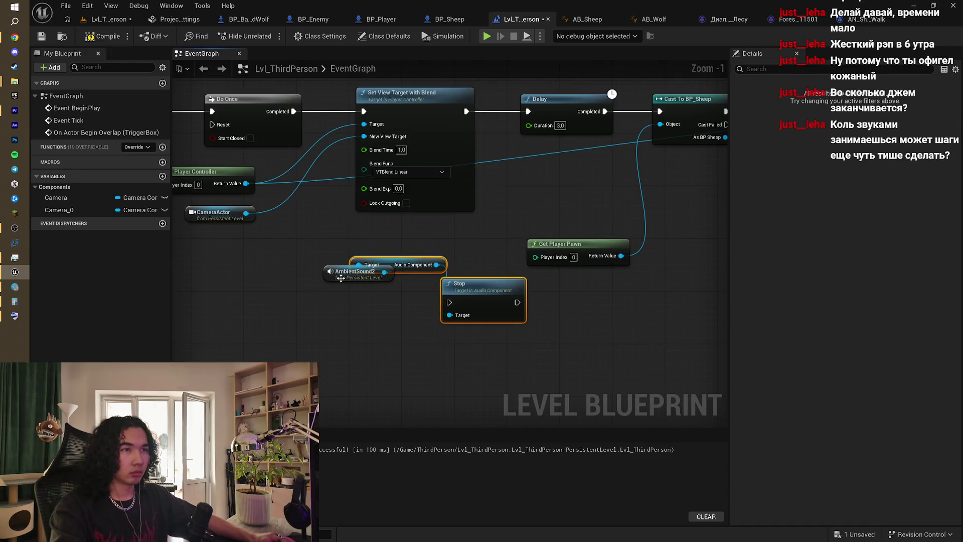
left_click_drag(341, 278, 286, 316)
left_click_drag(385, 268, 380, 302)
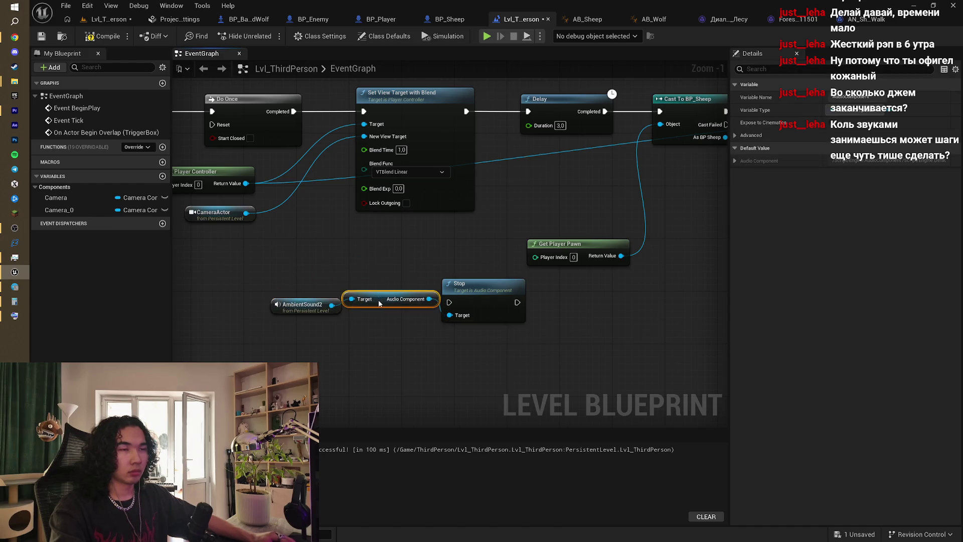
left_click_drag(366, 350, 367, 351)
scroll(439, 258, "down", 2)
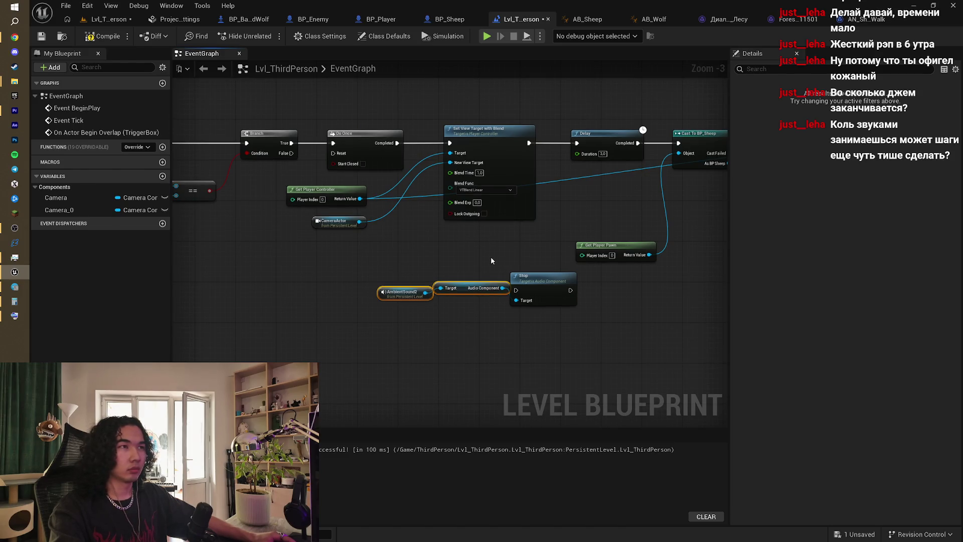
mouse_move(490, 256)
left_mouse_down()
mouse_move(384, 245)
mouse_move(443, 258)
mouse_move(493, 241)
mouse_move(325, 211)
mouse_move(488, 221)
mouse_move(487, 233)
mouse_move(399, 237)
left_mouse_up()
scroll(384, 245, "down", 1)
scroll(325, 211, "down", 1)
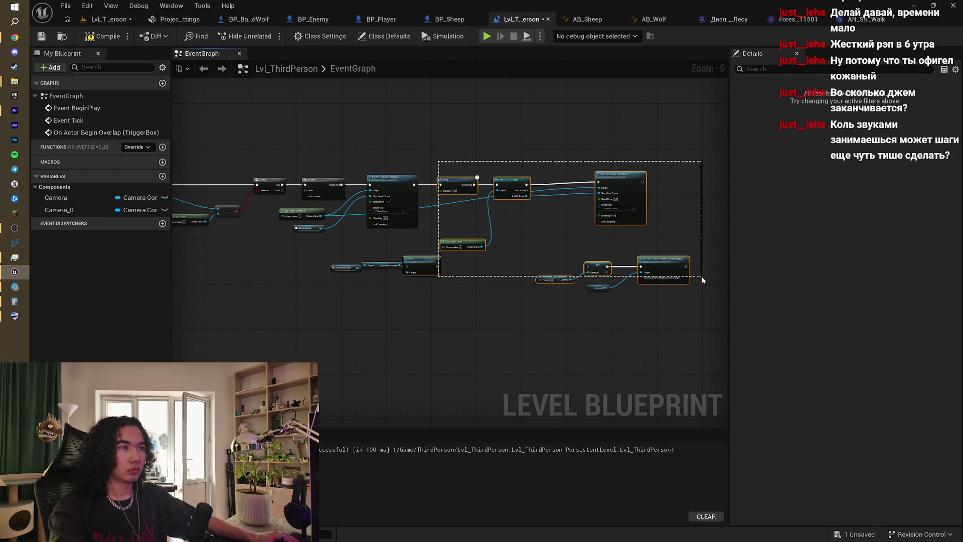
left_click_drag(680, 250, 681, 250)
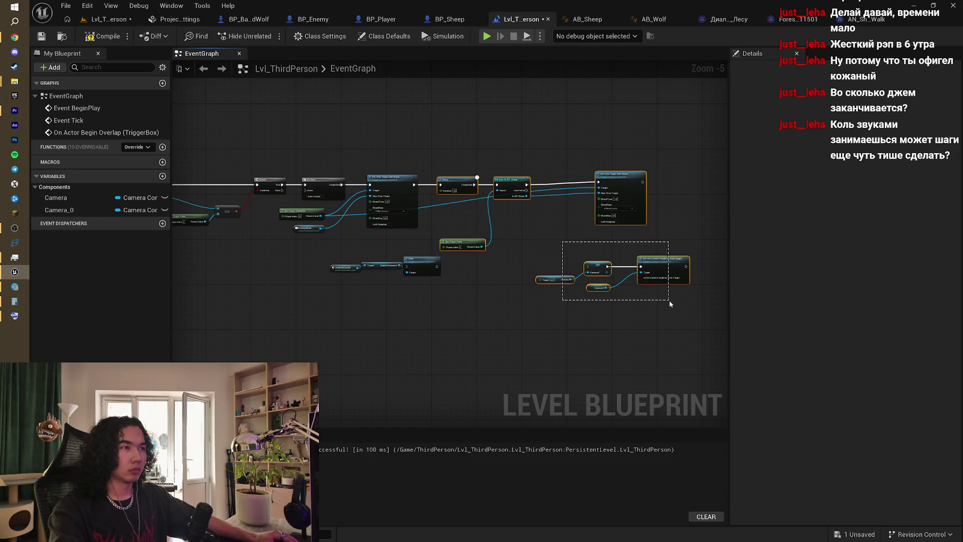
left_click_drag(472, 182, 577, 187)
left_click(478, 258)
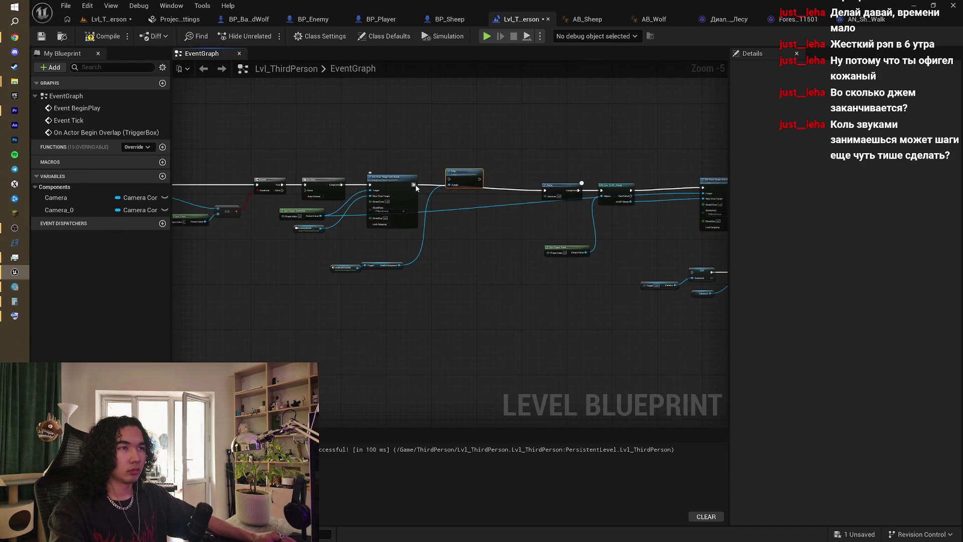
- Wire Stop between Set View Target with Blend and Delay, then compile
left_click_drag(415, 185, 546, 194)
left_click_drag(465, 177, 465, 188)
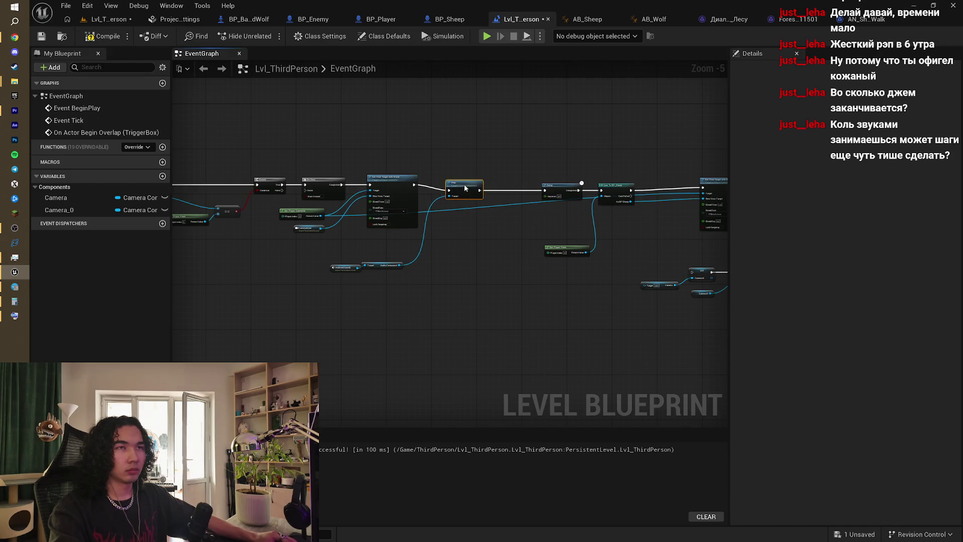
left_click(103, 36)
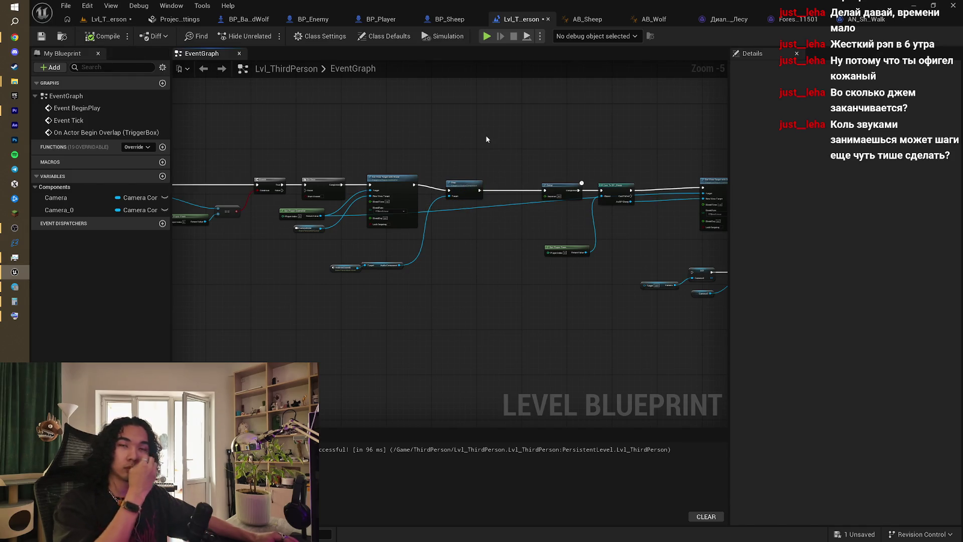
mouse_move(486, 139)
left_mouse_down()
mouse_move(507, 155)
mouse_move(552, 155)
mouse_move(526, 155)
left_mouse_up()
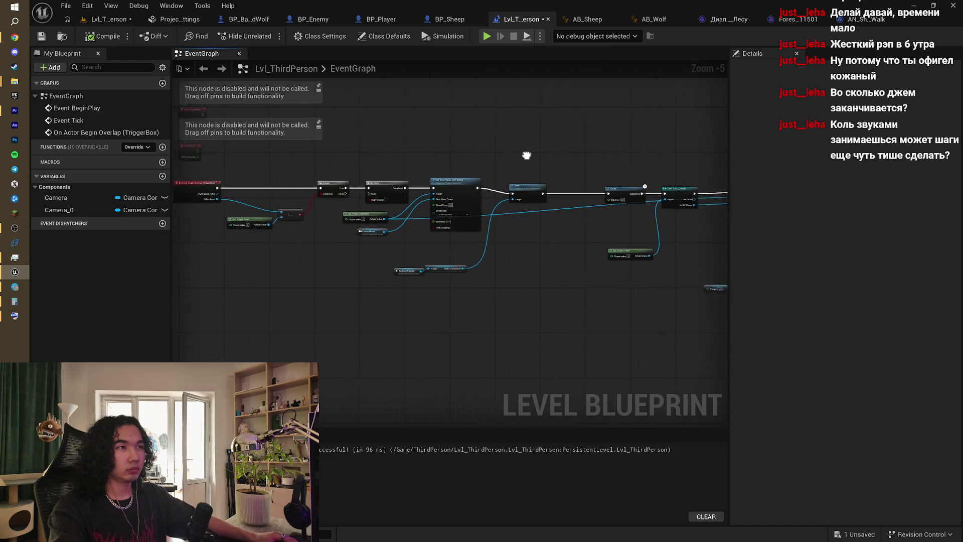
scroll(526, 155, "up", 3)
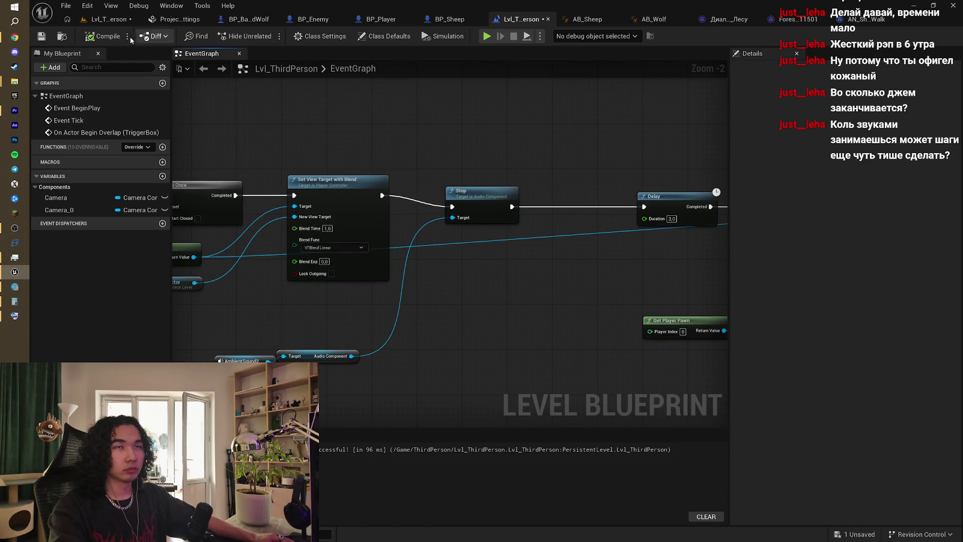
- Playtest the Lvl_ThirdPerson cutscene, then select the wolf AUF on the hill
left_click(126, 20)
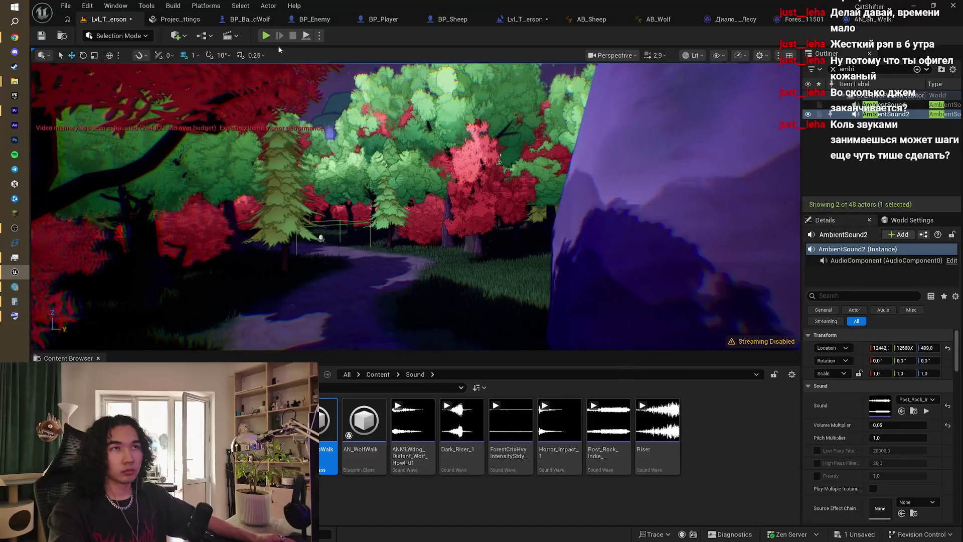
left_click(266, 36)
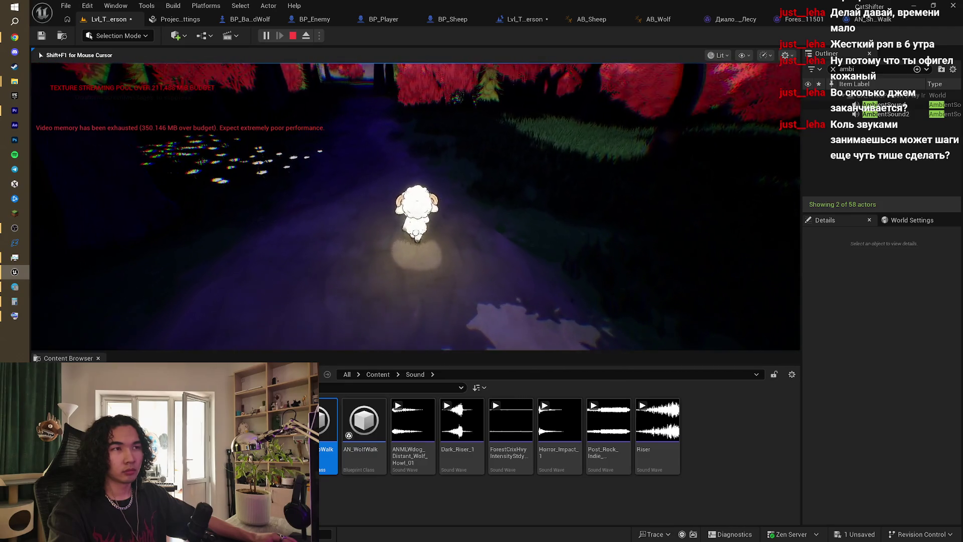
key("Escape")
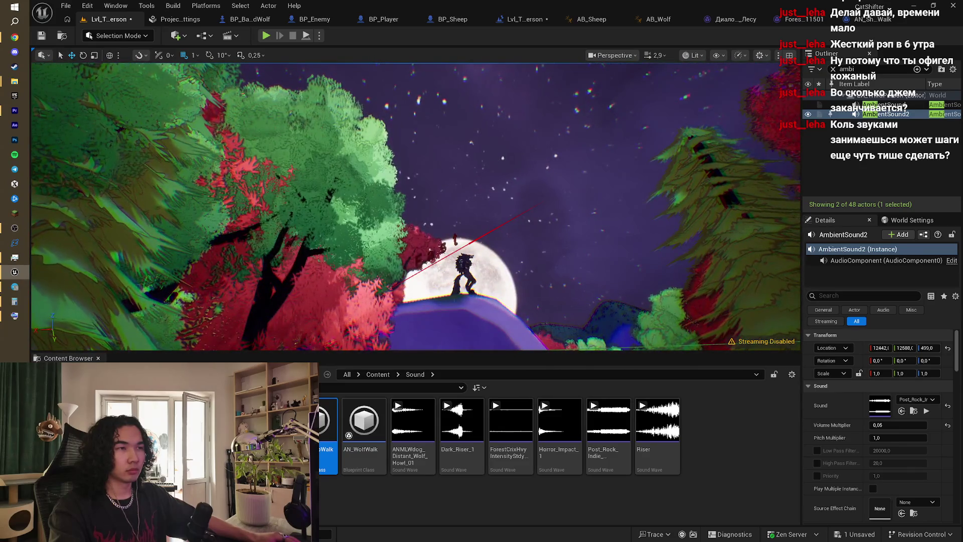
left_click(464, 274)
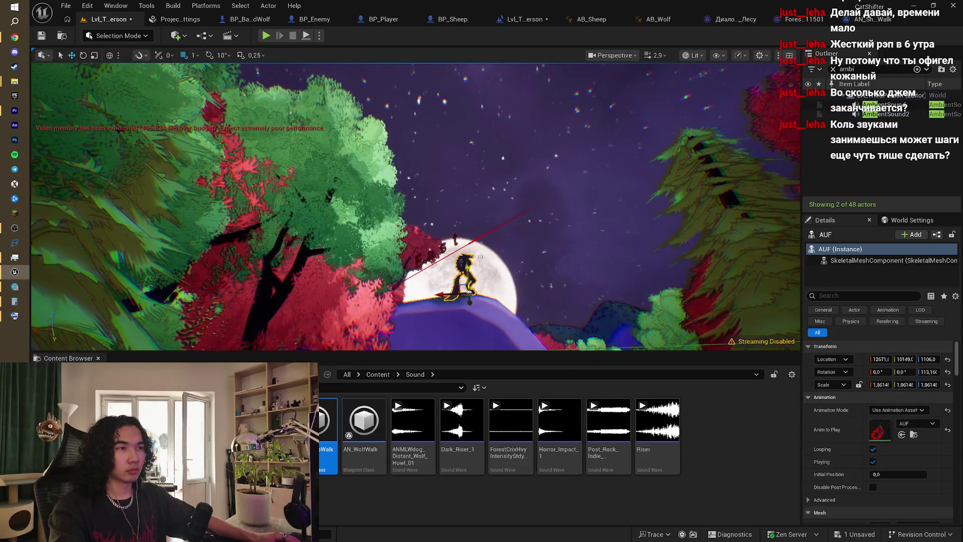
- Add a wolf AUF reference to the Level Blueprint, deleting an accidental Is Visible node
left_click(535, 24)
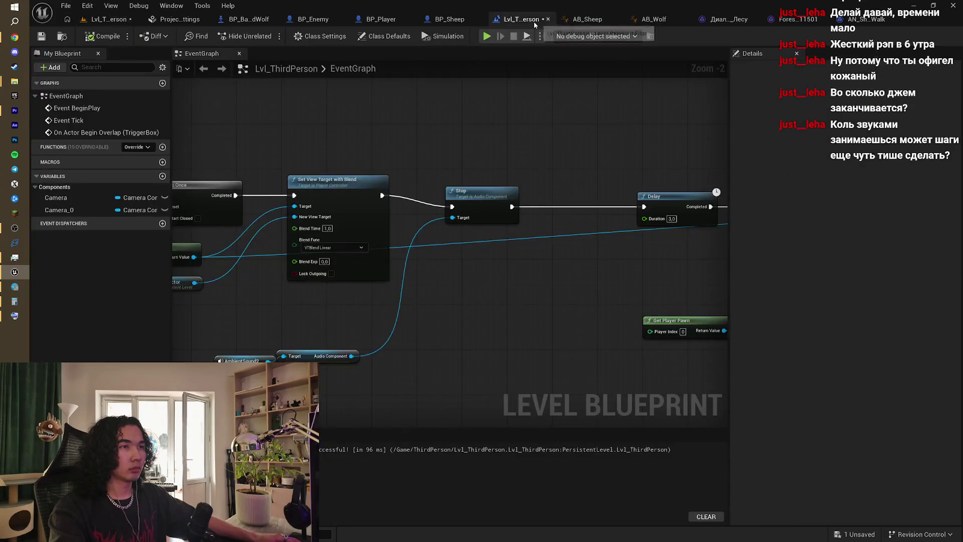
mouse_move(521, 156)
left_mouse_down()
mouse_move(469, 157)
mouse_move(526, 168)
mouse_move(490, 166)
mouse_move(473, 153)
left_mouse_up()
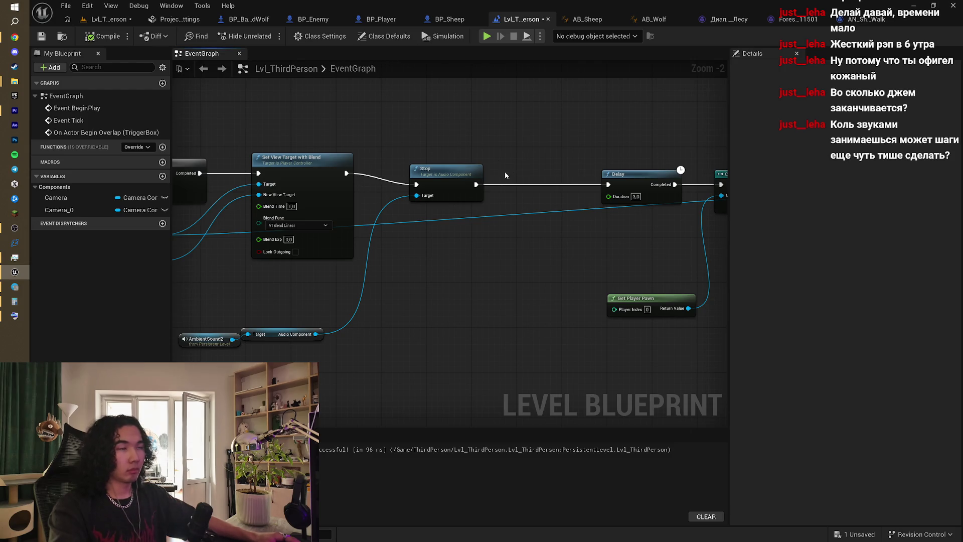
right_click(429, 282)
left_click(471, 299)
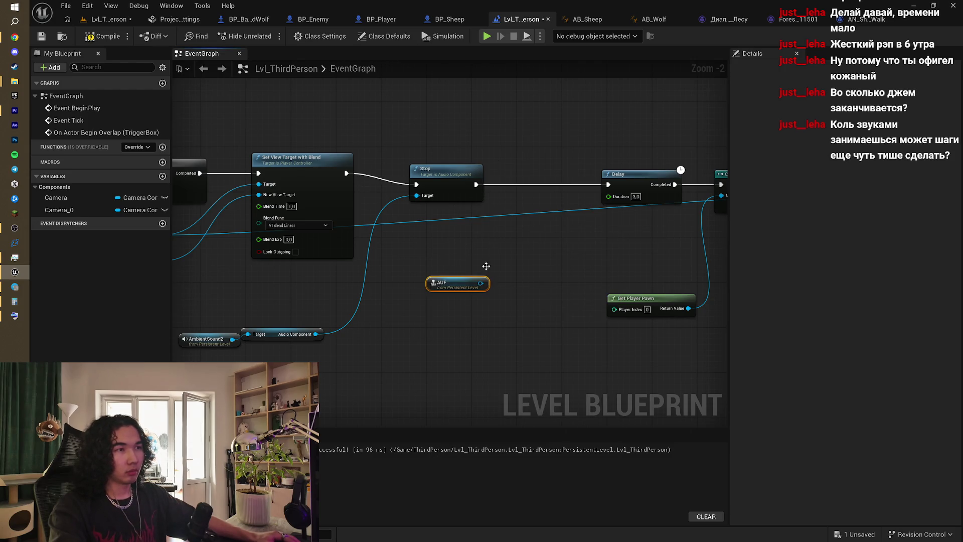
mouse_move(486, 267)
left_mouse_down()
mouse_move(440, 257)
mouse_move(442, 274)
left_mouse_up()
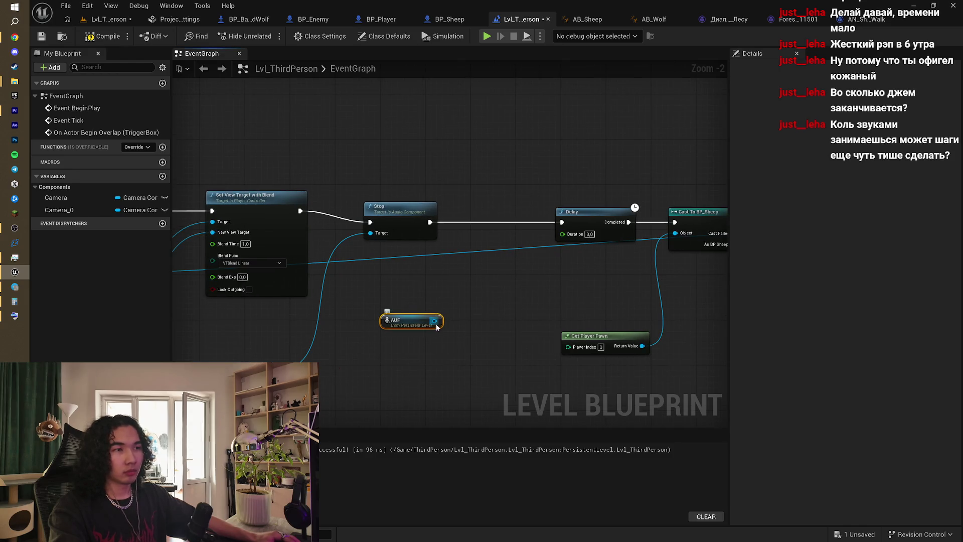
mouse_move(437, 327)
left_mouse_down()
mouse_move(490, 299)
mouse_move(483, 292)
left_mouse_up()
type("visi")
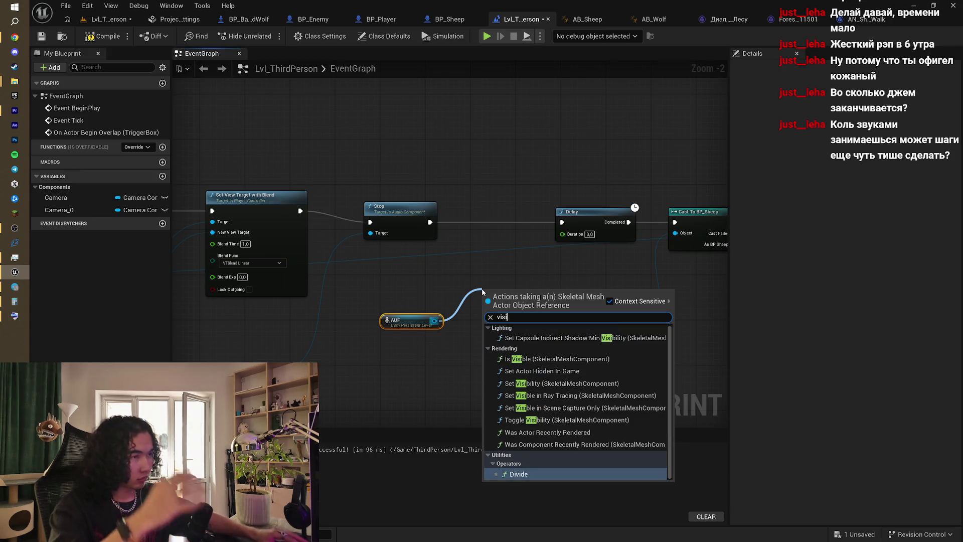
left_click(552, 358)
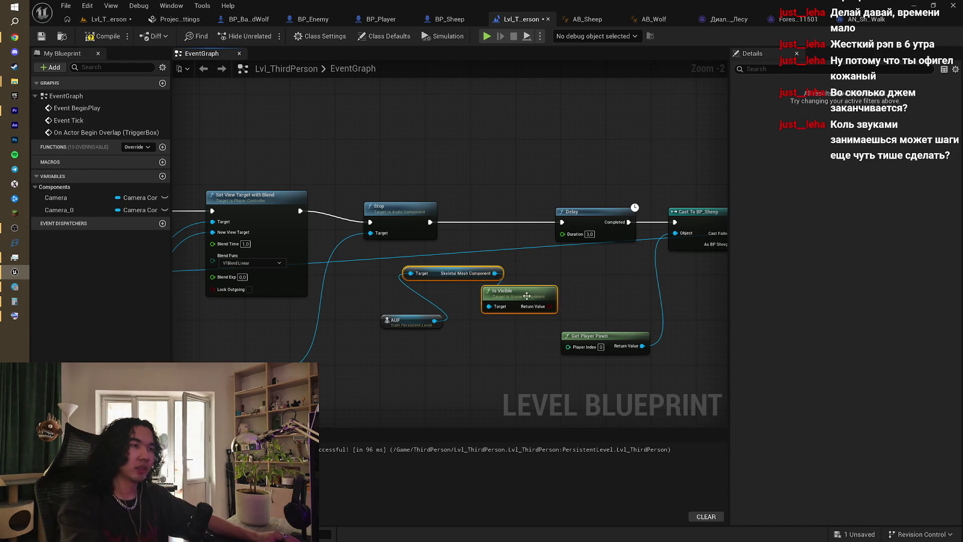
left_click(522, 279)
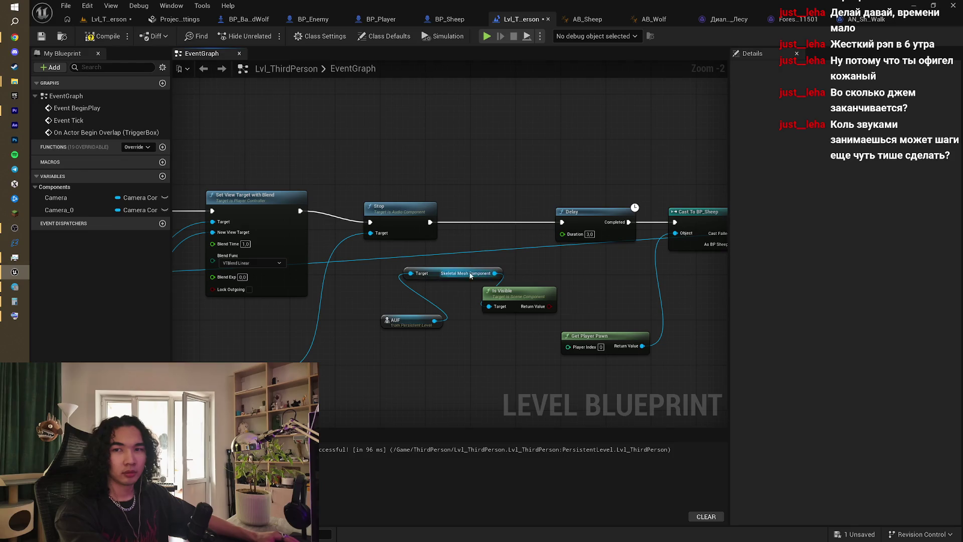
left_click(526, 295)
key("Delete")
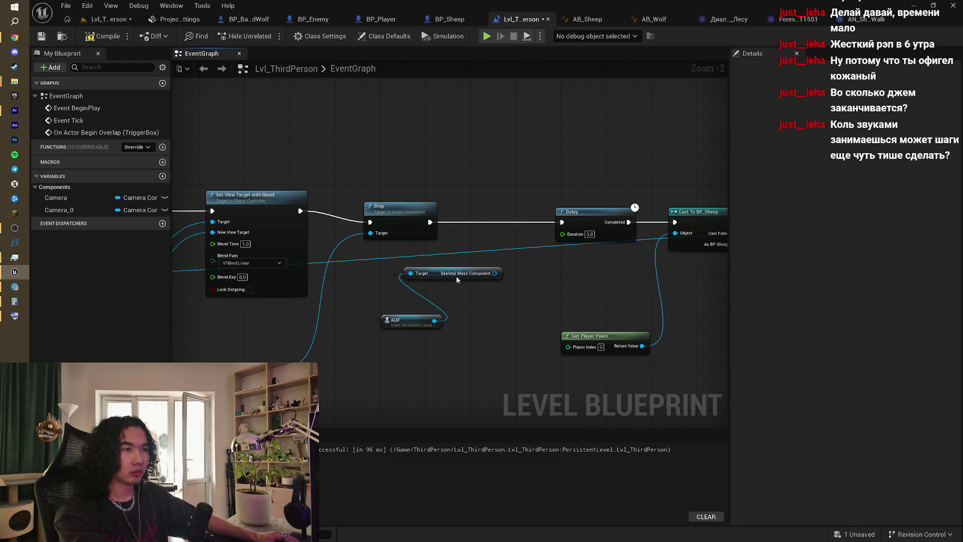
left_click(456, 275)
key("Delete")
- Create a Set Visibility node for AUF's mesh, wired between Stop and Delay
left_click_drag(432, 322, 467, 282)
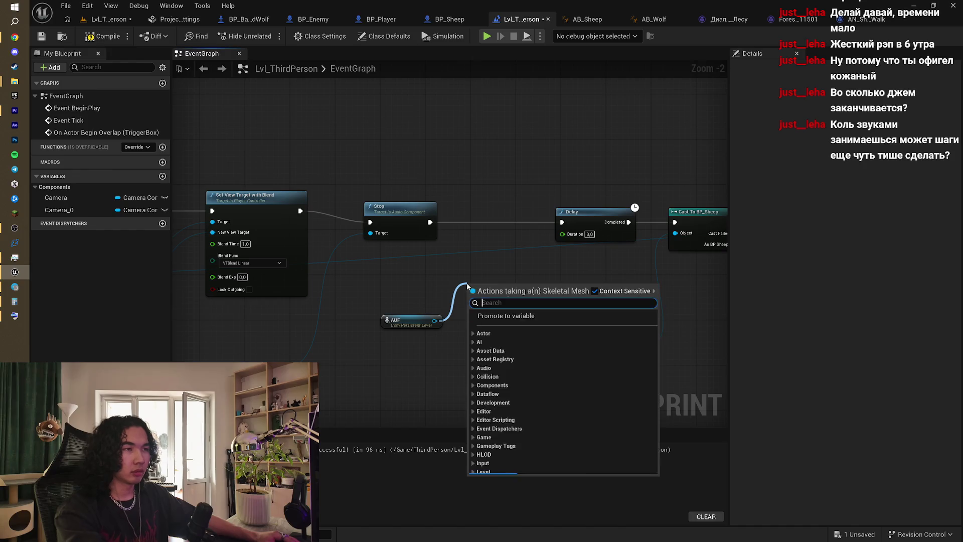
type("vis")
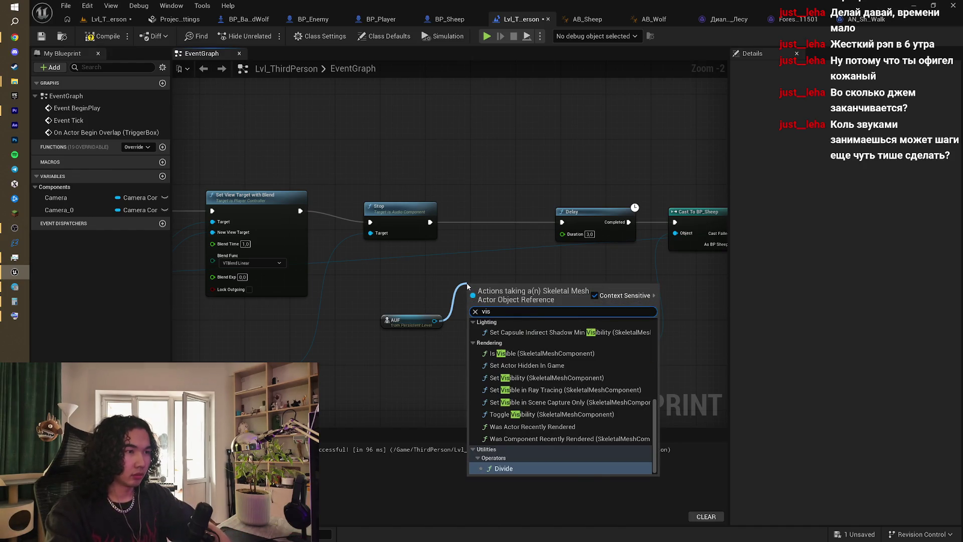
key("BackSpace")
key("BackSpace")
key("BackSpace")
type("set")
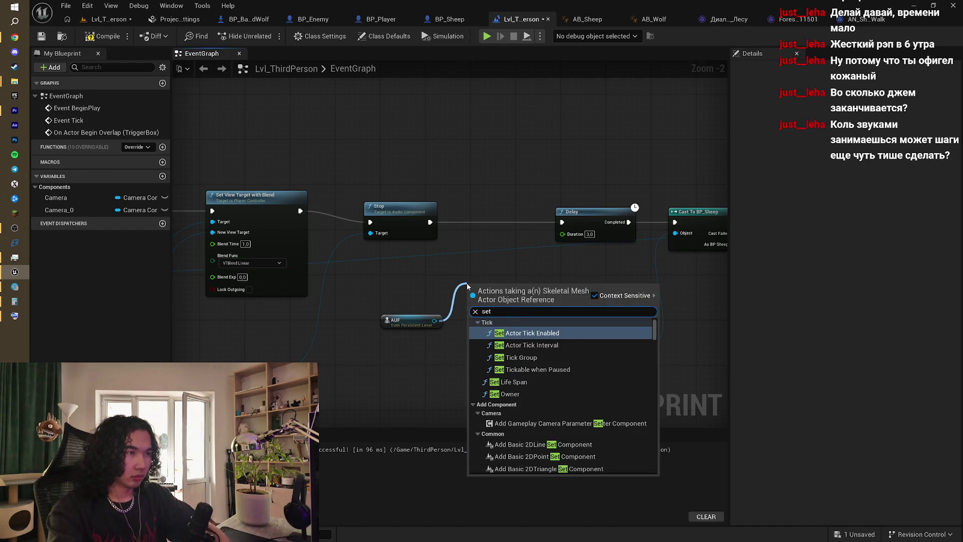
type(" visi")
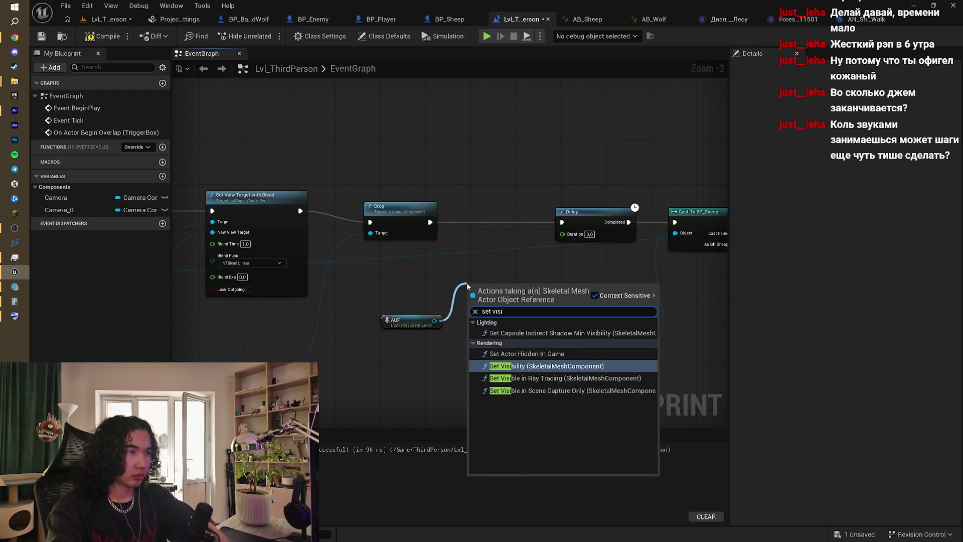
key("Return")
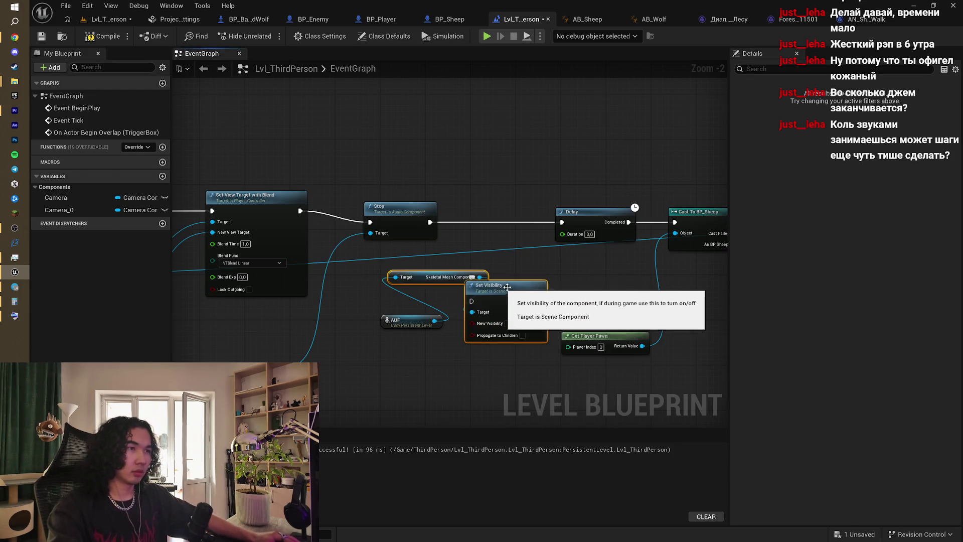
left_click(522, 271)
mouse_move(497, 292)
left_mouse_down()
mouse_move(499, 226)
mouse_move(481, 197)
left_mouse_up()
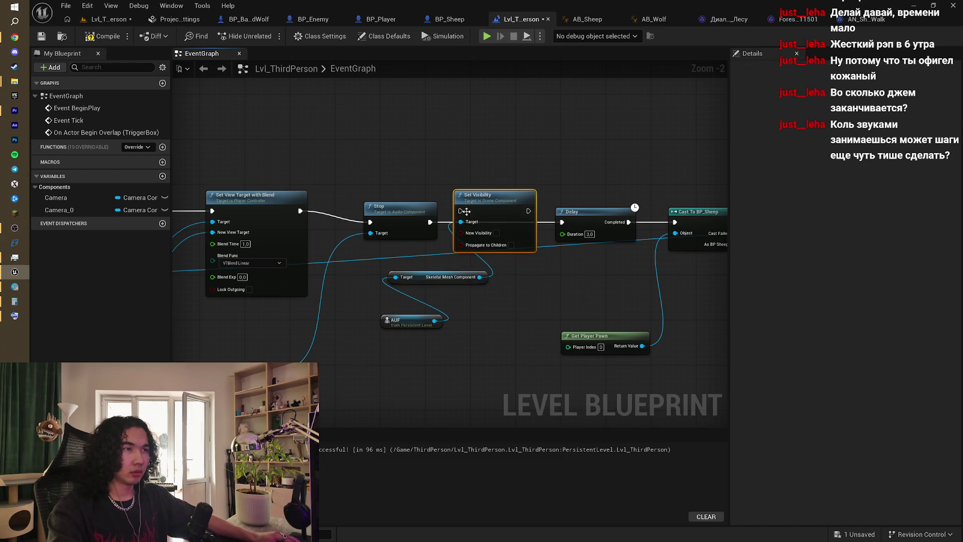
mouse_move(430, 222)
left_mouse_down()
mouse_move(481, 226)
mouse_move(461, 211)
left_mouse_up()
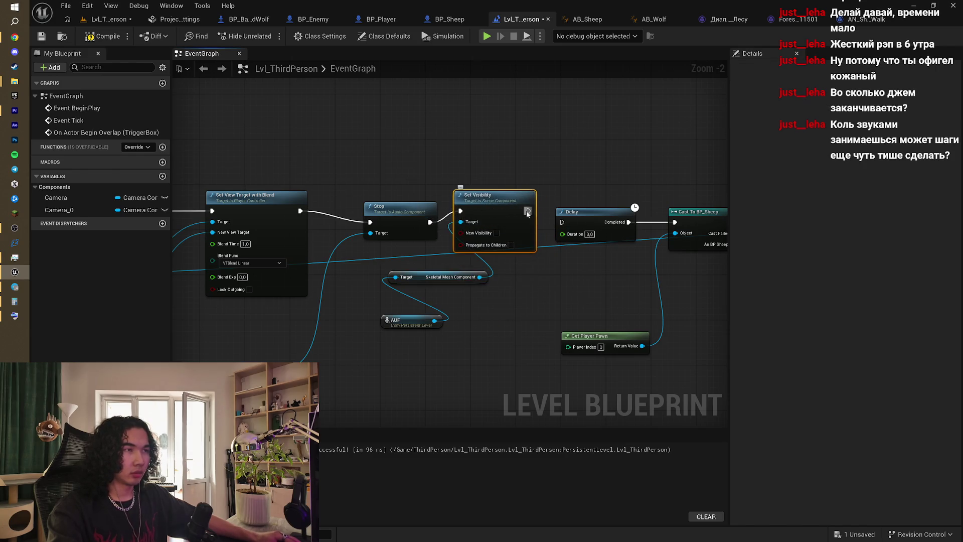
left_click_drag(527, 213, 563, 224)
- Move the AUF and Set Visibility nodes beside the Branch node
mouse_move(450, 184)
left_mouse_down()
mouse_move(570, 165)
mouse_move(599, 312)
left_mouse_up()
left_click(522, 307, "ctrl")
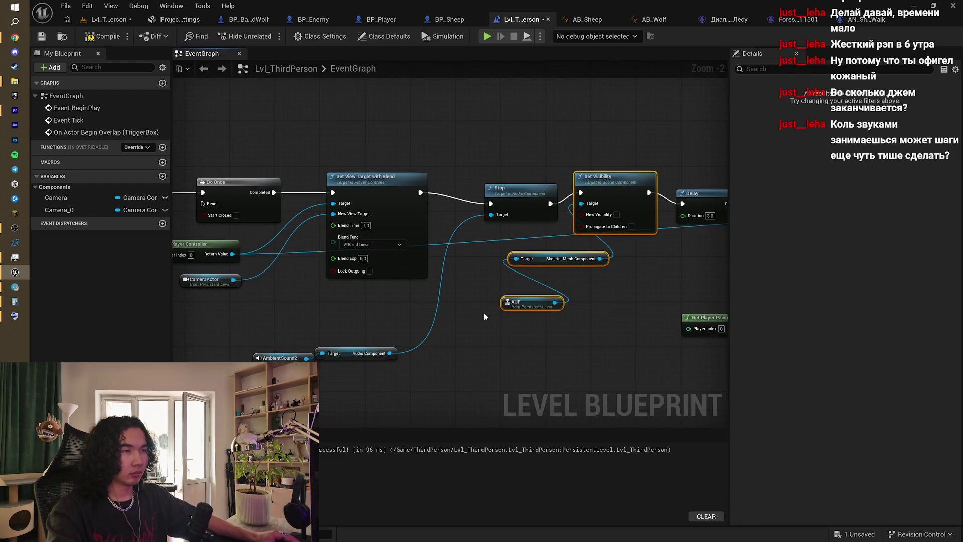
scroll(503, 284, "down", 1)
mouse_move(503, 284)
left_mouse_down()
mouse_move(535, 268)
mouse_move(470, 263)
left_mouse_up()
scroll(328, 185, "down", 4)
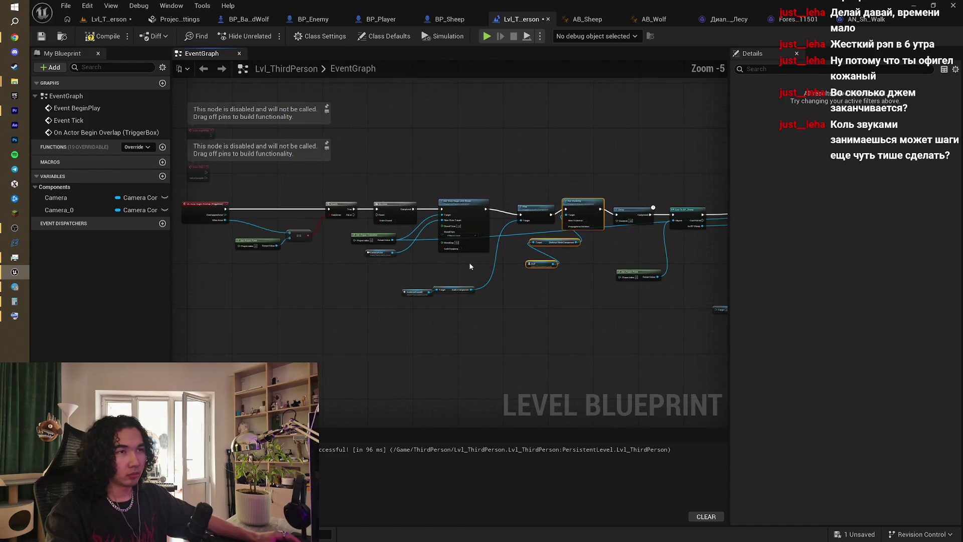
left_click_drag(294, 177, 612, 279)
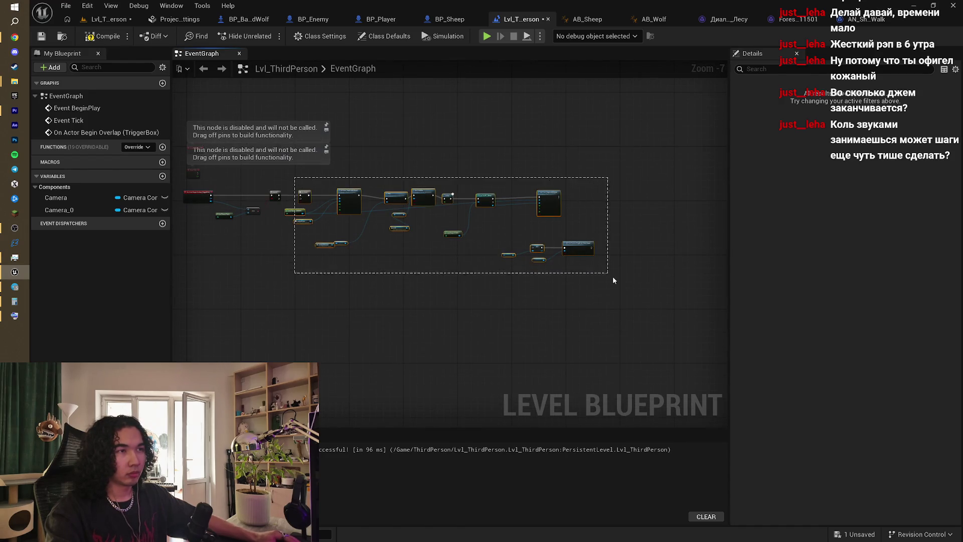
left_click_drag(355, 198, 496, 194)
scroll(496, 194, "up", 4)
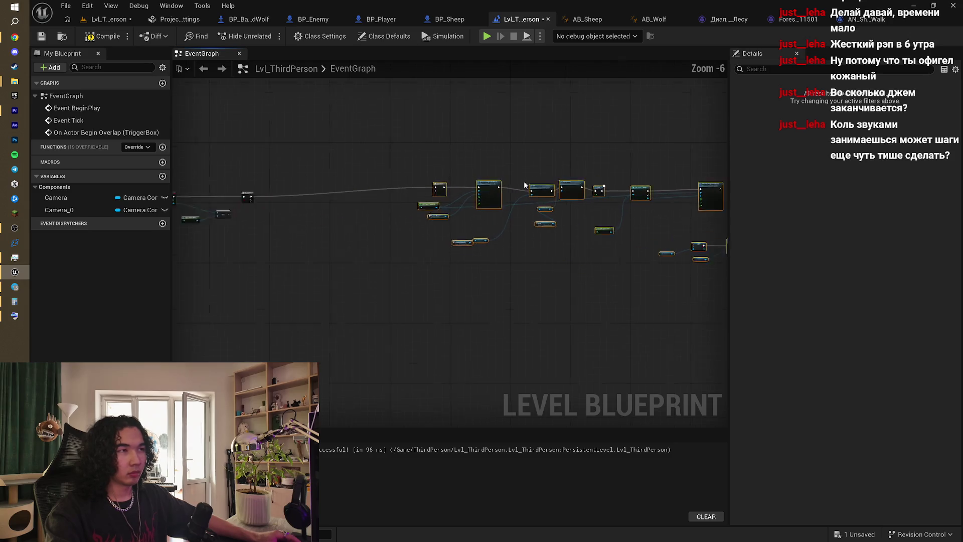
left_click_drag(592, 155, 643, 290)
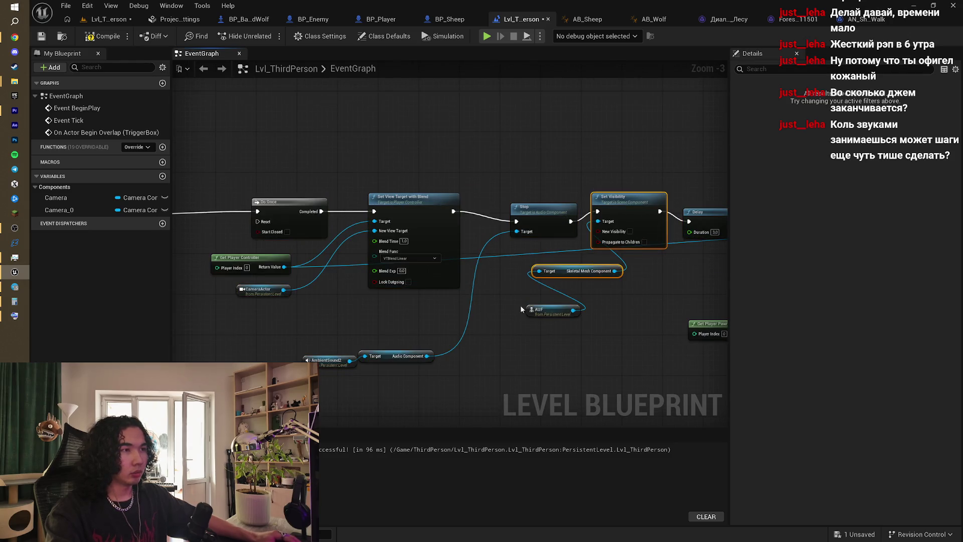
left_click(548, 305, "ctrl")
mouse_move(389, 291)
left_mouse_down()
mouse_move(381, 280)
mouse_move(396, 273)
left_mouse_up()
key("ctrl+v")
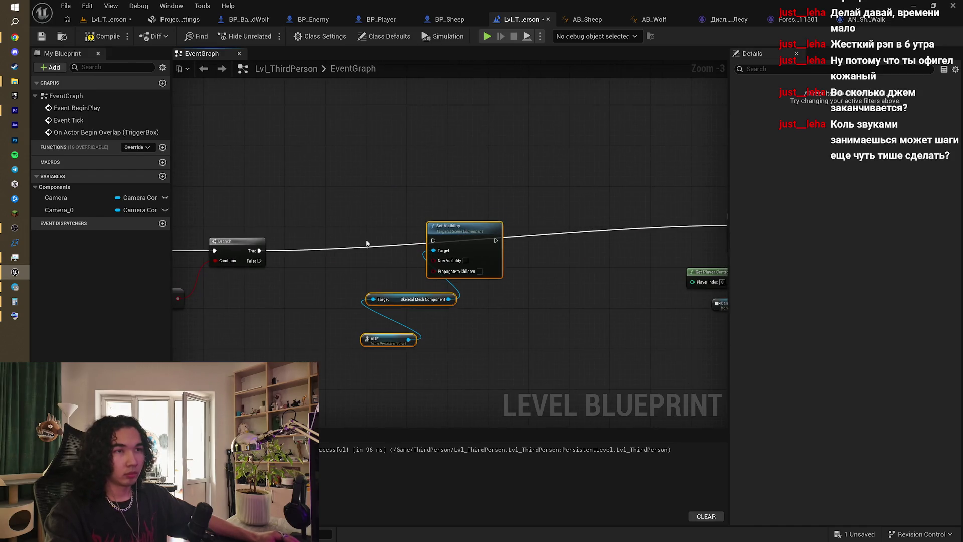
- Connect Branch True to Set Visibility and turn on New Visibility
left_click_drag(261, 250, 599, 227)
scroll(236, 238, "down", 1)
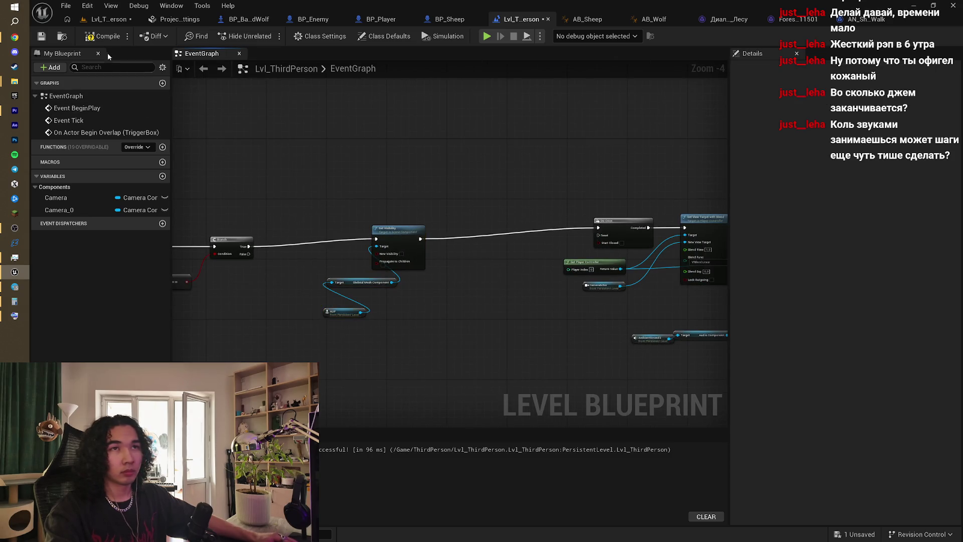
scroll(396, 241, "up", 3)
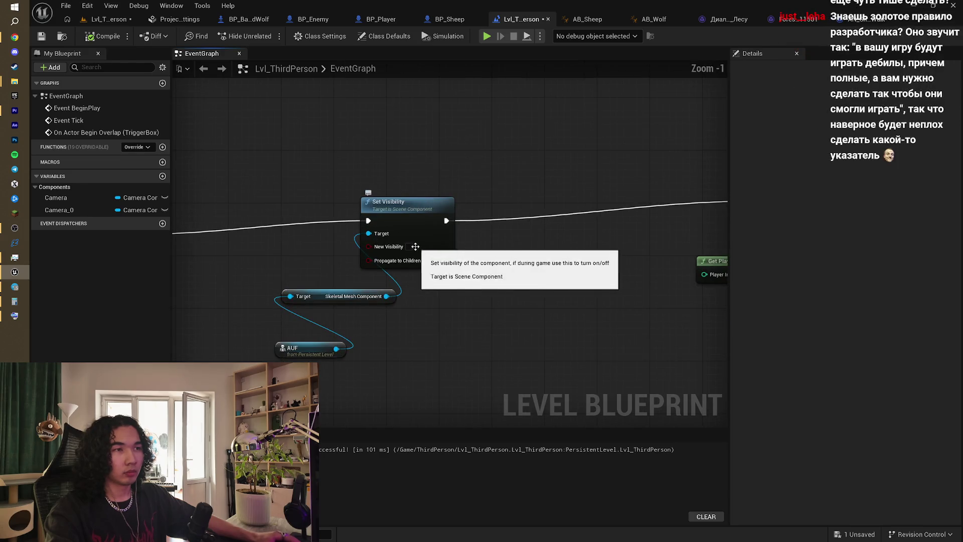
left_click(409, 247)
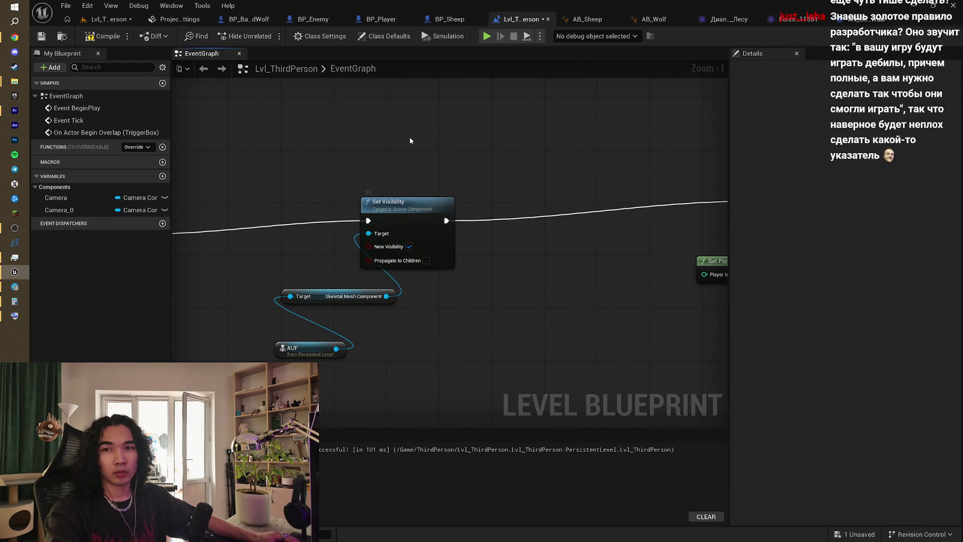
left_click_drag(411, 142, 452, 149)
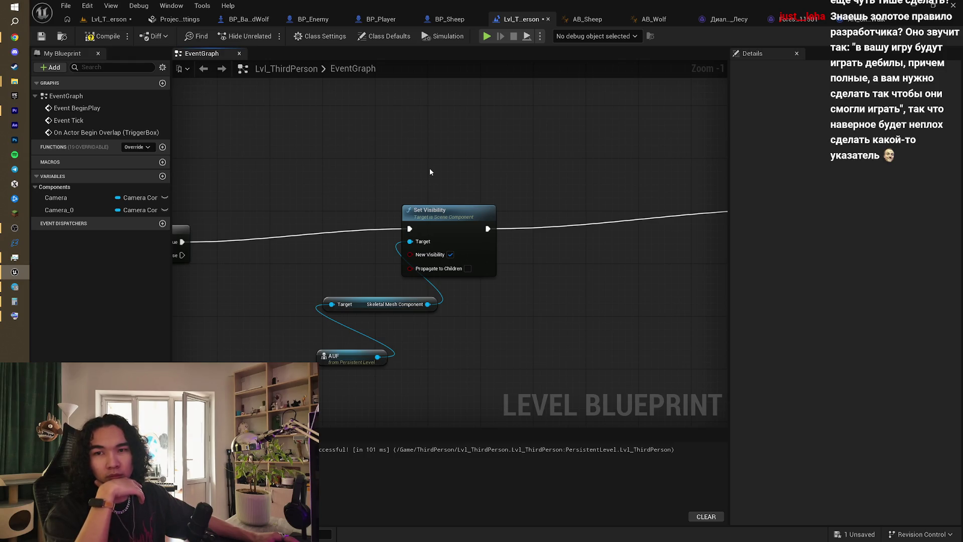
- Save the level and fly the view to the AUF character on the hilltop
left_click(102, 18)
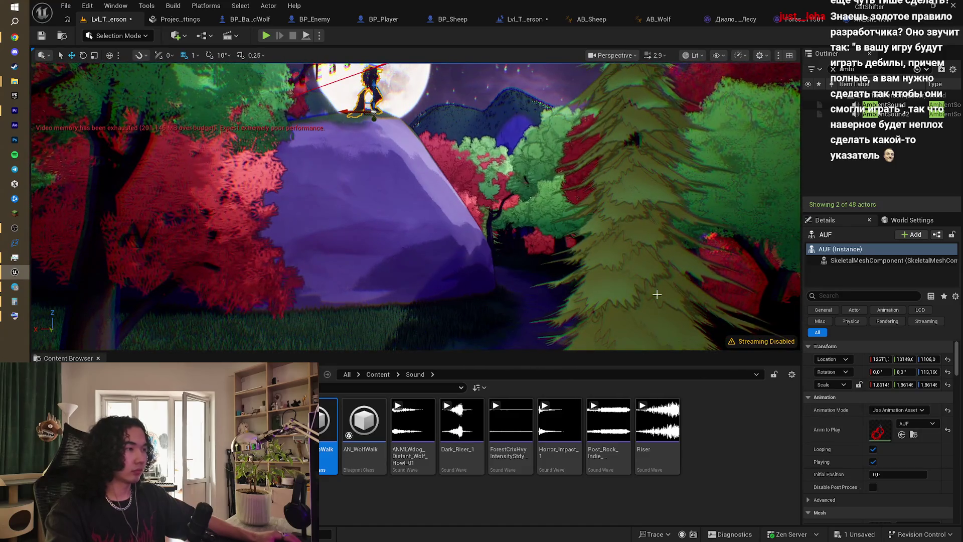
key("ctrl+s")
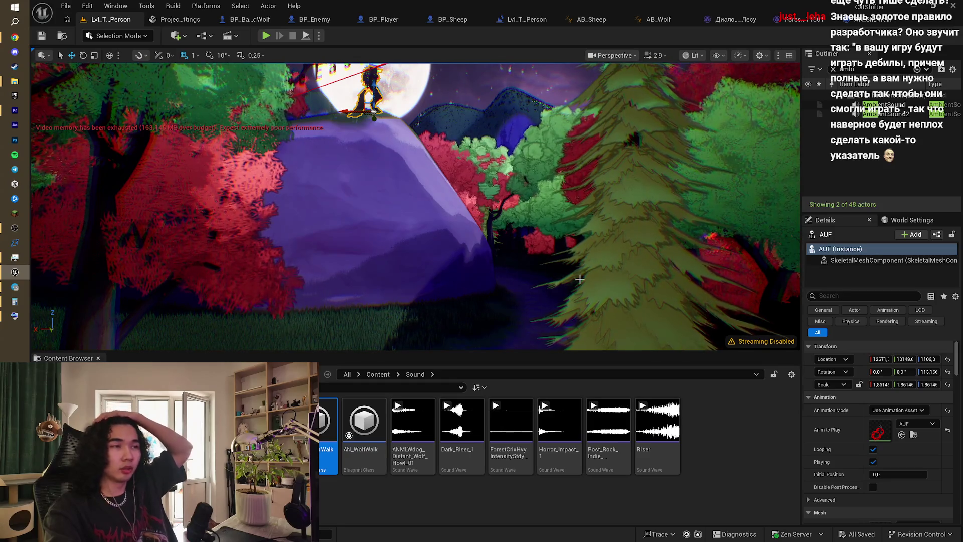
mouse_move(580, 279)
left_mouse_down()
mouse_move(537, 241)
mouse_move(537, 332)
mouse_move(537, 248)
mouse_move(537, 286)
left_mouse_up()
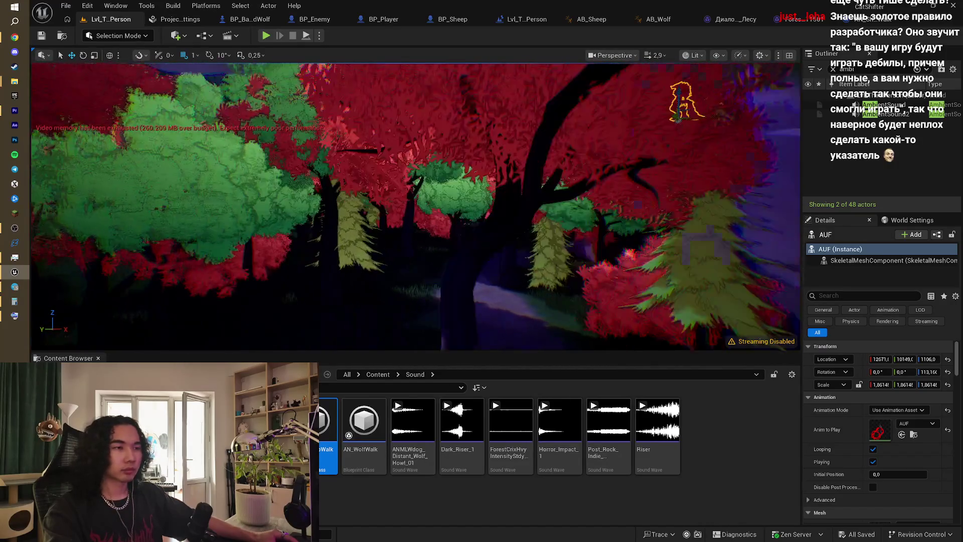
key("w")
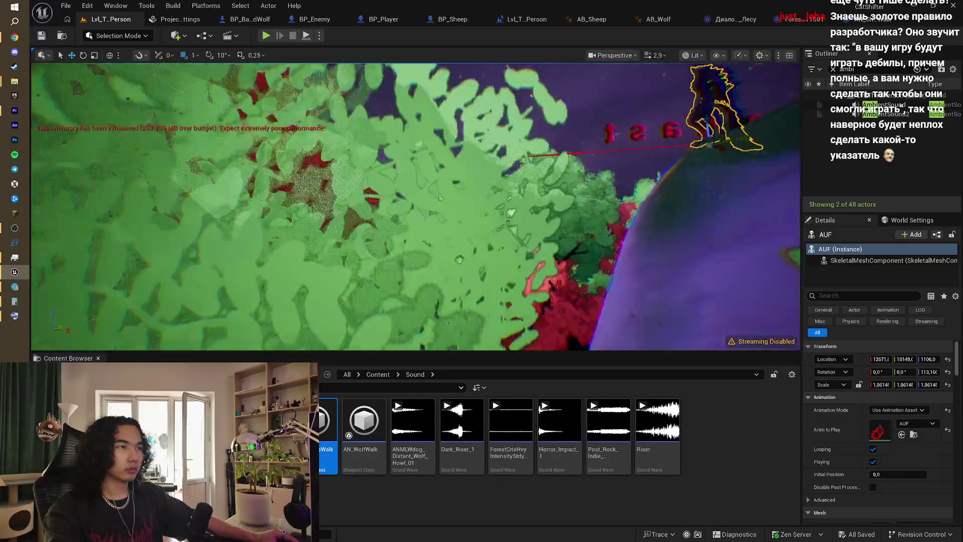
key("w")
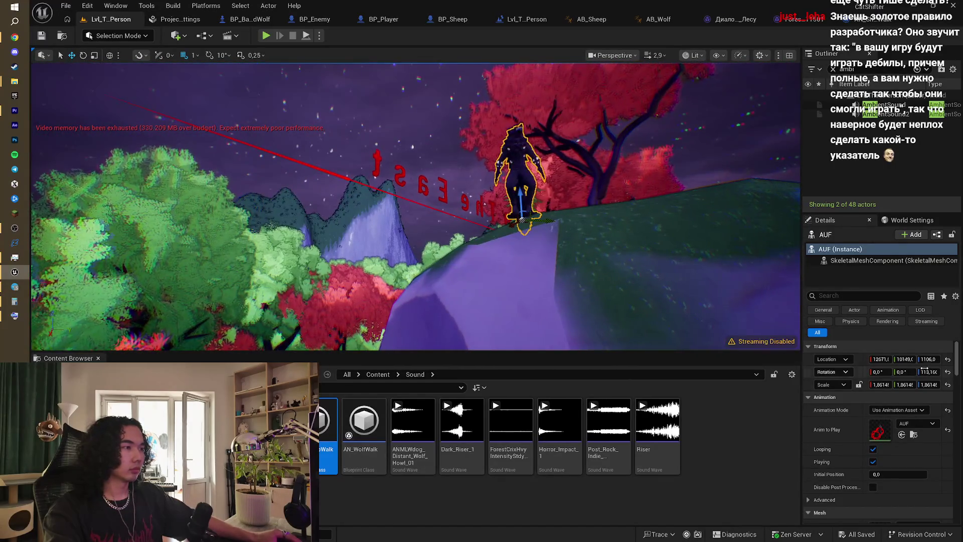
- Uncheck Visible in the AUF character's Details so it starts hidden, then go to Premiere
left_click(852, 296)
type("vis")
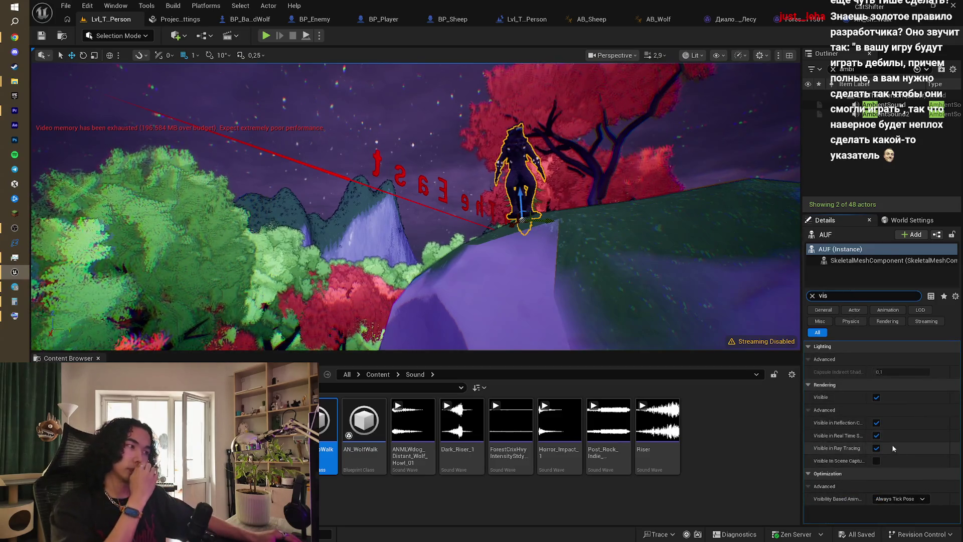
left_click(877, 398)
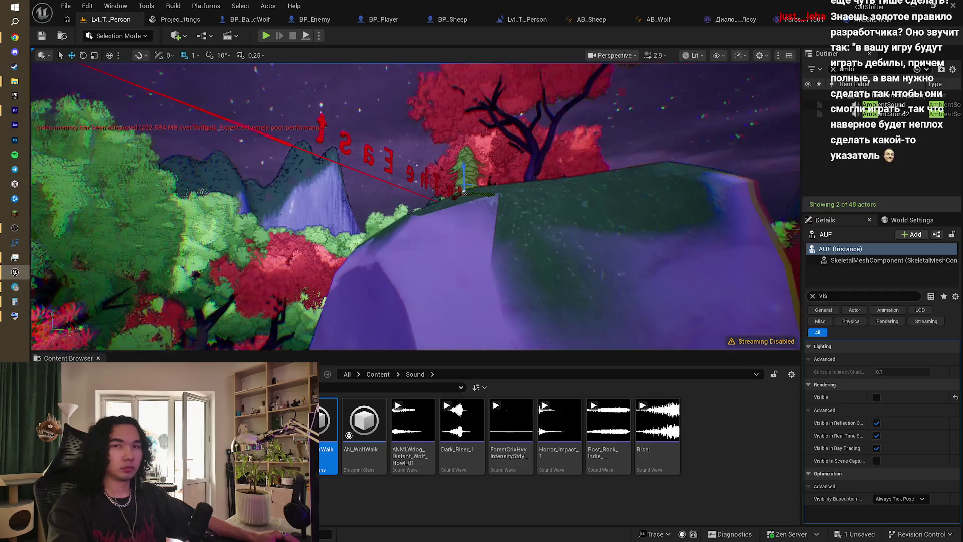
key("w")
key("w")
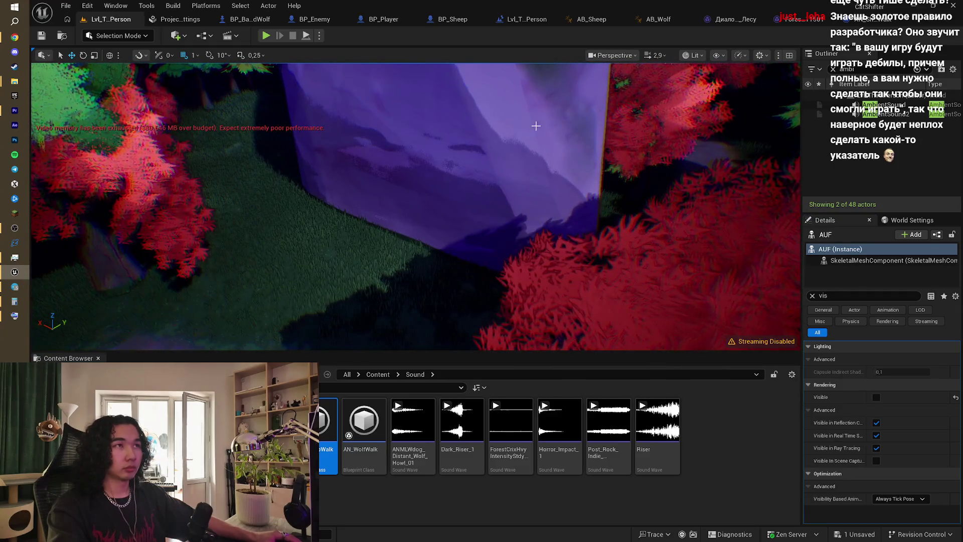
left_click(15, 114)
- Play the timeline from about 03:18 past 03:40, stopping at 03:50:06
left_click(344, 358)
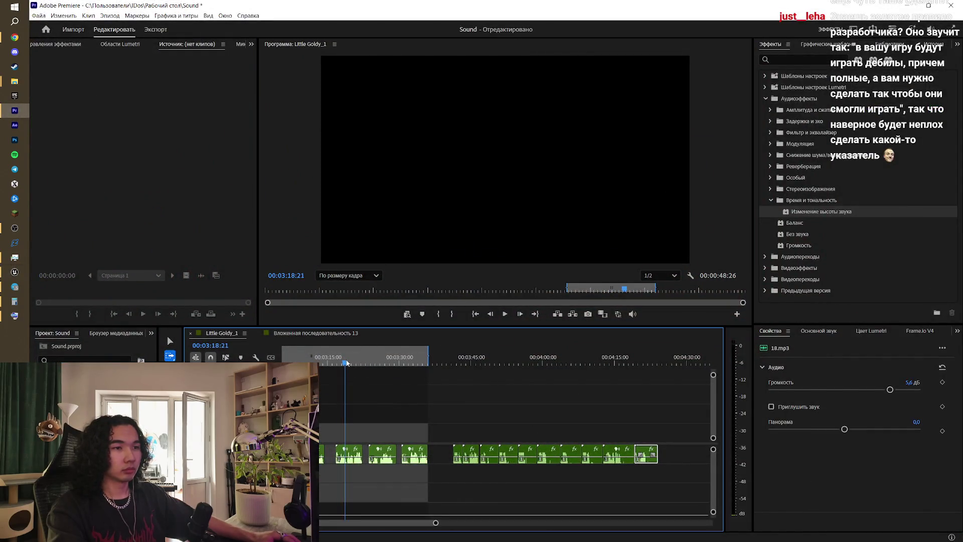
key("space")
left_click(446, 360)
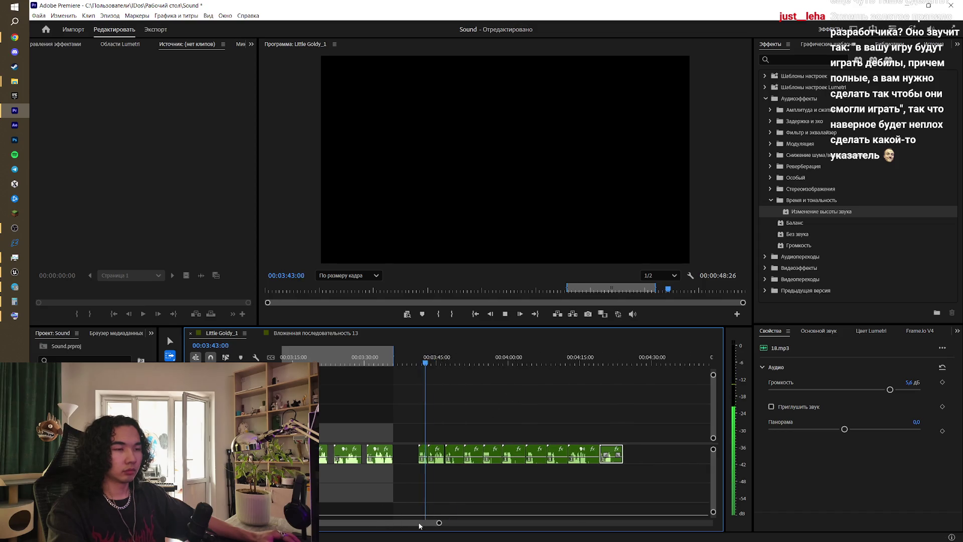
scroll(417, 522, "down", 3)
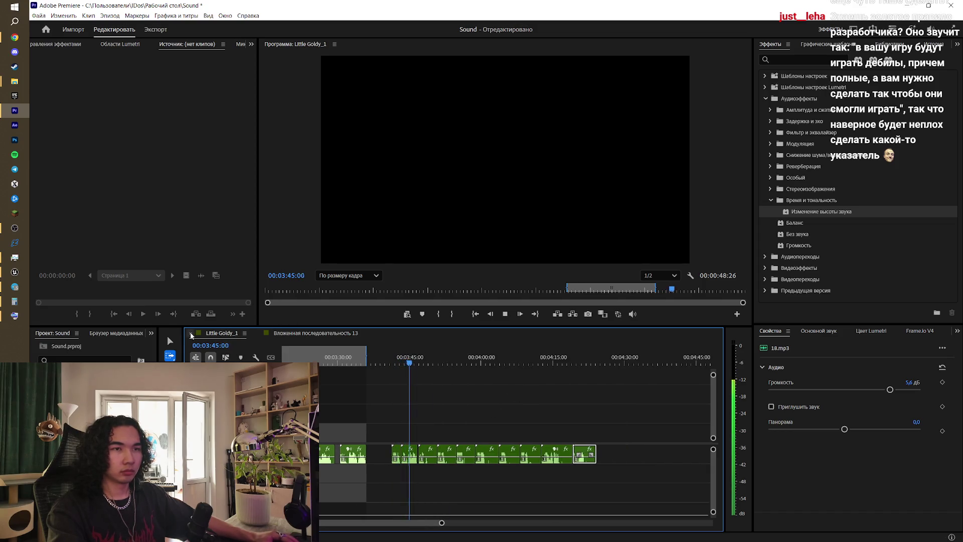
left_click(170, 341)
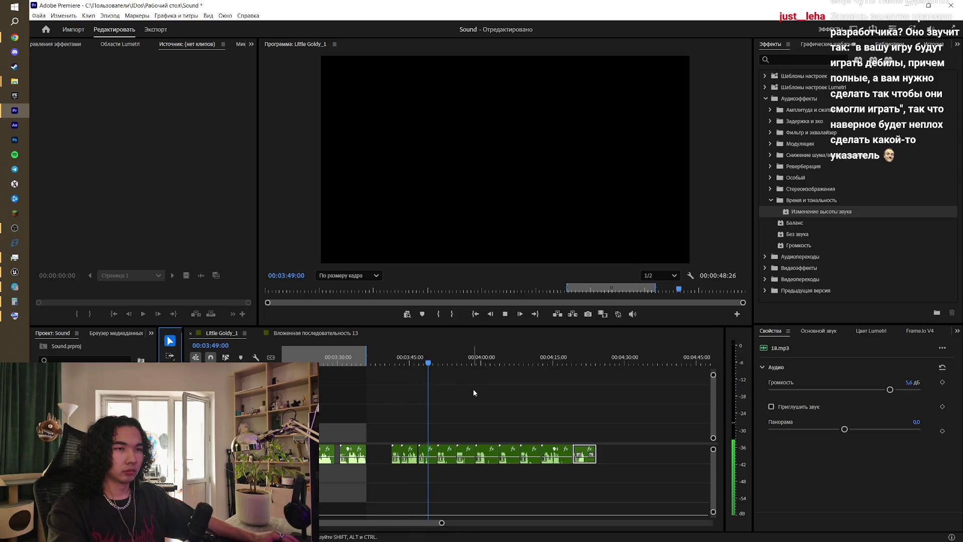
key("space")
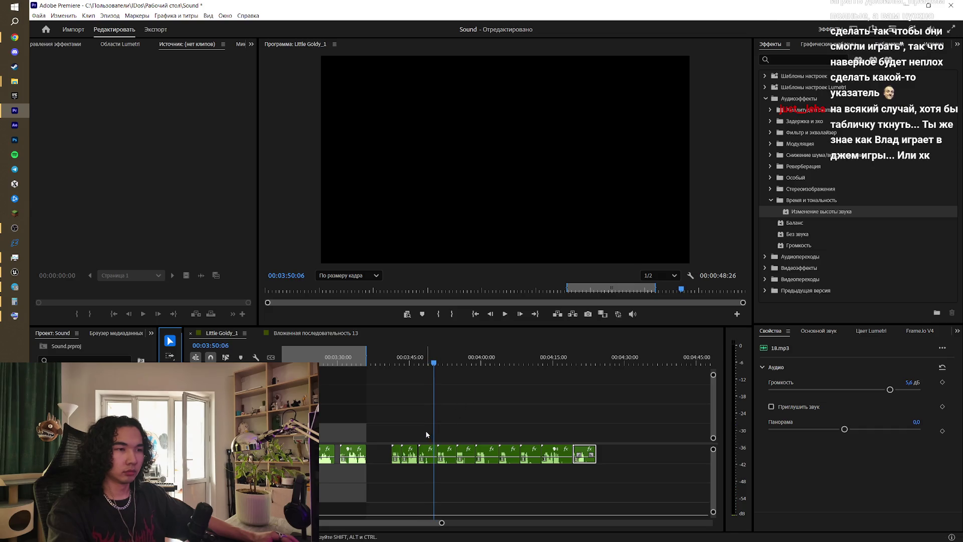
- Marquee-select the later audio clips and drag them right, then return the playhead to 03:41
left_click_drag(425, 430, 616, 496)
left_click_drag(448, 454, 507, 454)
left_click(474, 435)
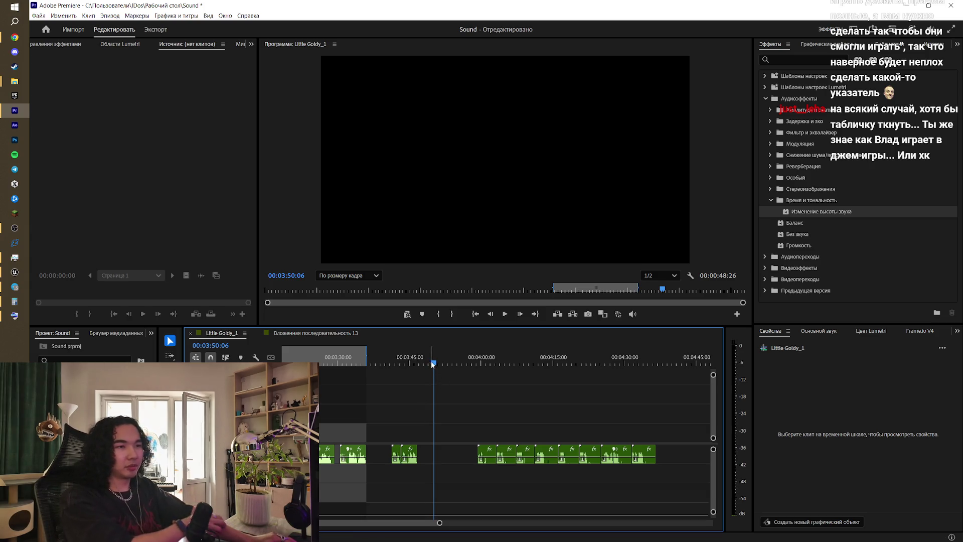
left_click_drag(430, 359, 394, 359)
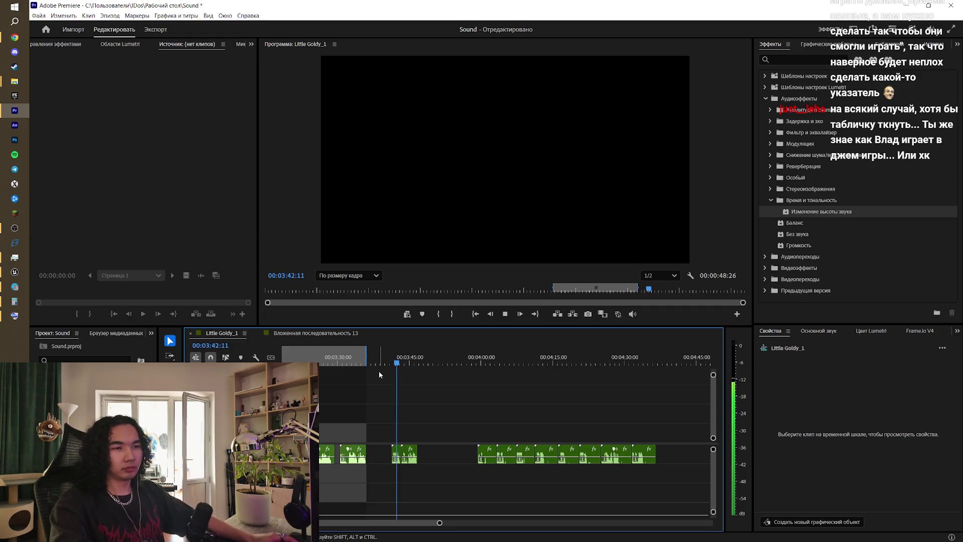
- Search Envato Elements Sound Effects for 'wolf'
mouse_move(22, 290)
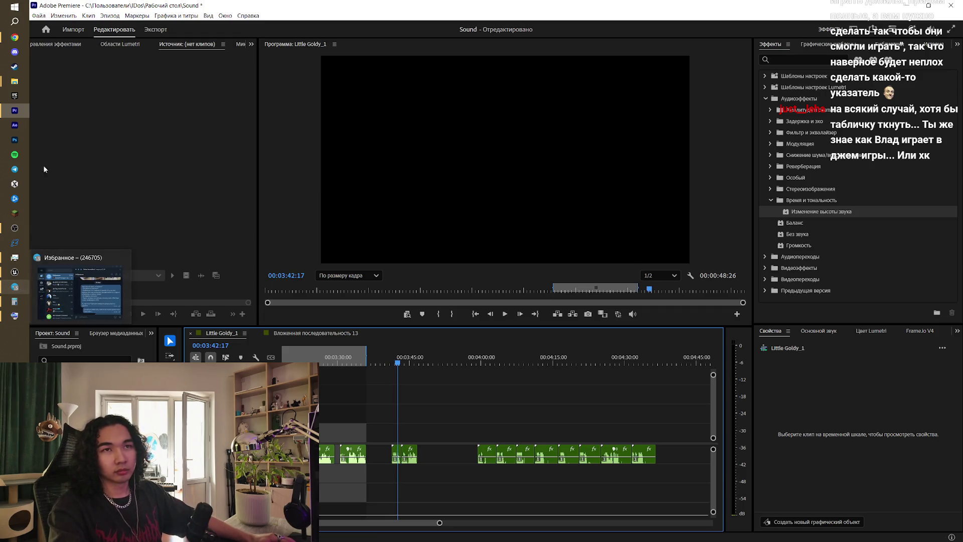
left_click(14, 37)
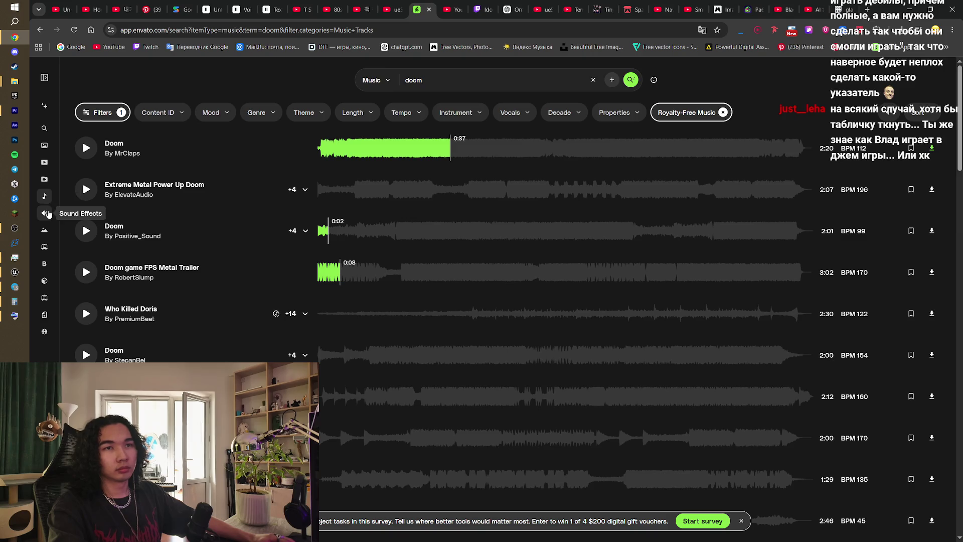
left_click(45, 214)
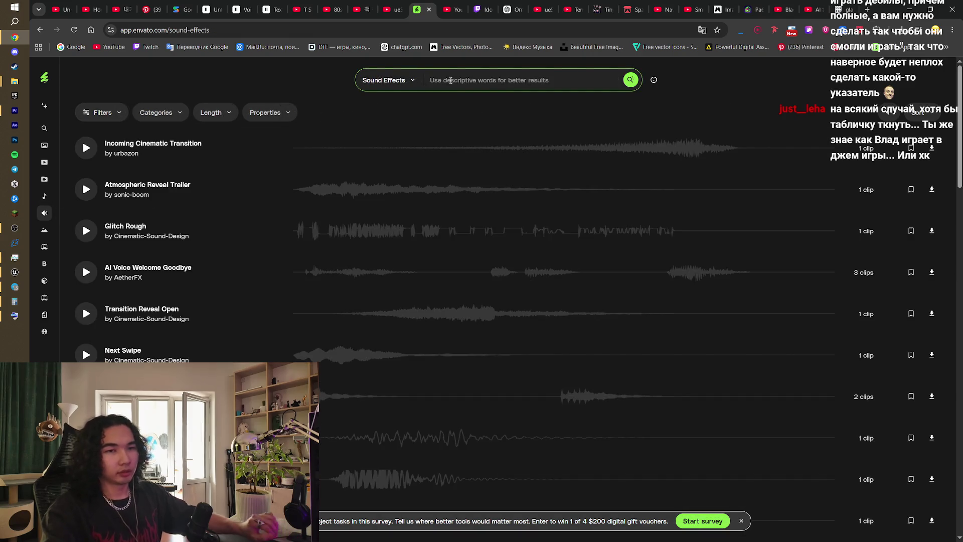
type("wolf grow")
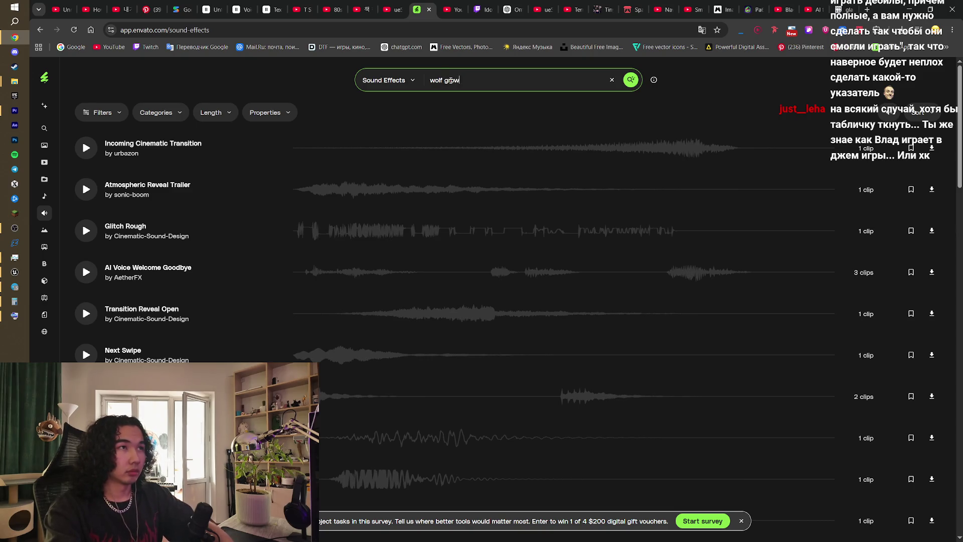
key("Return")
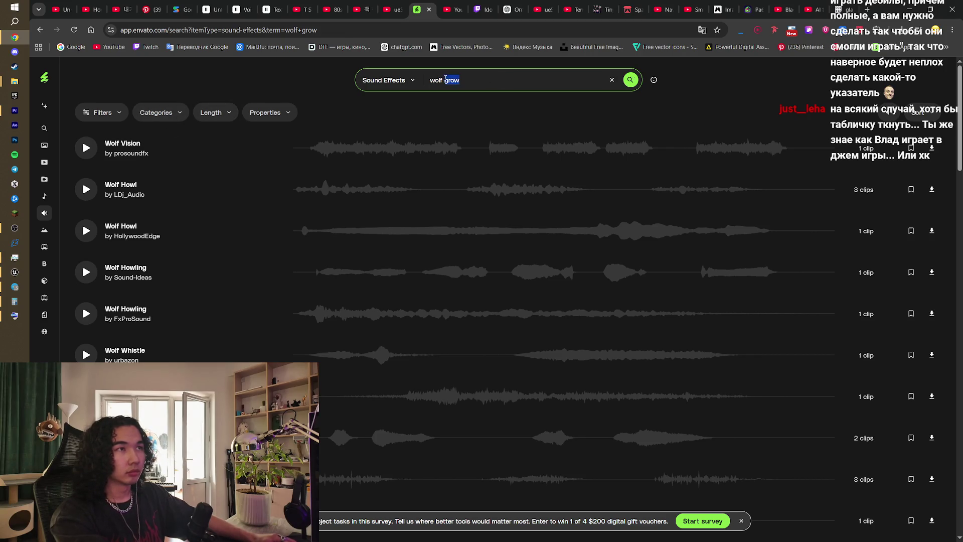
- Preview Wolf Howling and Wolf Attack B, then download the chosen wolf growl
left_click(86, 189)
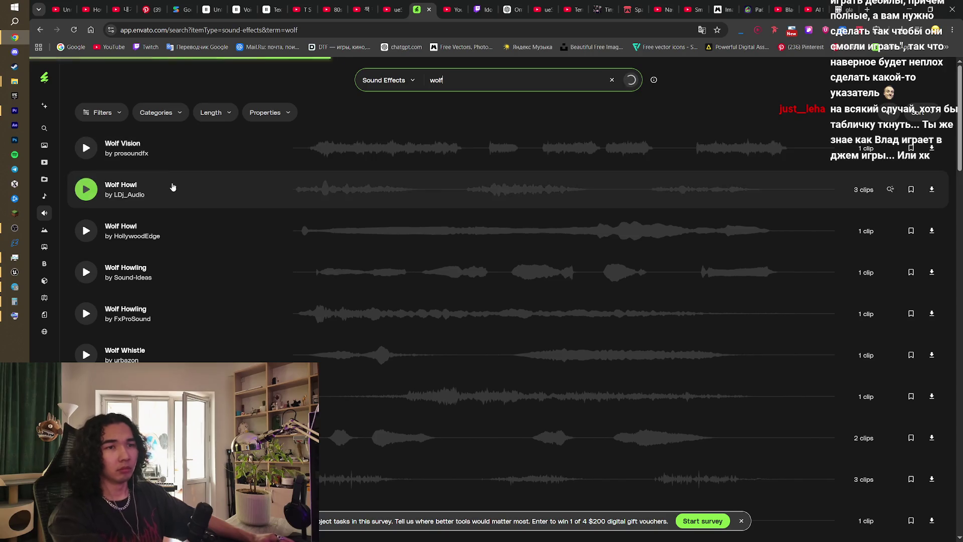
left_click(88, 197)
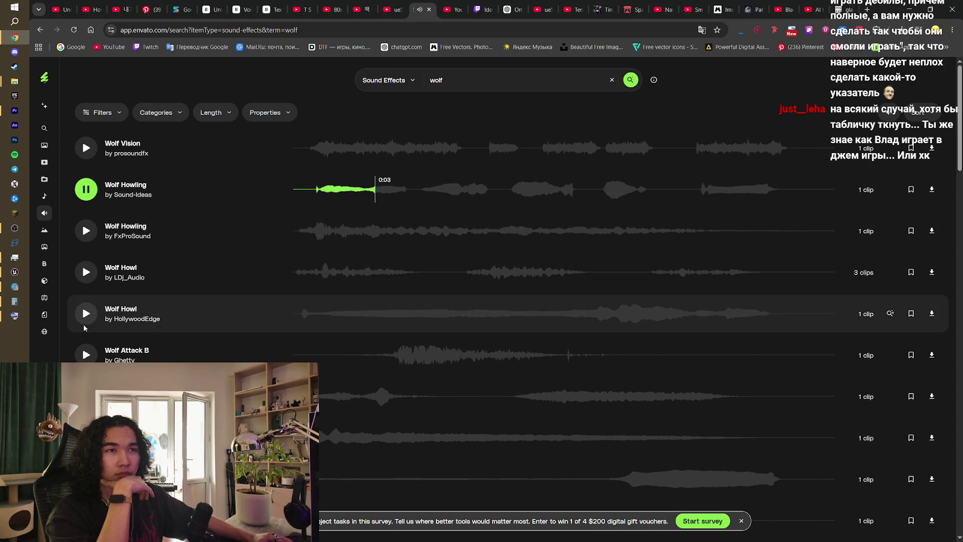
left_click(86, 358)
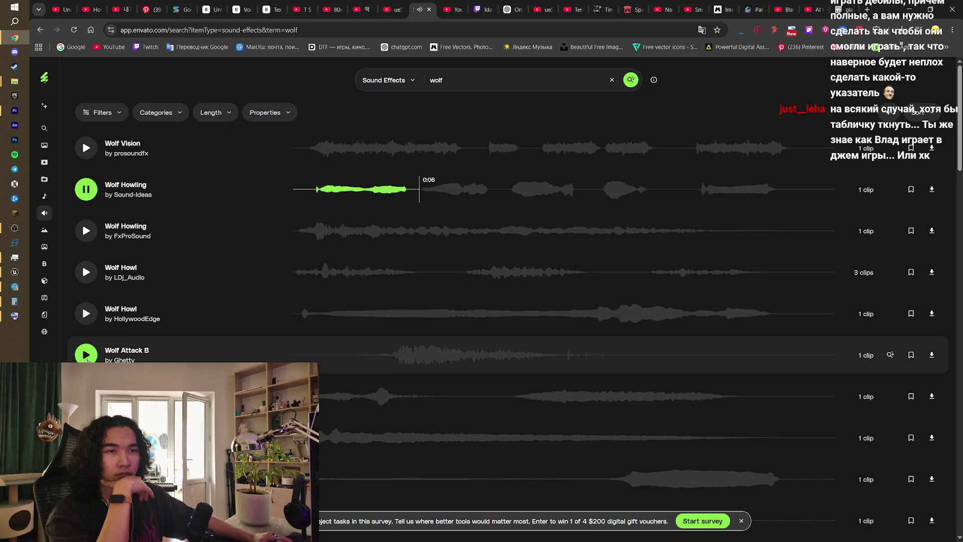
scroll(86, 358, "down", 1)
scroll(85, 358, "down", 3)
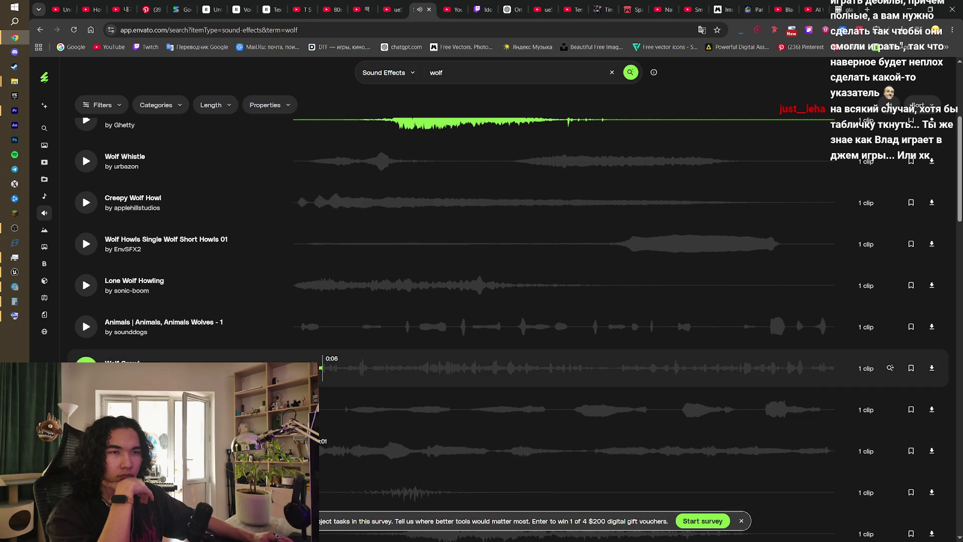
left_click(934, 369)
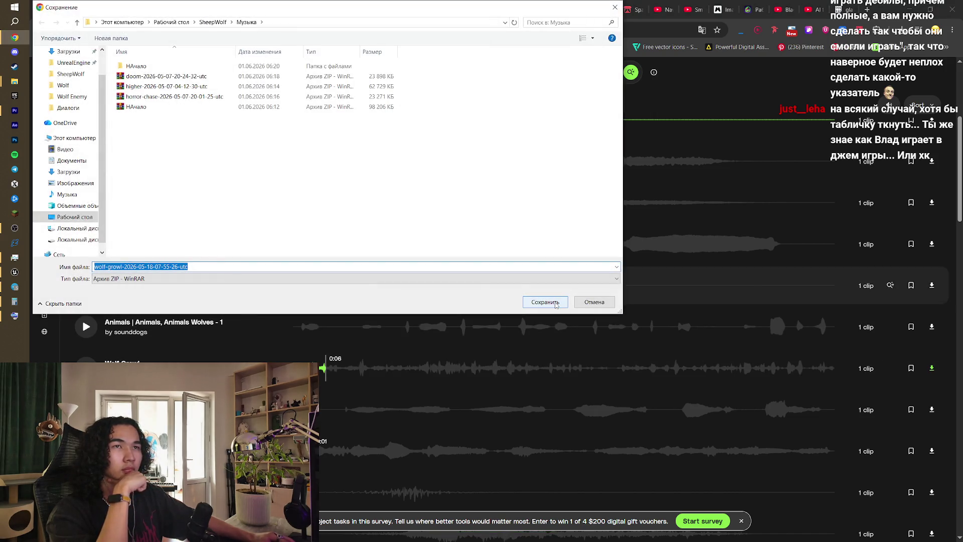
- Save the wolf-growl zip in SheepWolf and extract it into its own folder with WinRAR
left_click(213, 23)
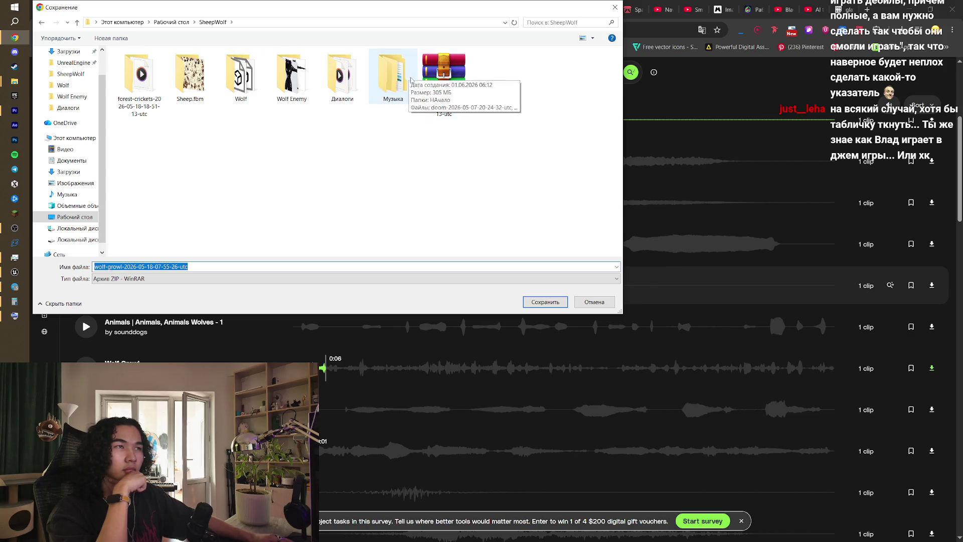
key("Return")
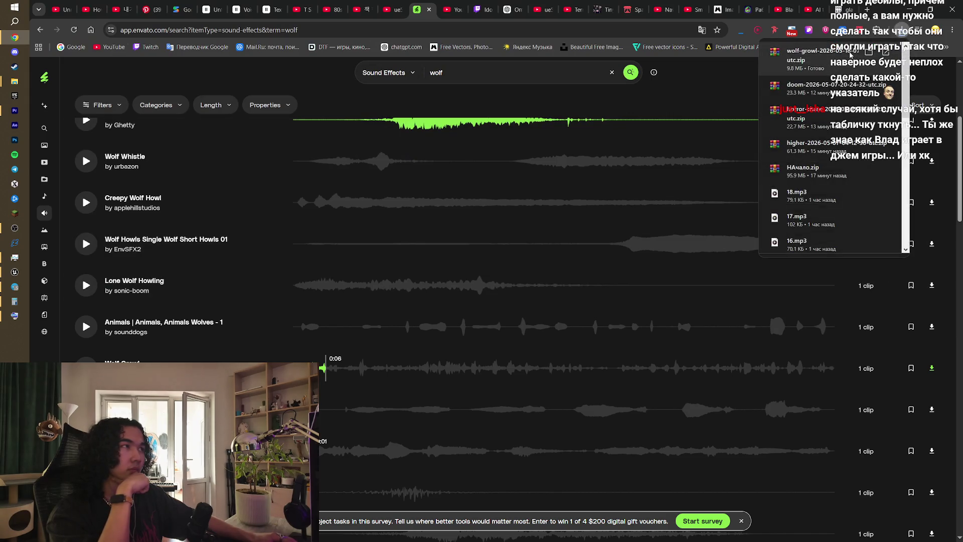
left_click(813, 57)
left_click(357, 312)
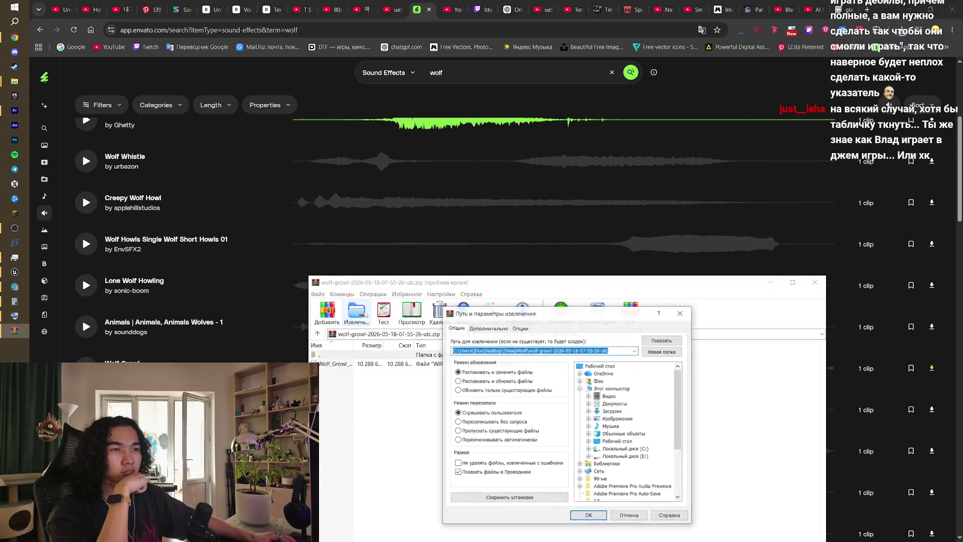
left_click(634, 381)
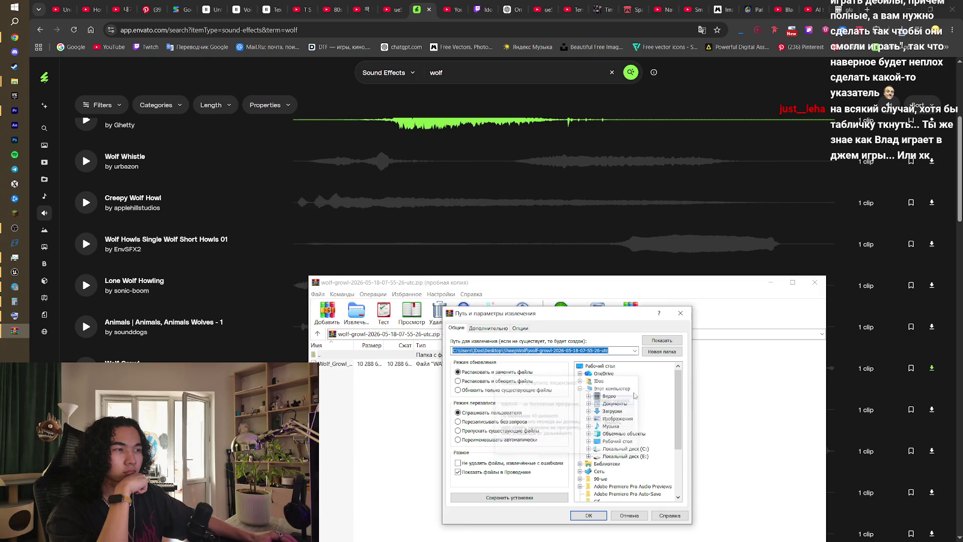
left_click(590, 515)
left_click(815, 283)
left_click(248, 194)
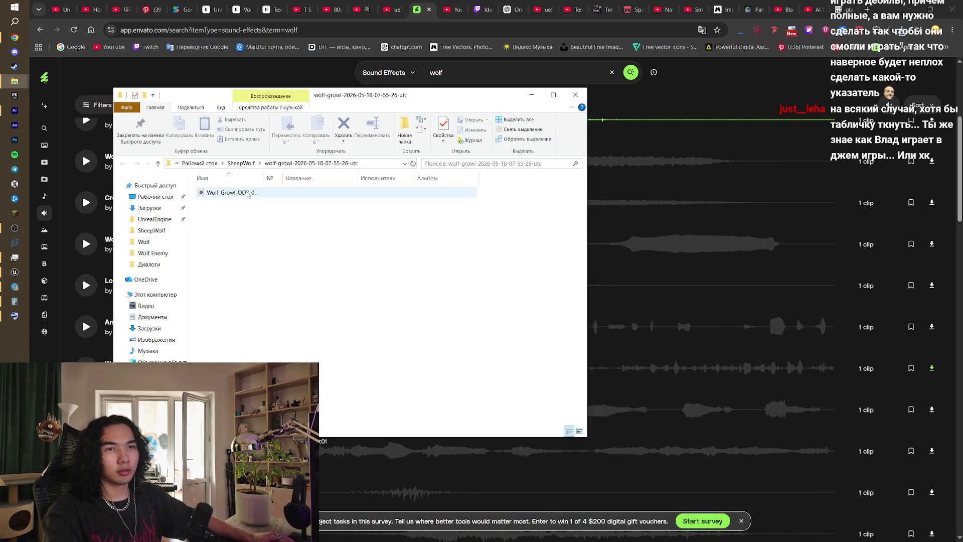
- Drop Wolf_Growl onto a lower audio track and trim its end much shorter
mouse_move(235, 195)
left_mouse_down()
mouse_move(15, 108)
mouse_move(368, 404)
mouse_move(377, 481)
left_mouse_up()
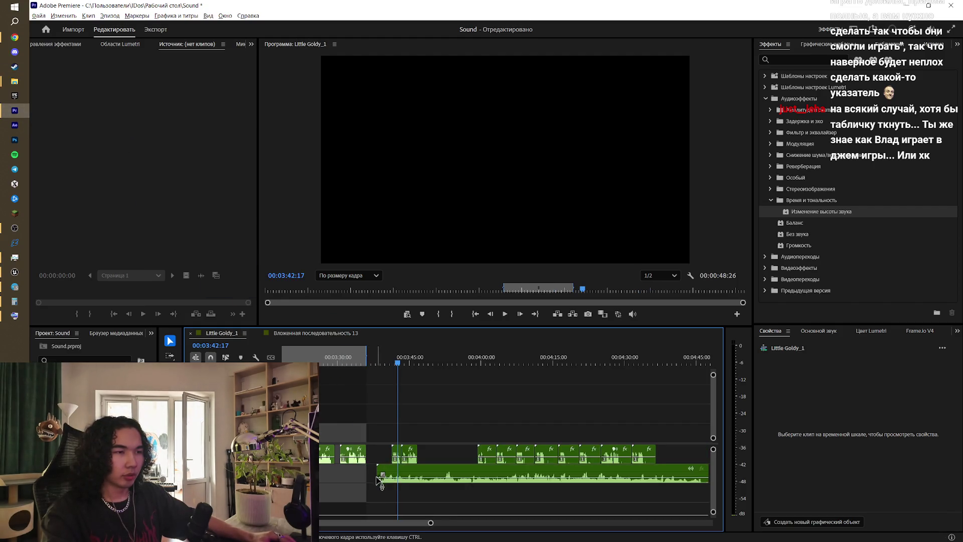
scroll(378, 480, "down", 3, "alt")
left_click_drag(575, 473, 406, 472)
scroll(389, 473, "up", 3)
scroll(367, 471, "up", 3, "alt")
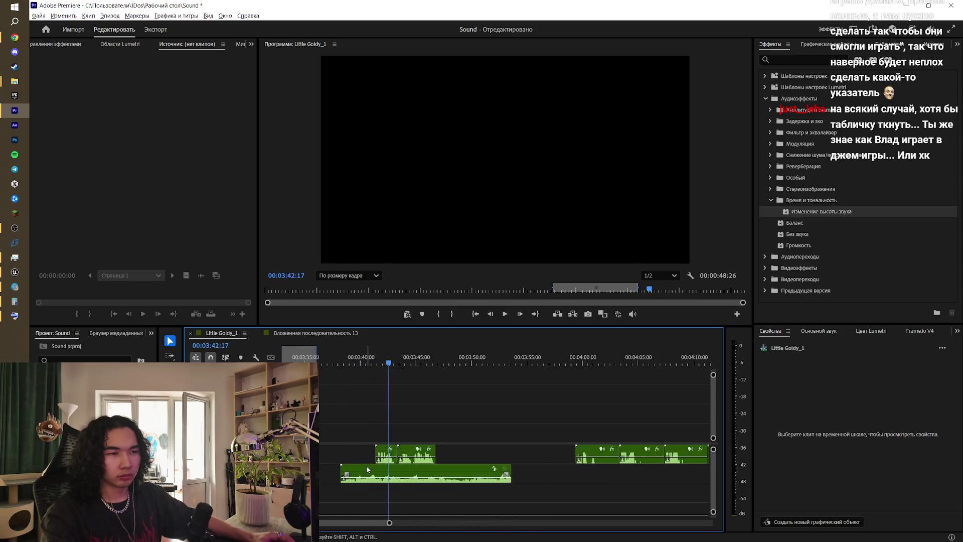
- Play back the growl around 03:38–03:49 and bring up its Essential Sound style presets
key("space")
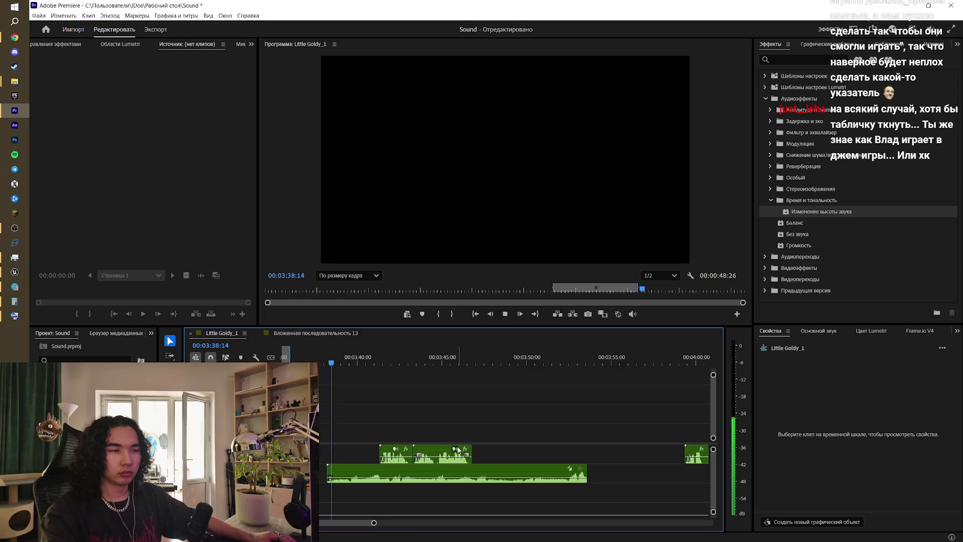
left_click(547, 472)
key("space")
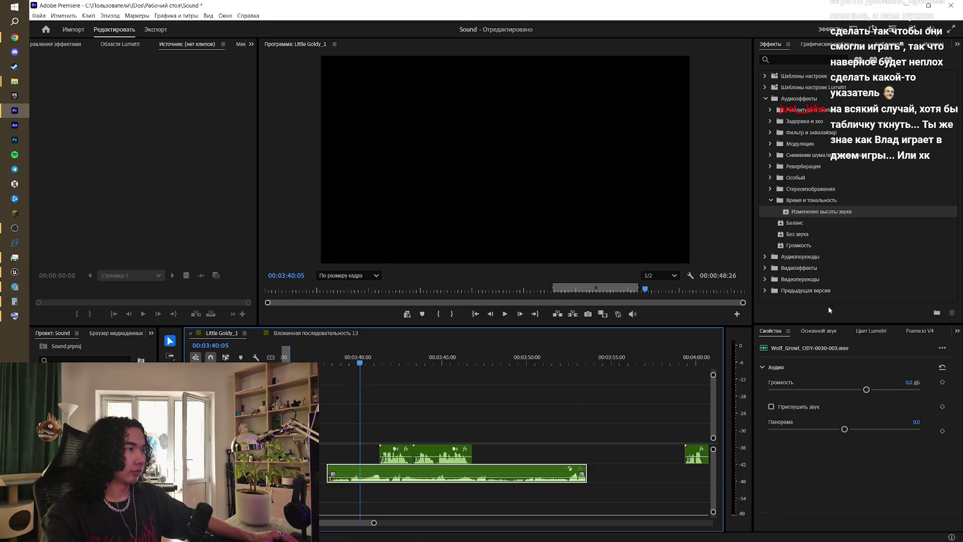
left_click(819, 331)
left_click(868, 397)
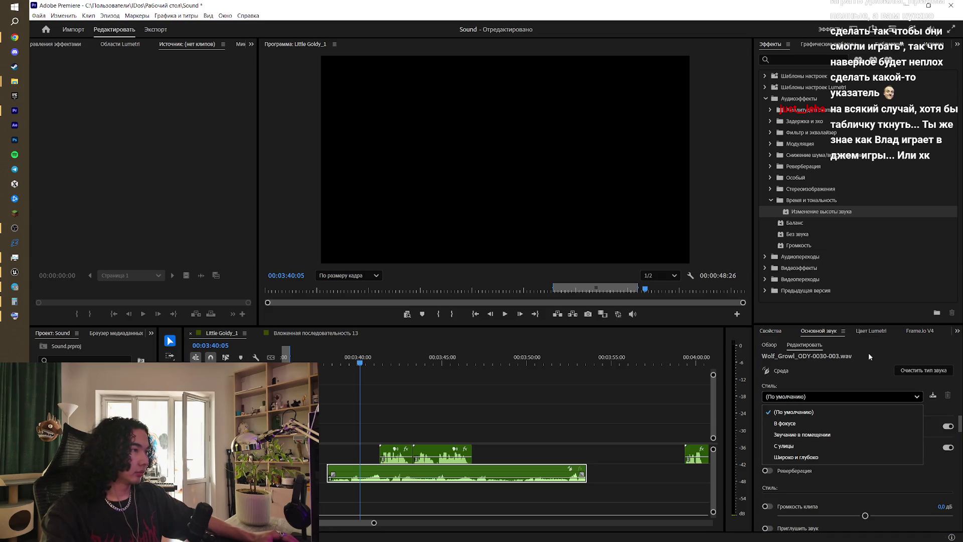
- Clear the growl's audio type and apply the Dialogue 'Place at medium distance' preset
left_click(903, 386)
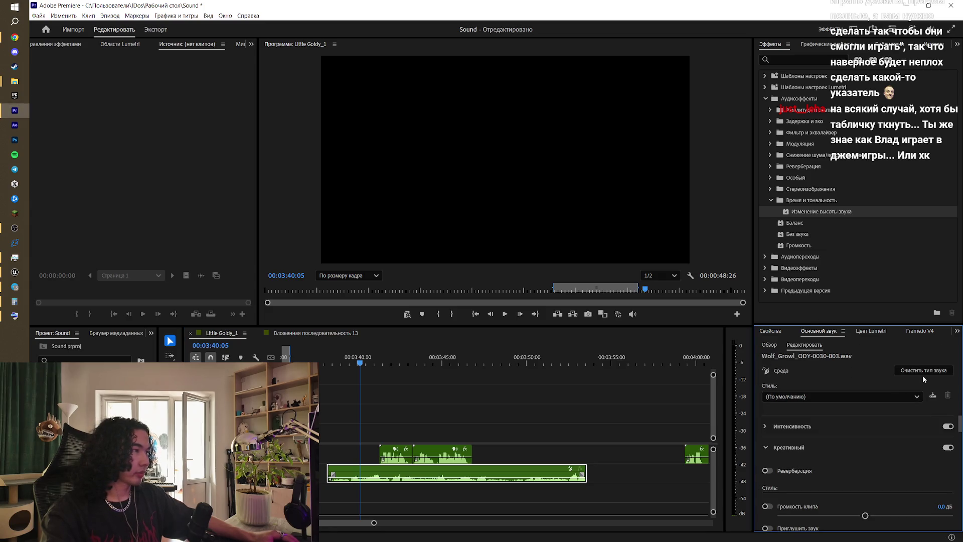
left_click(923, 371)
left_click(934, 377)
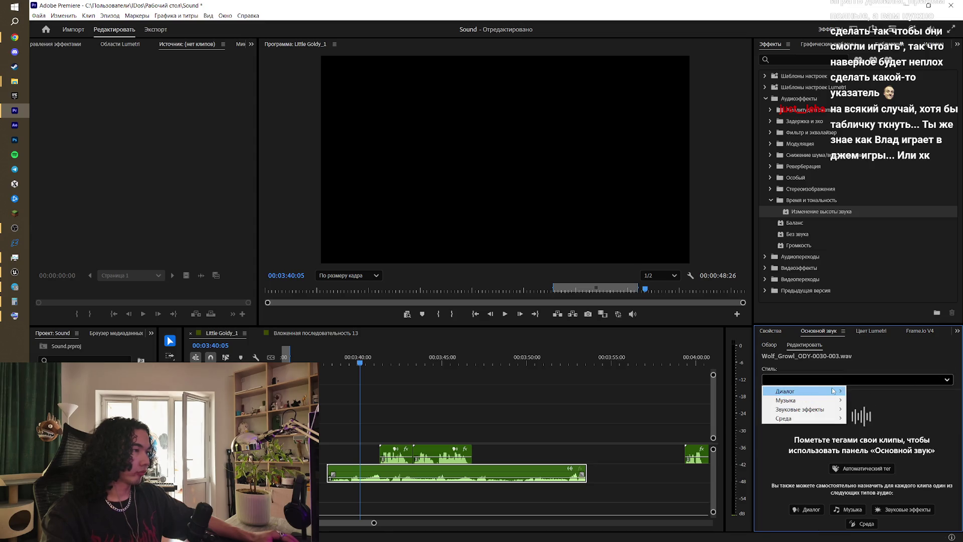
mouse_move(787, 392)
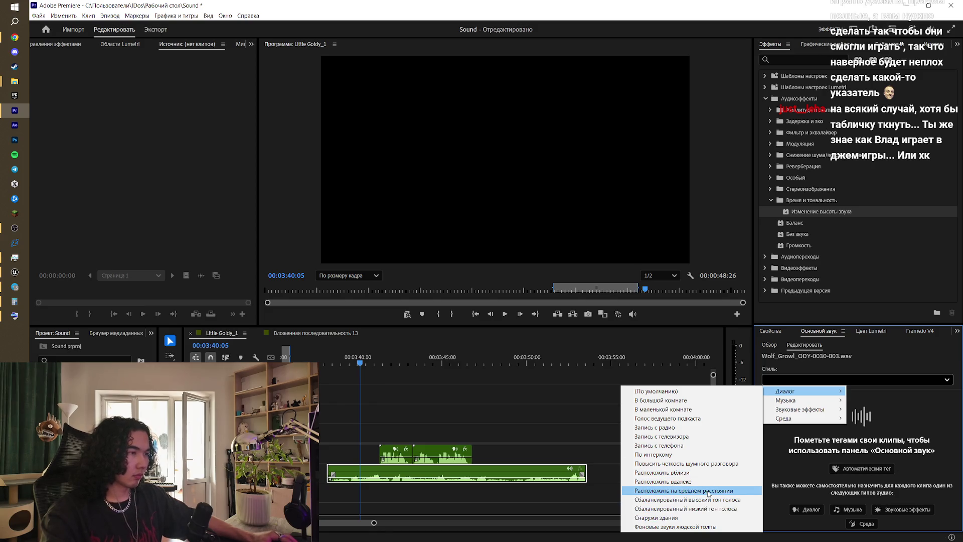
left_click(708, 494)
left_click(512, 439)
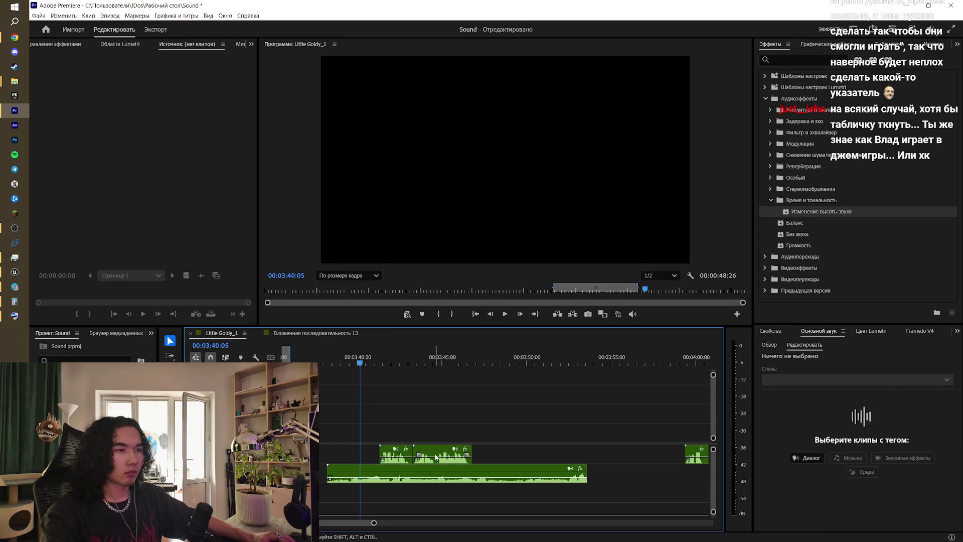
left_click(441, 454)
- Inspect the Studio Reverb effect on the 10.mp3 clip in Effect Controls
left_click(421, 418)
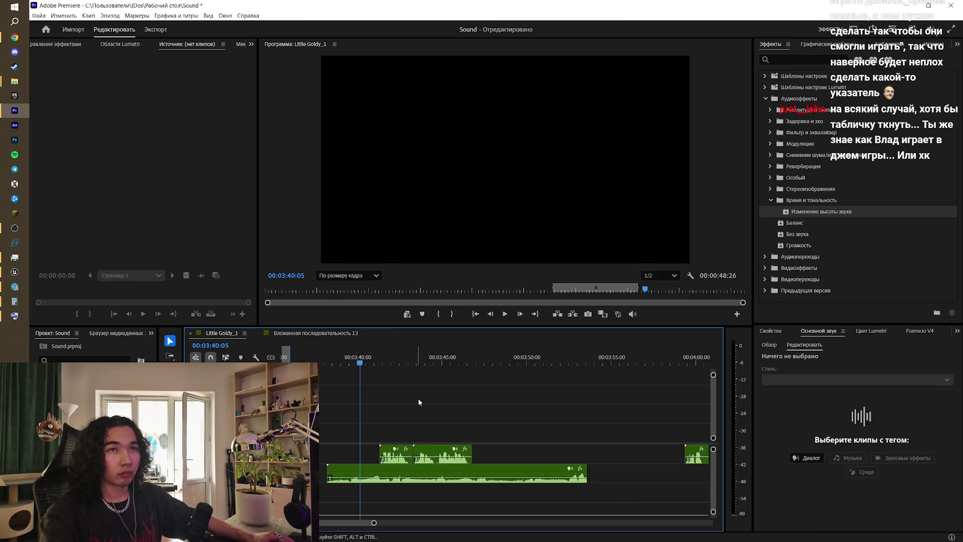
left_click(65, 45)
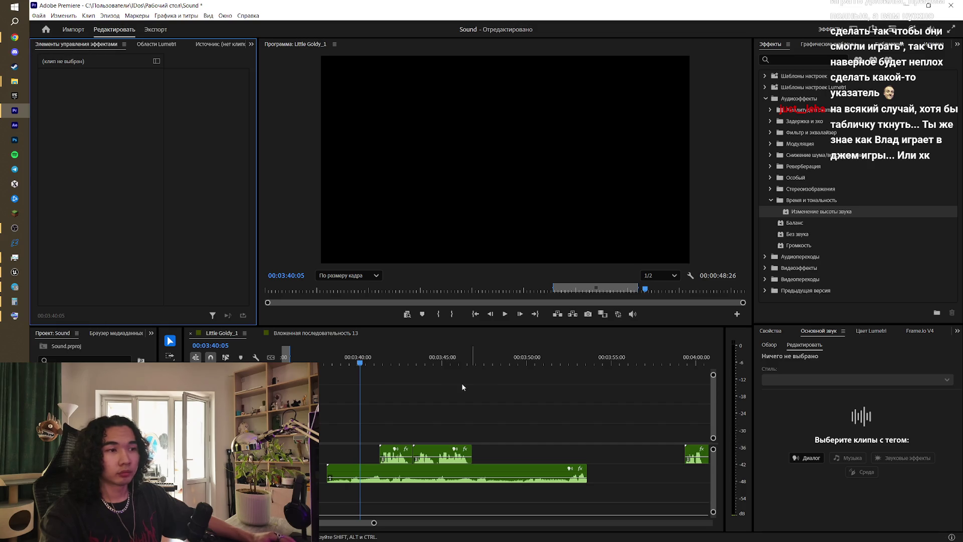
left_click(442, 454)
scroll(109, 244, "down", 5)
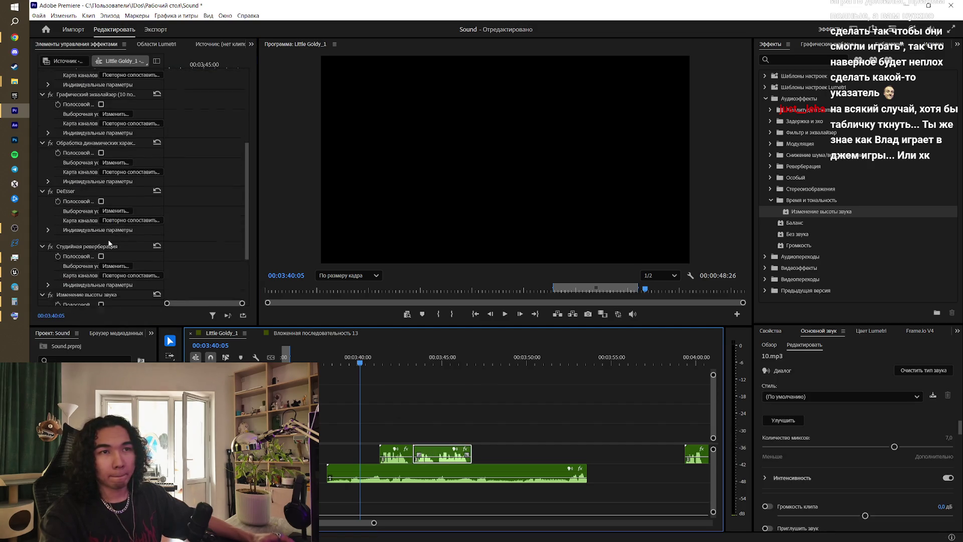
scroll(103, 239, "down", 4)
left_click(92, 164)
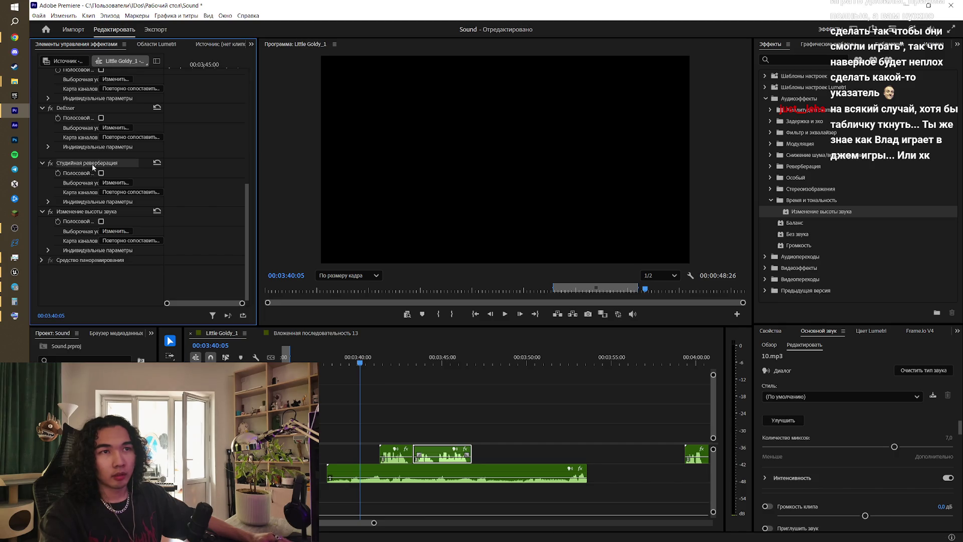
- Select the Wolf_Growl clip and play it in the mix from just before it
left_click(435, 475)
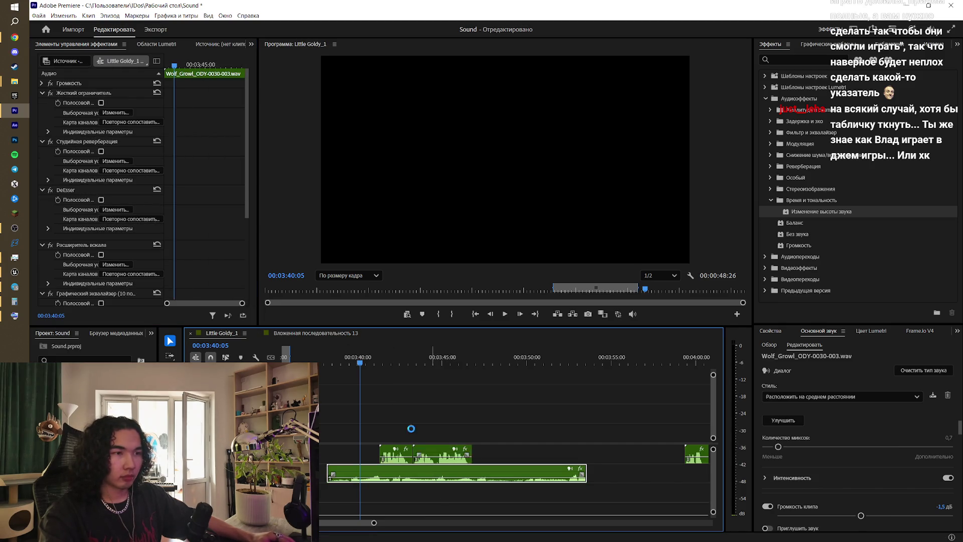
left_click(328, 361)
key("space")
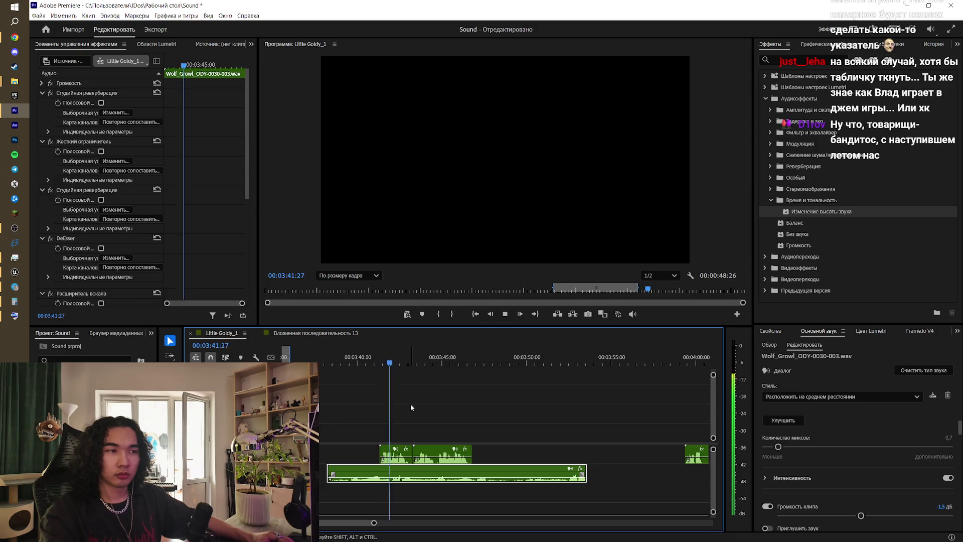
key("space")
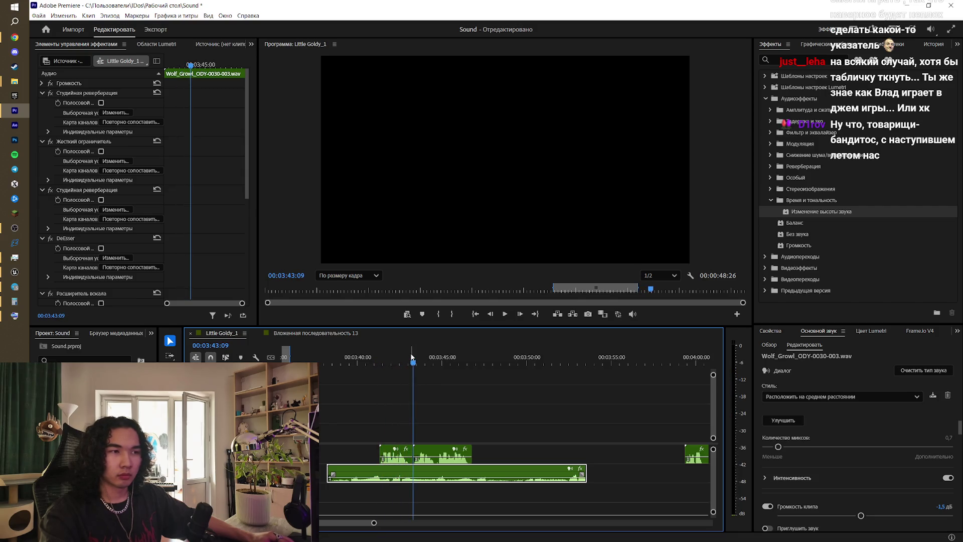
- Shift the Wolf_Growl clip about a second later and play it back
key("j")
key("k")
left_click(363, 399)
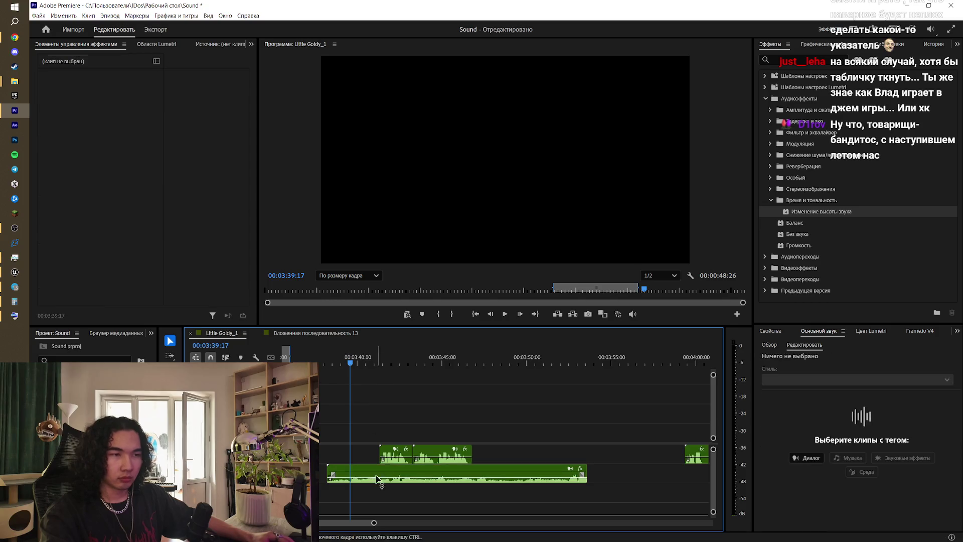
left_click(170, 341)
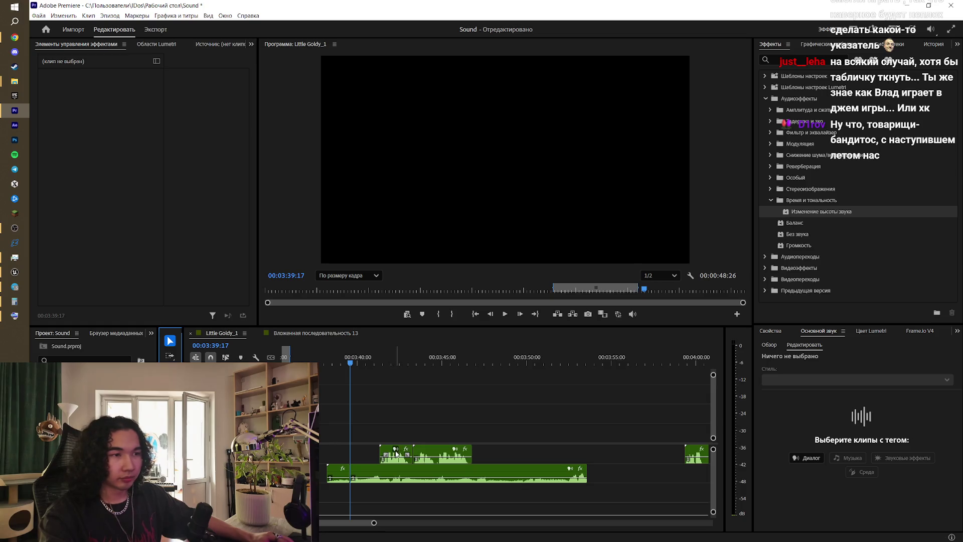
mouse_move(396, 454)
left_mouse_down()
mouse_move(367, 454)
mouse_move(377, 477)
mouse_move(394, 477)
left_mouse_up()
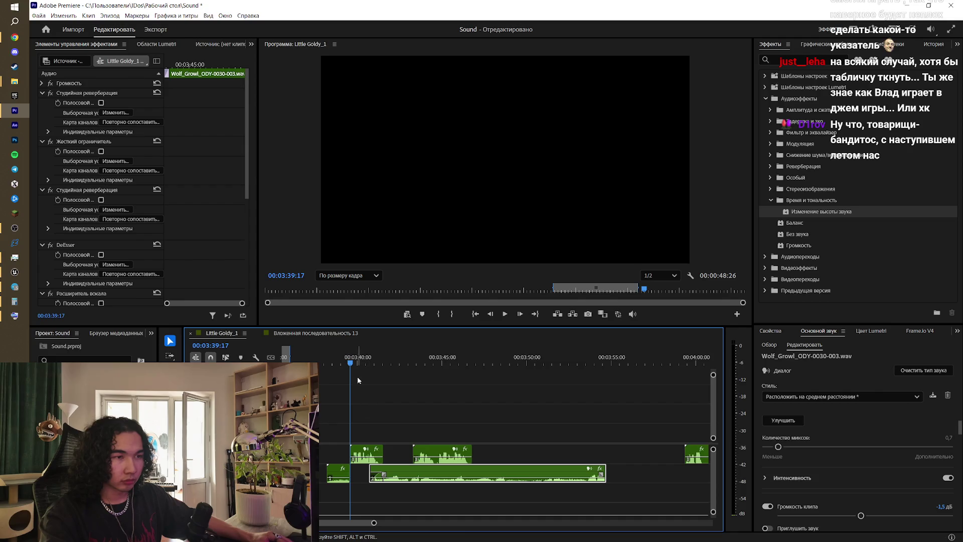
key("space")
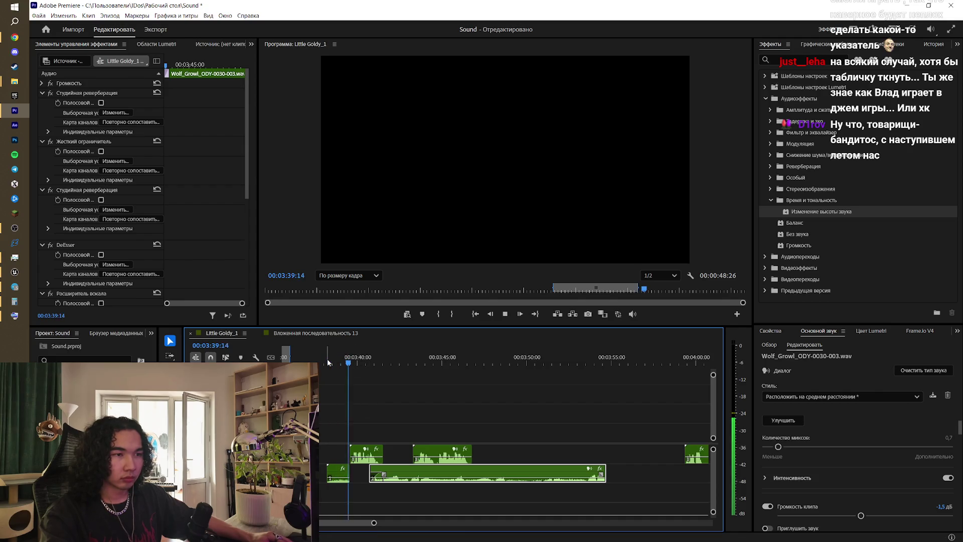
- Apply the default transition at the cut in the growl on track A2
right_click(351, 474)
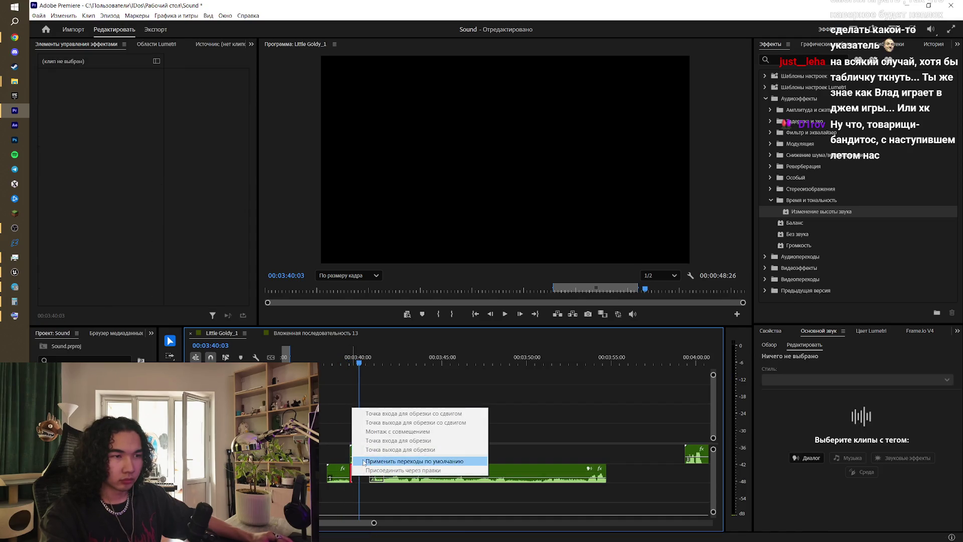
left_click(366, 458)
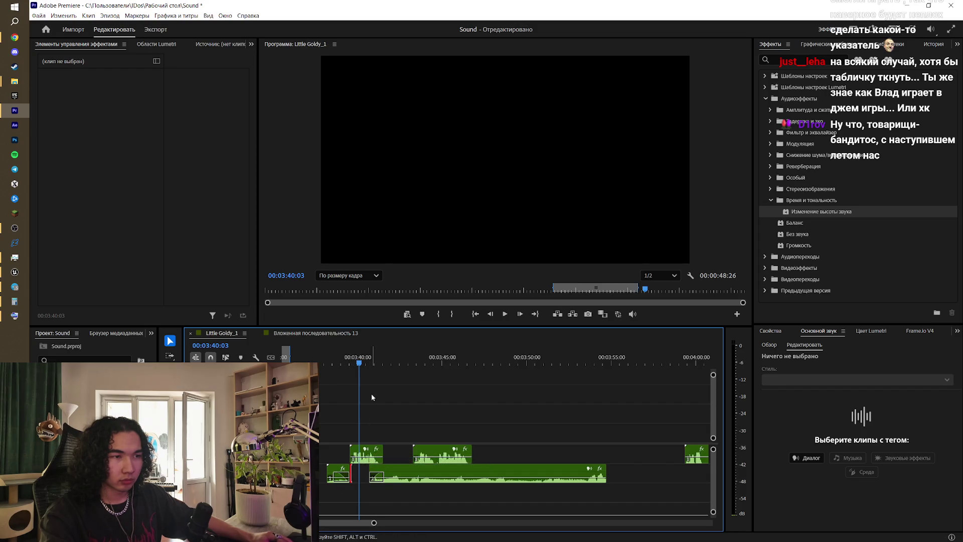
scroll(335, 466, "up", 2)
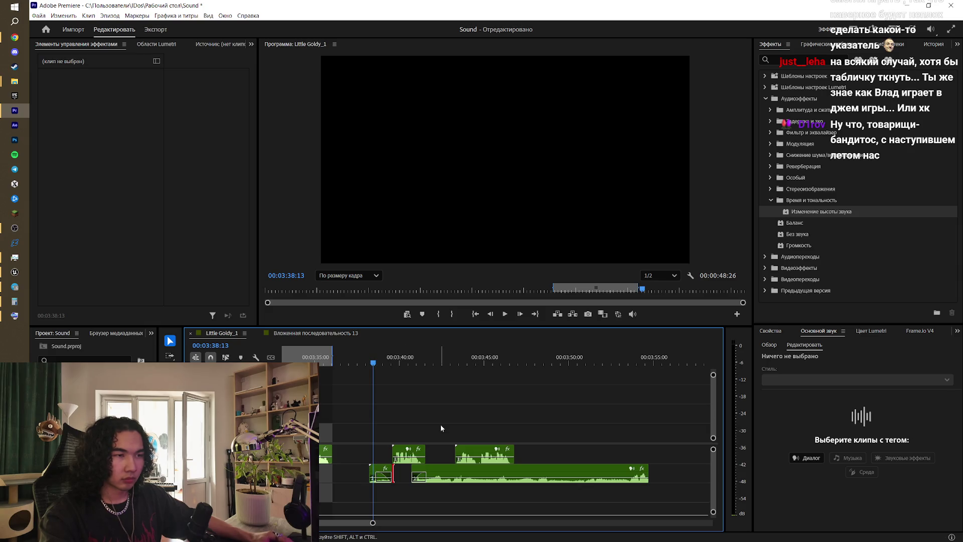
left_click(417, 474)
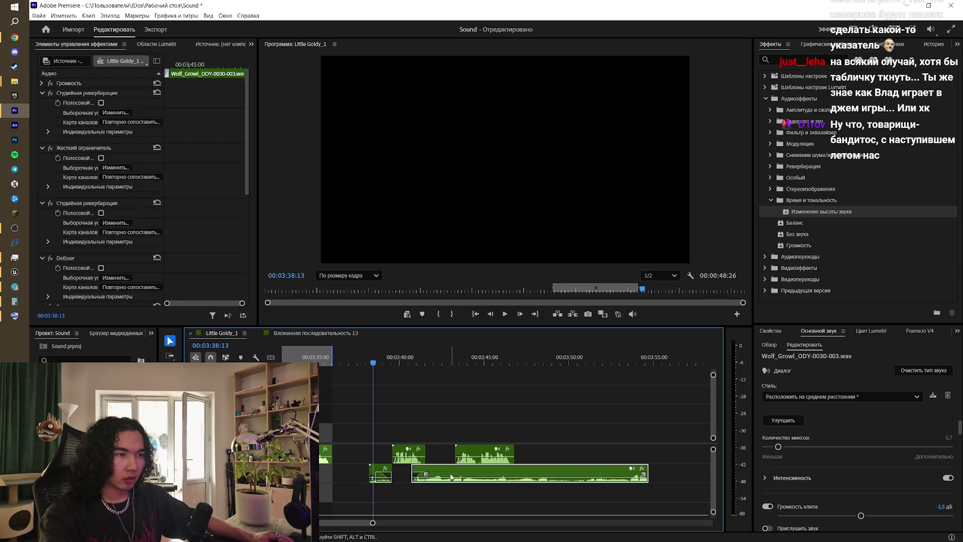
left_click(376, 472, "shift")
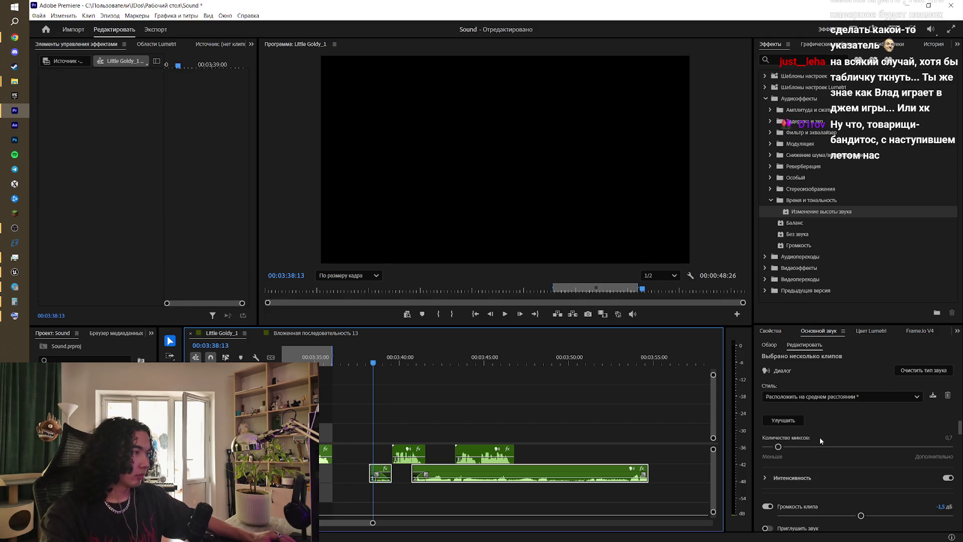
left_click(772, 332)
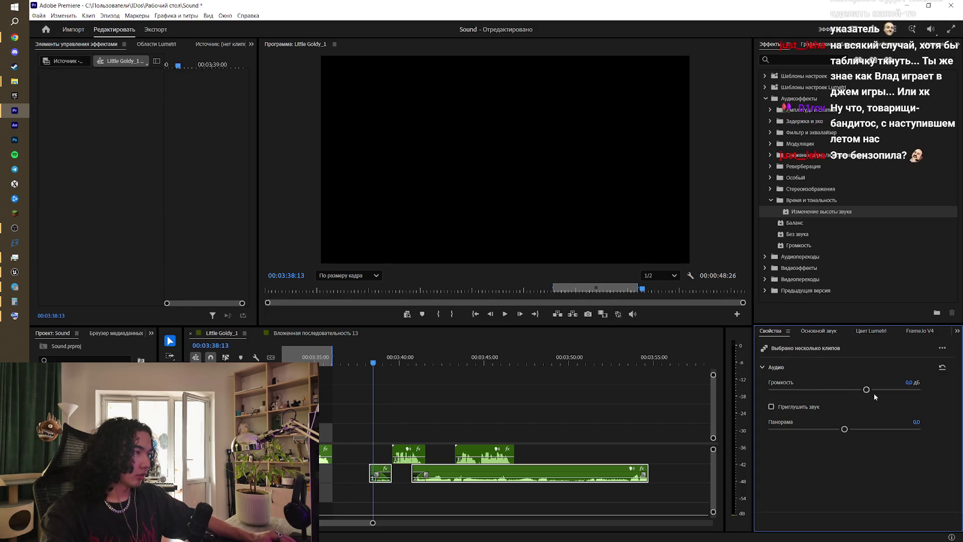
left_click(523, 418)
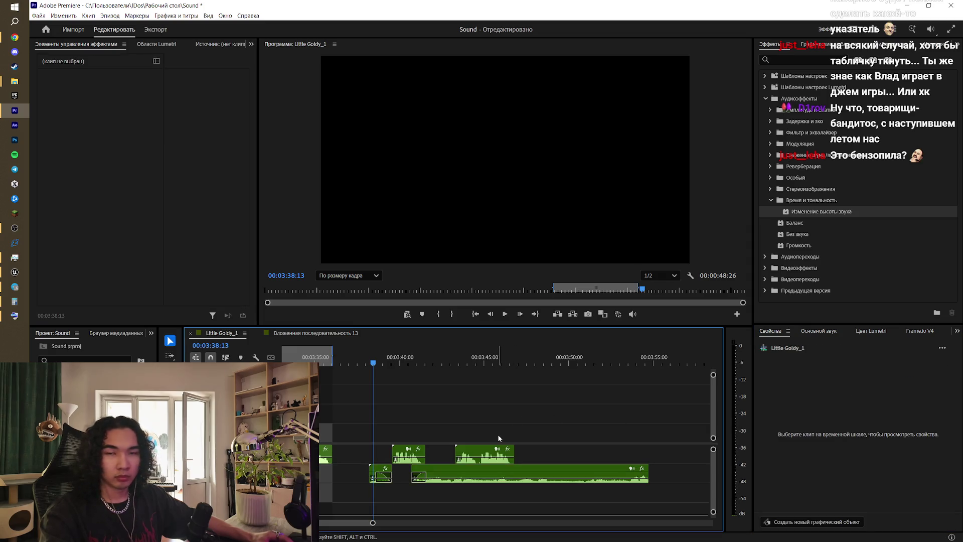
scroll(411, 483, "up", 2)
scroll(411, 484, "up", 3)
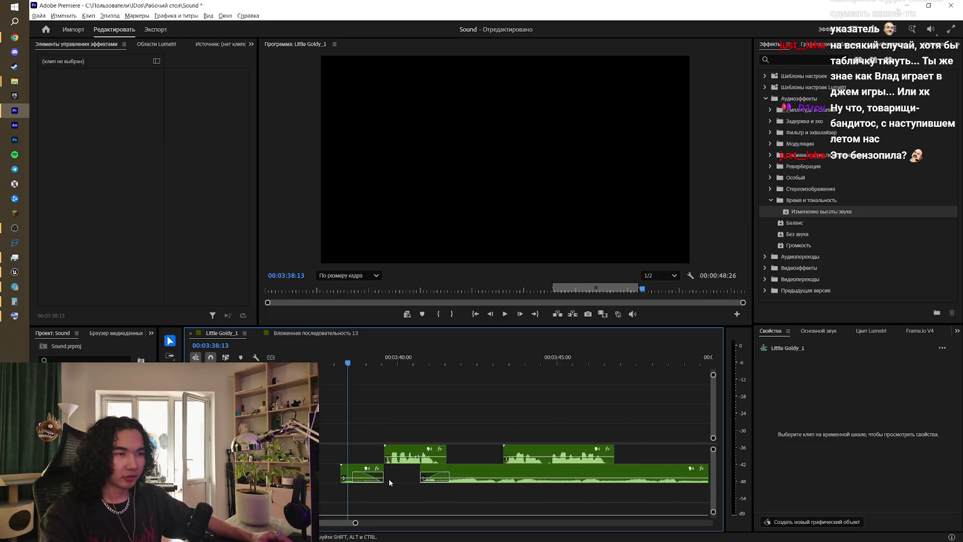
left_click(360, 471)
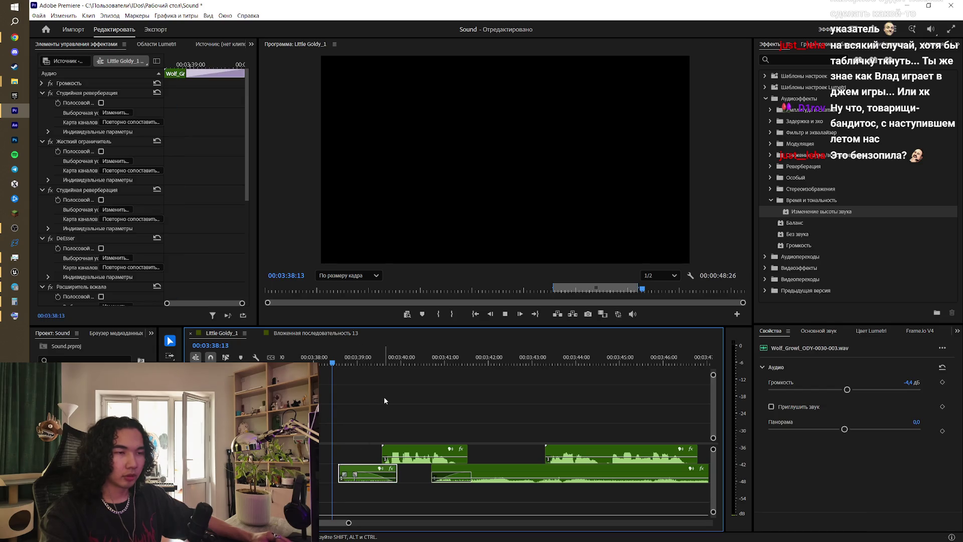
key("space")
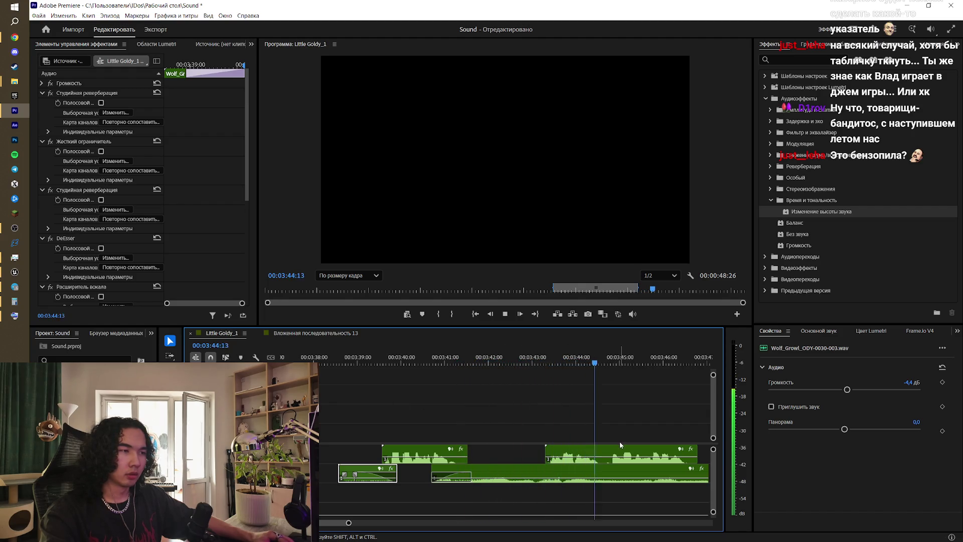
key("minus")
key("minus")
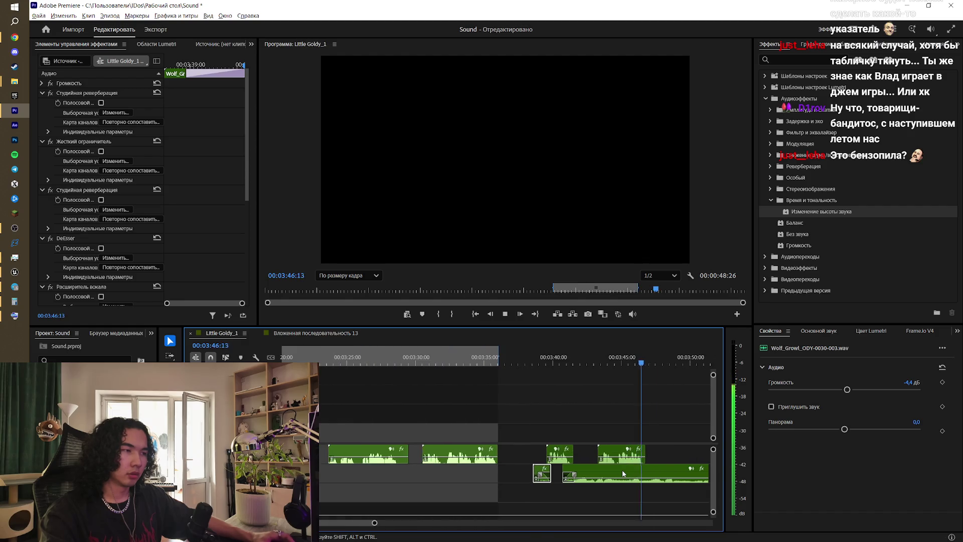
key("space")
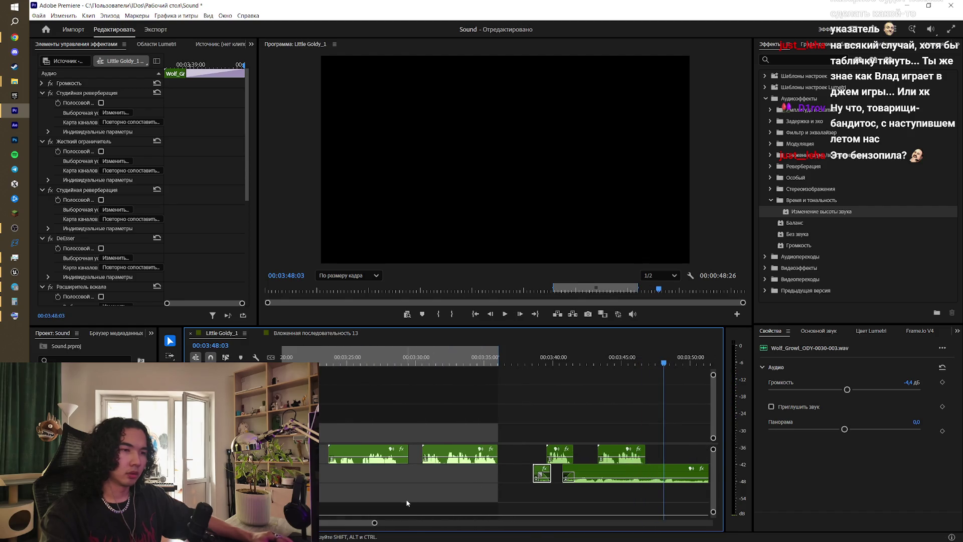
mouse_move(375, 523)
left_mouse_down()
mouse_move(405, 523)
mouse_move(392, 523)
left_mouse_up()
- Trim the long growl to end near 03:50:00, add a default fade, and replay from 03:43:10
key("space")
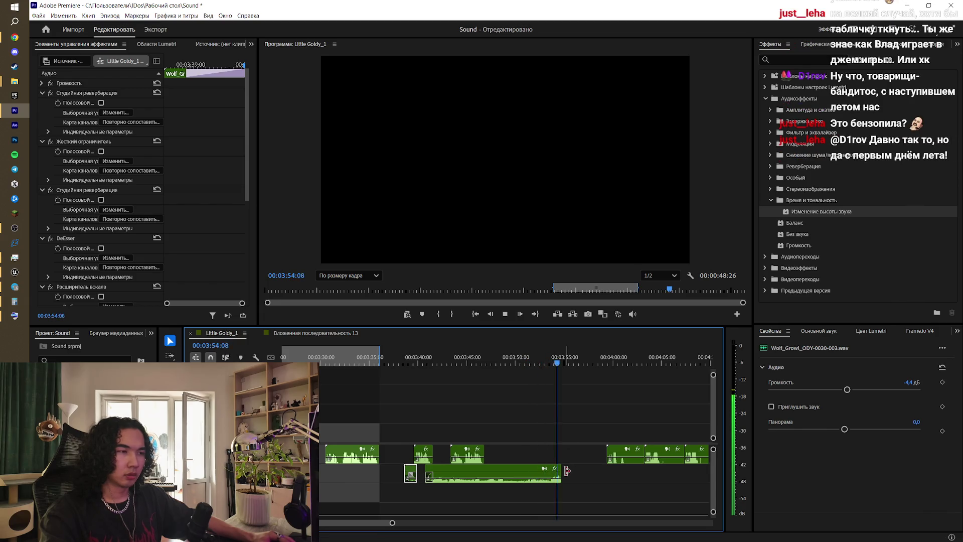
left_click_drag(568, 471, 521, 481)
key("ctrl+shift+d")
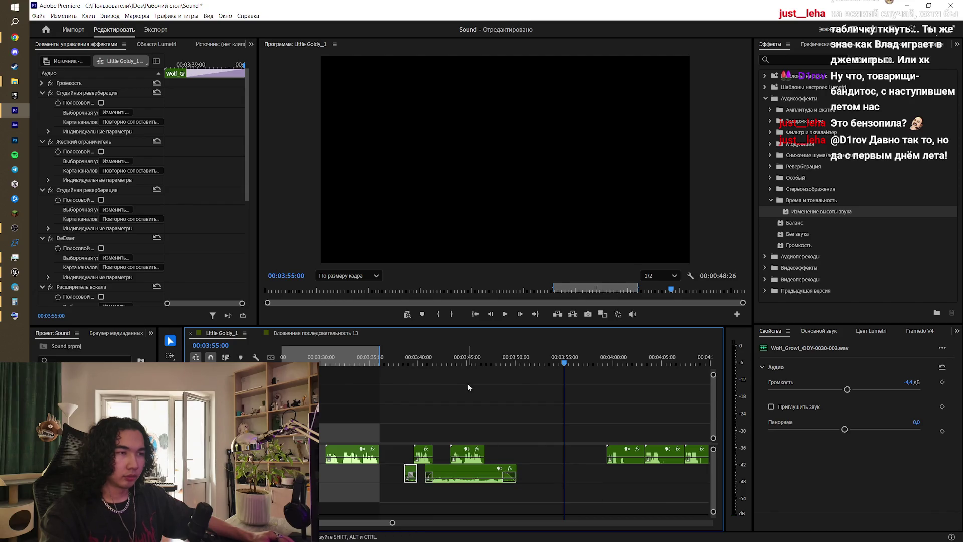
left_click(451, 357)
key("space")
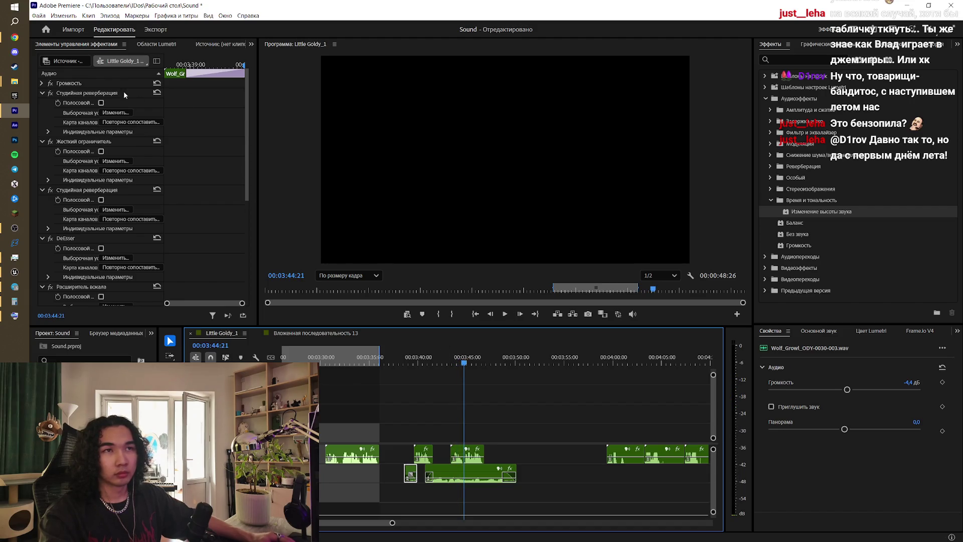
- Delete the limiter, Studio Reverb, DeEsser, vocal enhancer and equalizer from the short growl clip
left_click(83, 94)
scroll(91, 227, "down", 5)
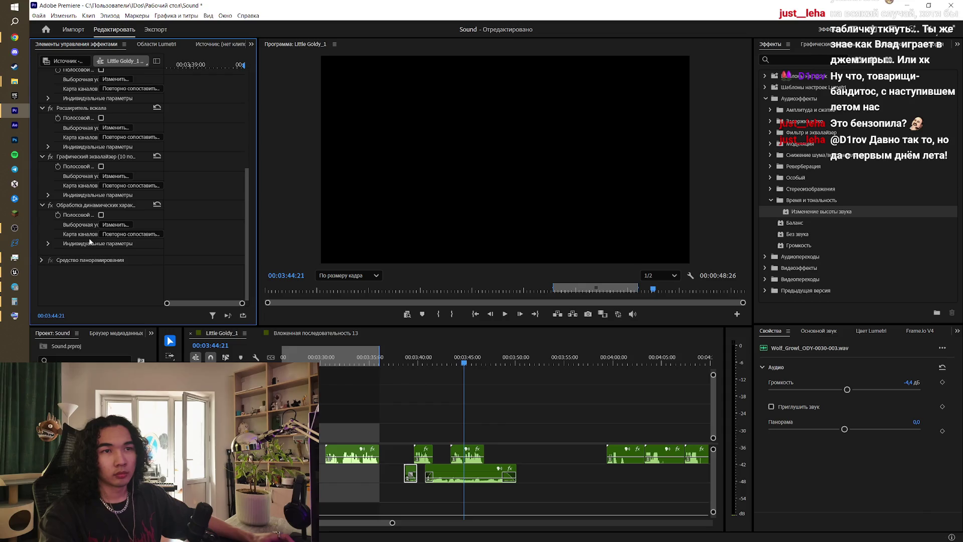
scroll(92, 206, "up", 5)
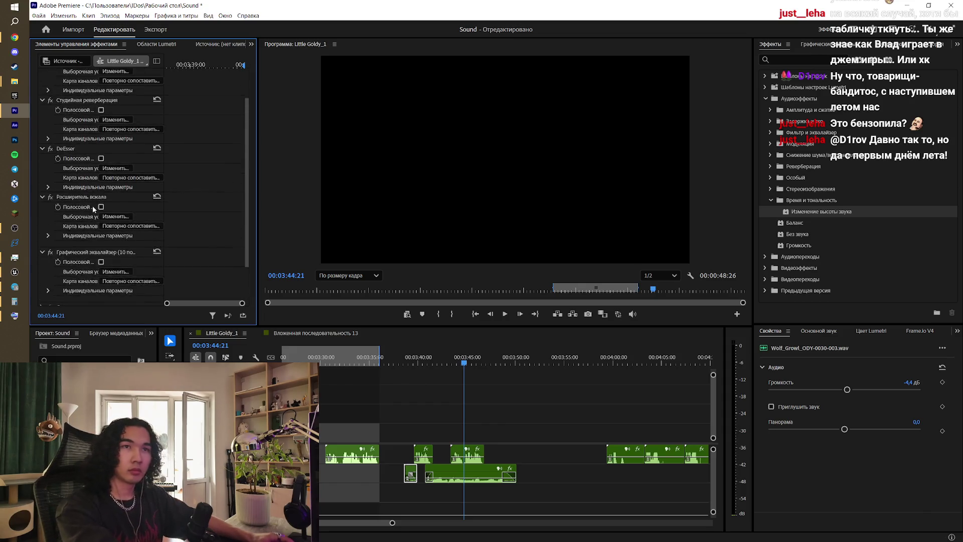
left_click(93, 94)
key("Delete")
left_click(93, 94)
key("Delete")
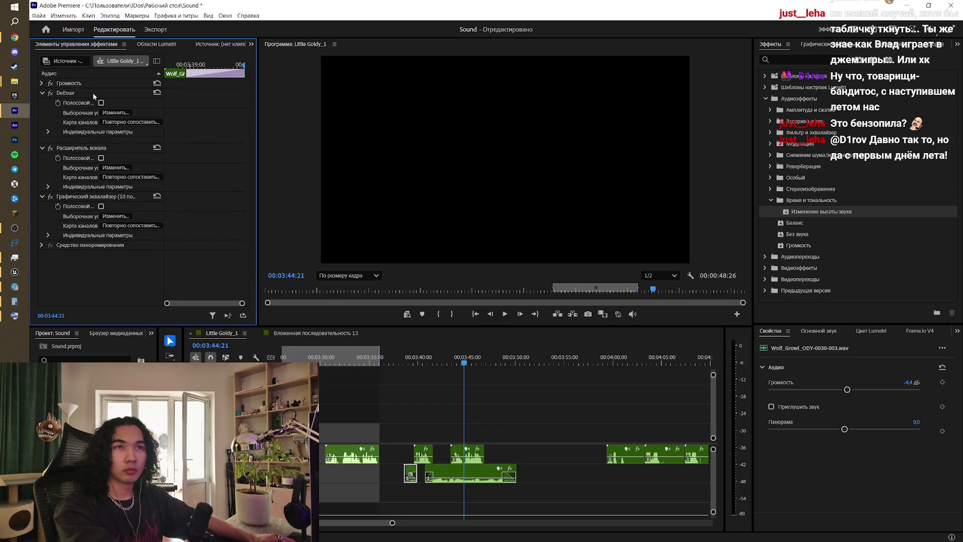
left_click(94, 94)
key("Delete")
key("Delete")
left_click(92, 93)
key("Delete")
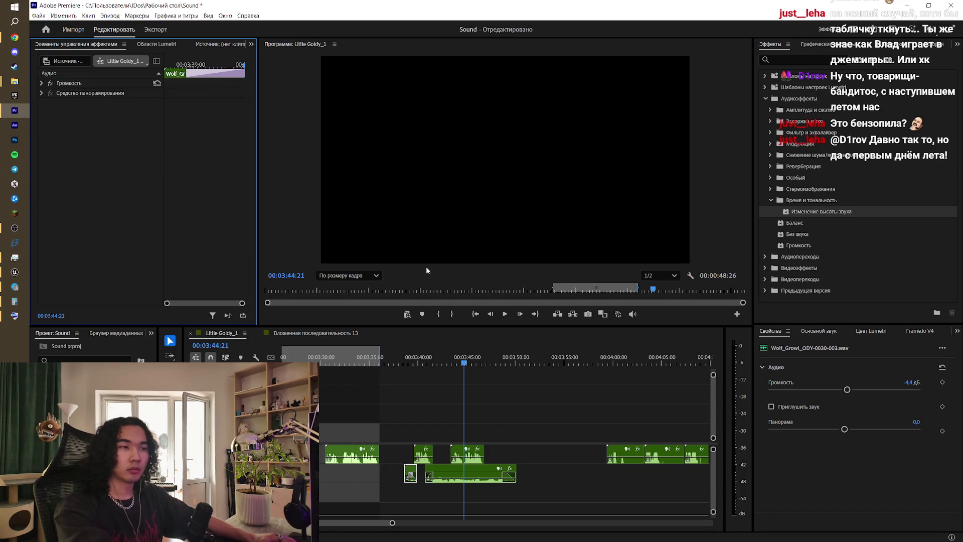
- Play back the cleaned-up growl and check the long Wolf_Growl clip's effects
key("space")
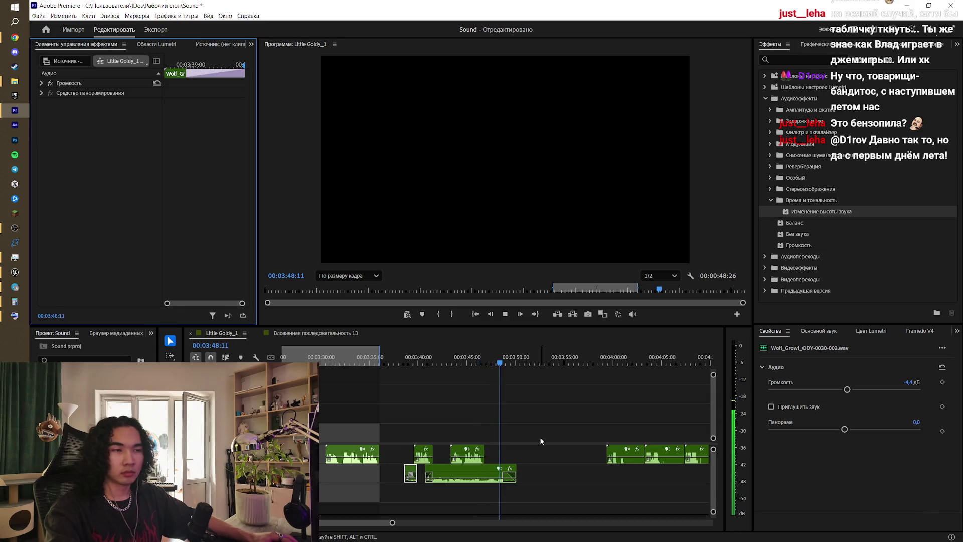
left_click(541, 441)
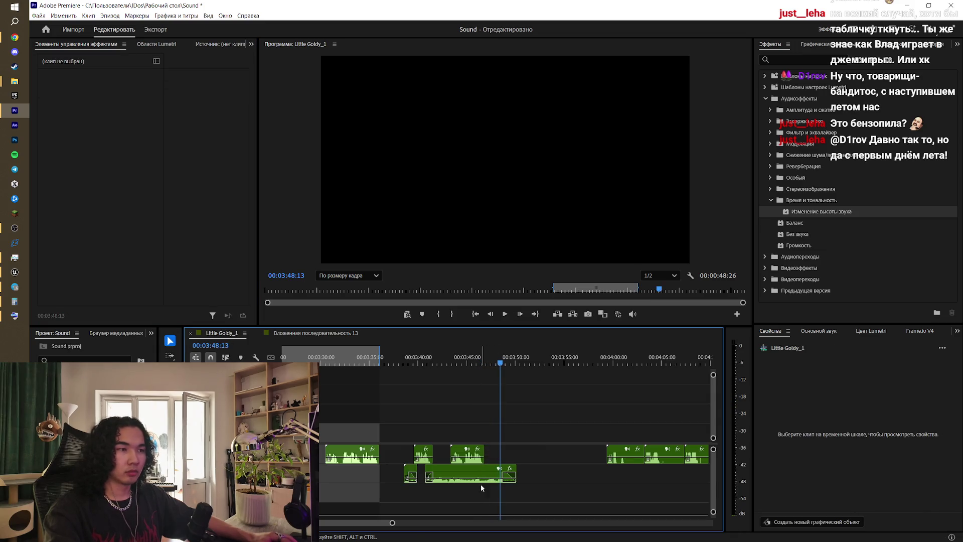
left_click(476, 468)
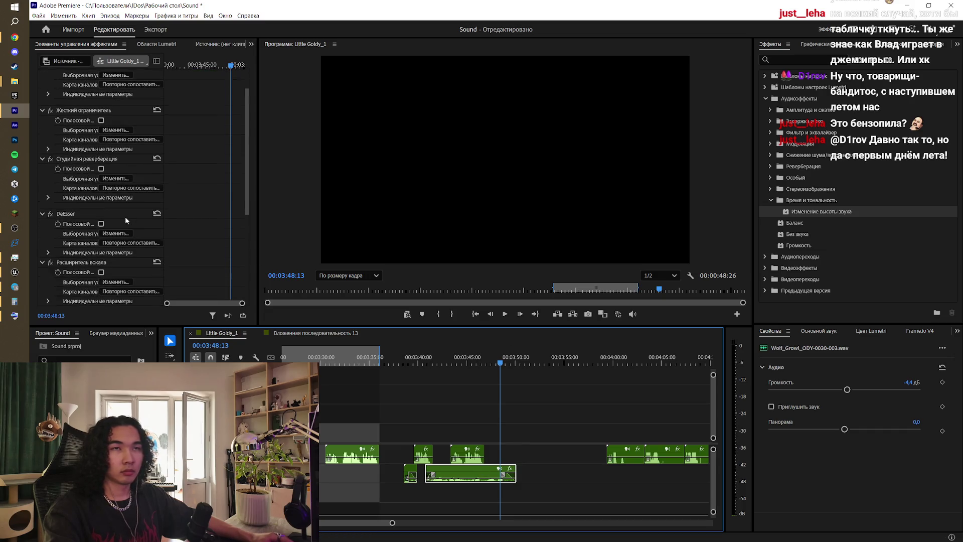
scroll(125, 220, "down", 3)
scroll(126, 219, "up", 5)
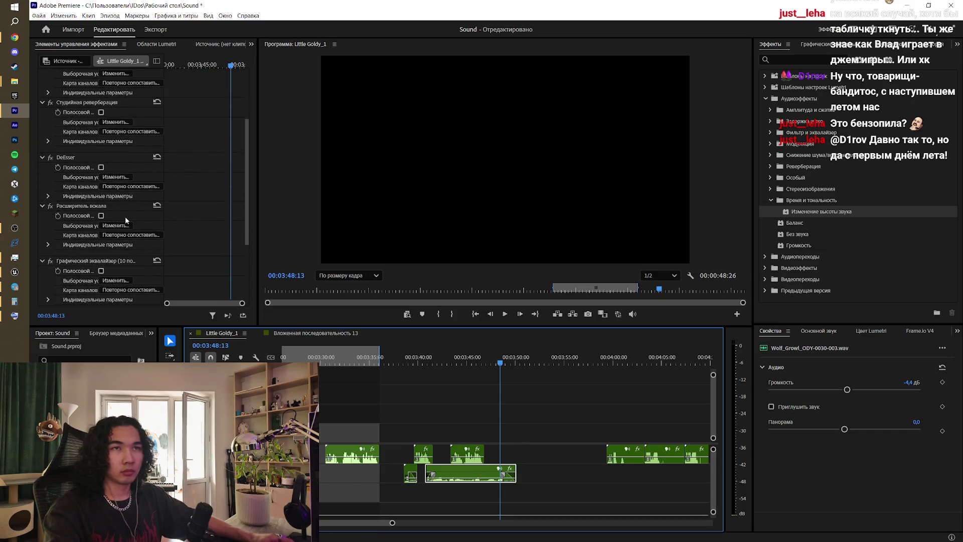
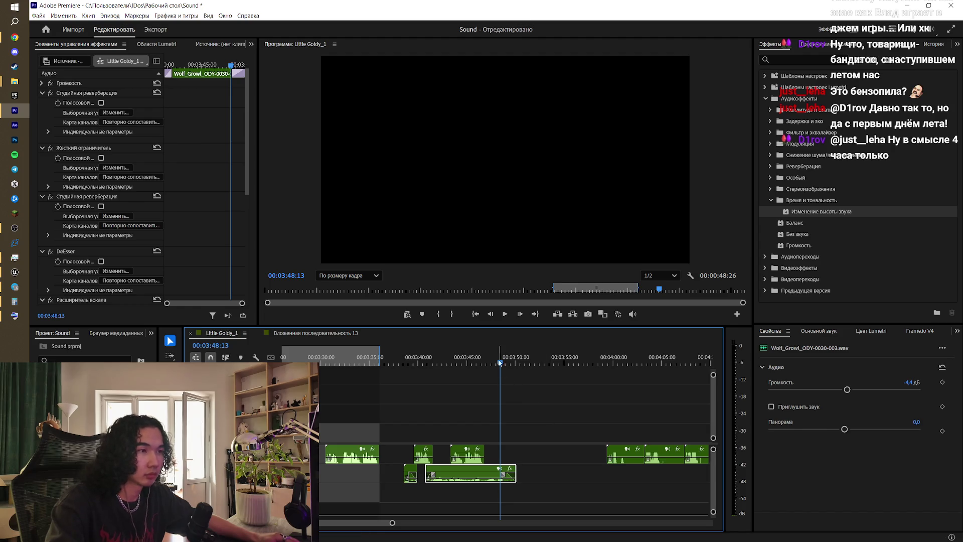
- Lower the Wolf_Growl clip's volume from -4.4 dB to -6.4 dB, previewing the growl before and after
left_click(428, 362)
key("space")
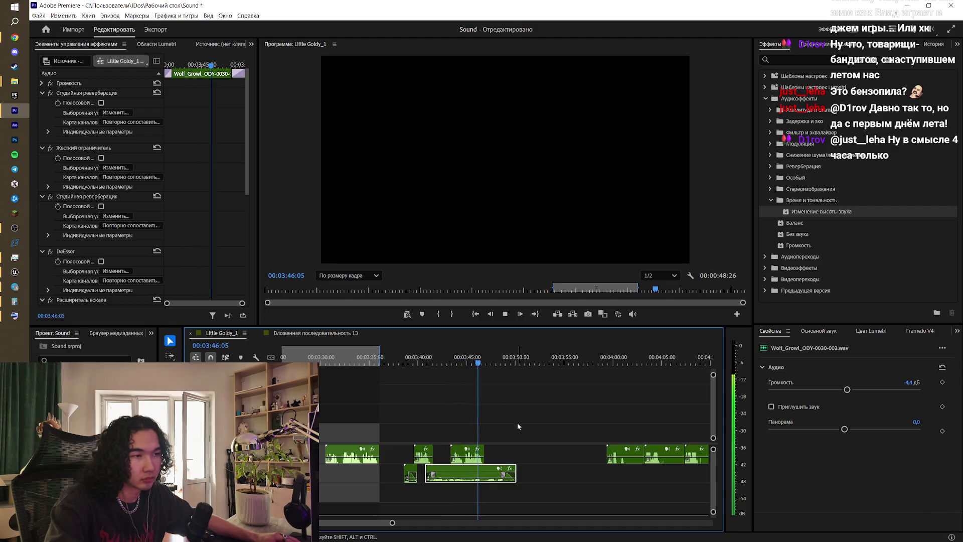
key("space")
left_click_drag(836, 390, 840, 390)
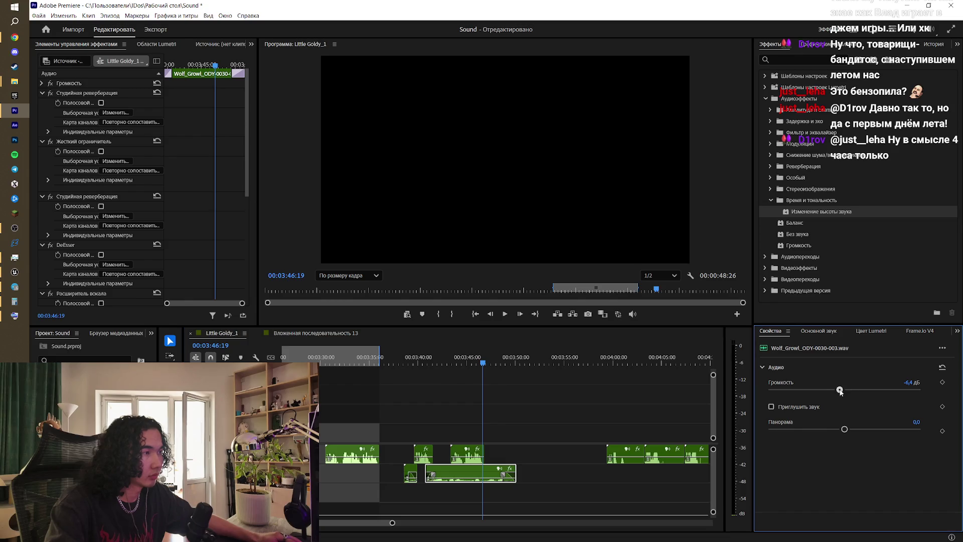
key("space")
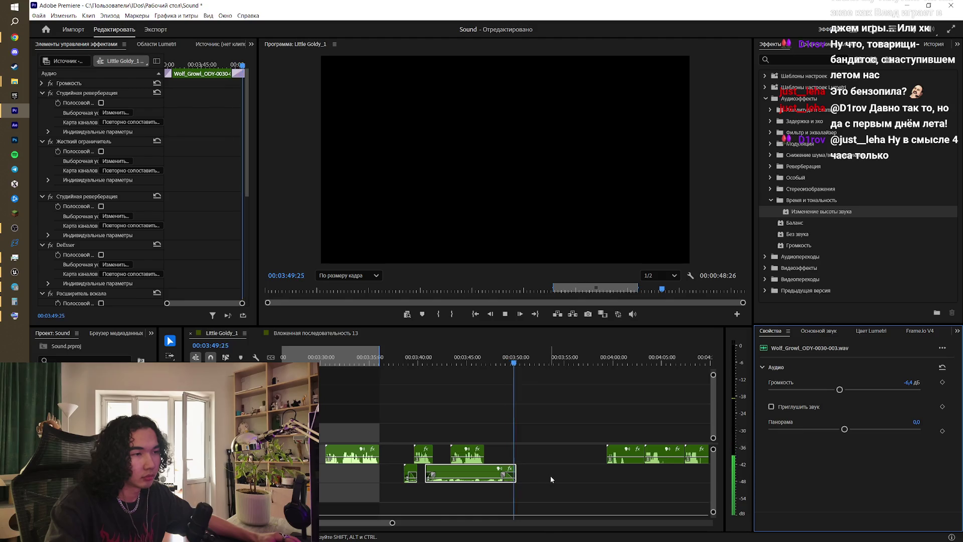
key("space")
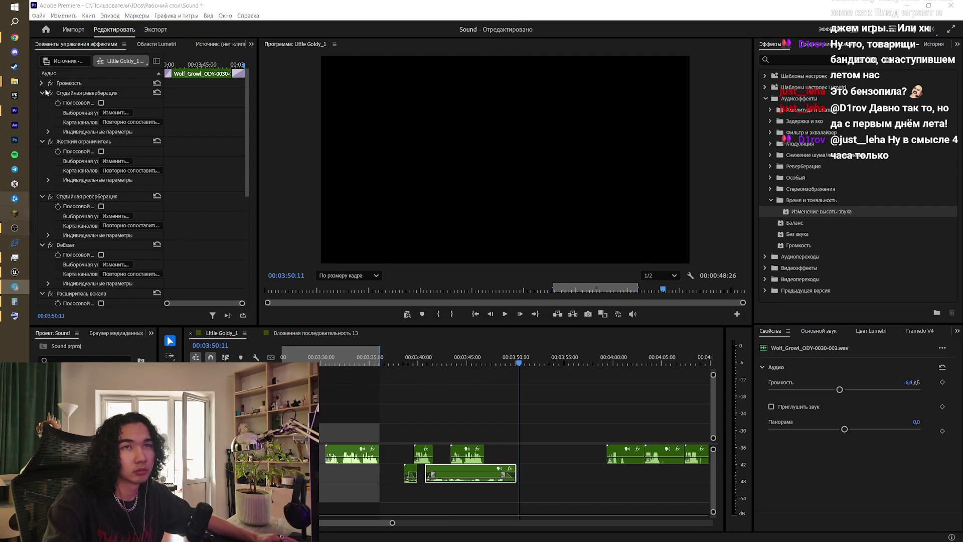
- Bring the SheepWolf Explorer window forward and browse into its Wolf folder
mouse_move(15, 82)
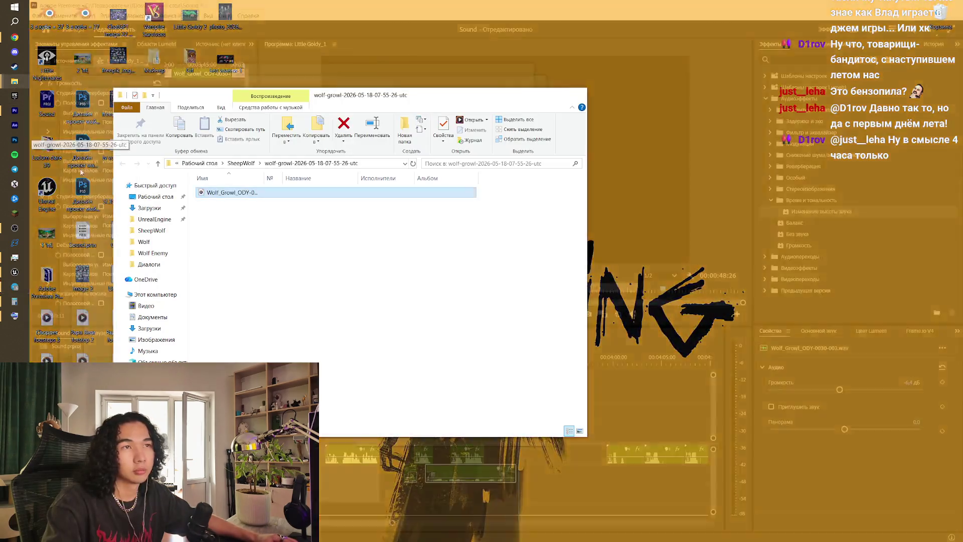
left_click(58, 172)
left_click(294, 163)
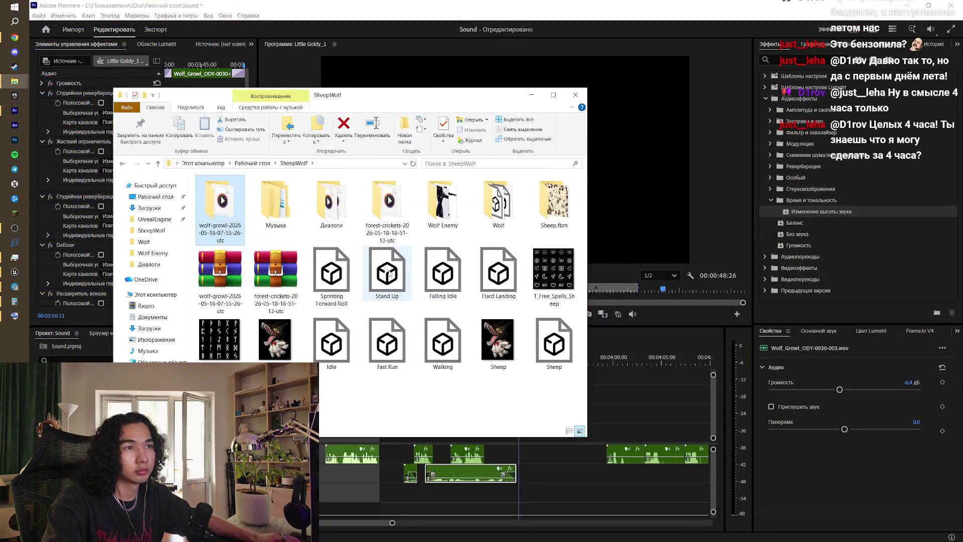
left_click(322, 210)
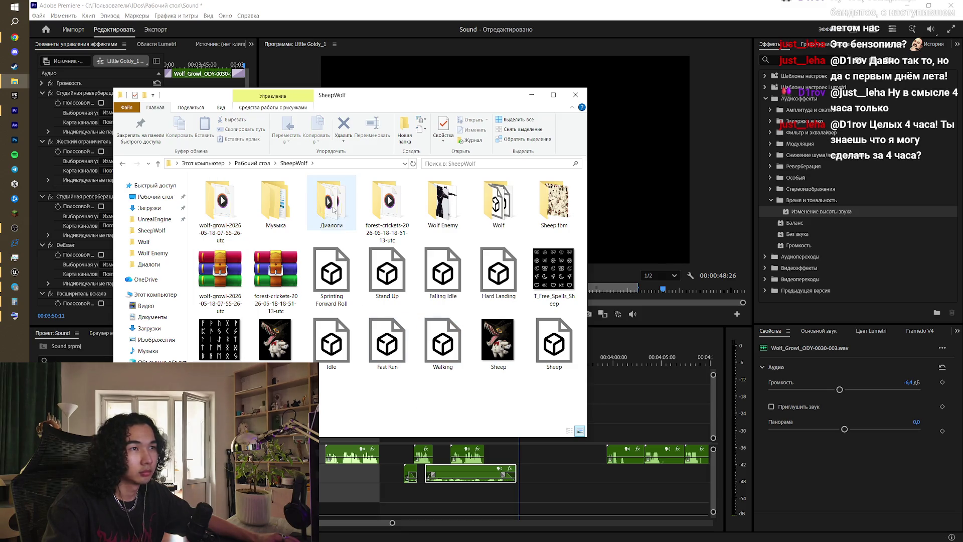
left_click(442, 206)
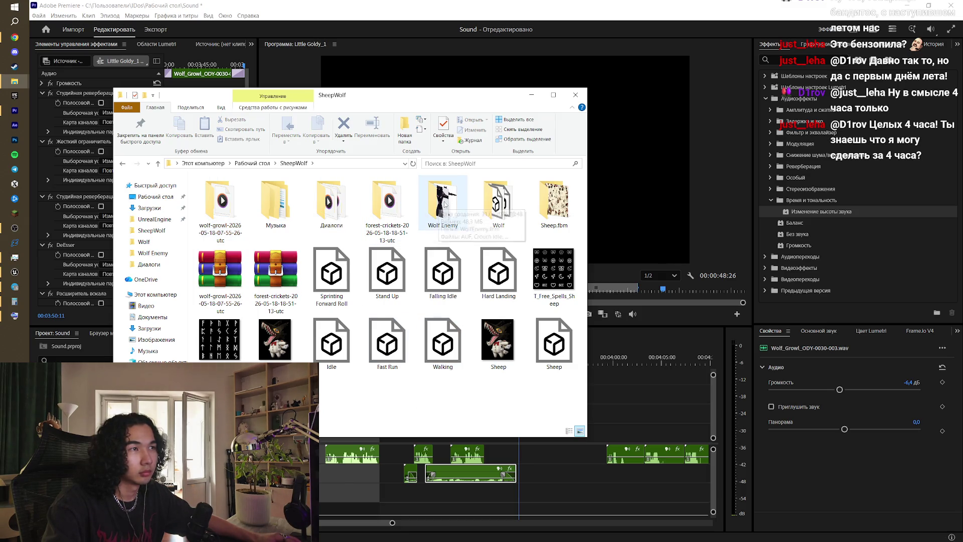
double_click(454, 207)
key("alt+Left")
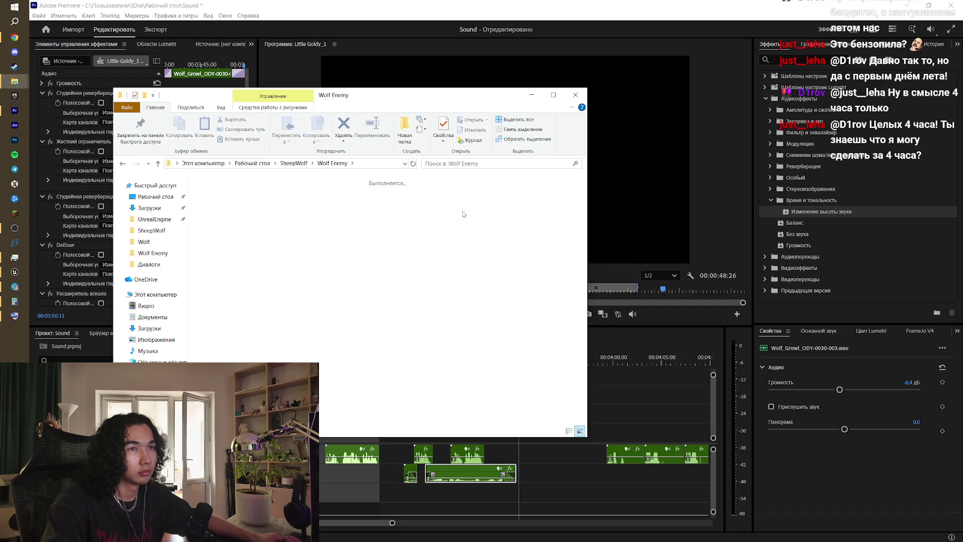
double_click(489, 209)
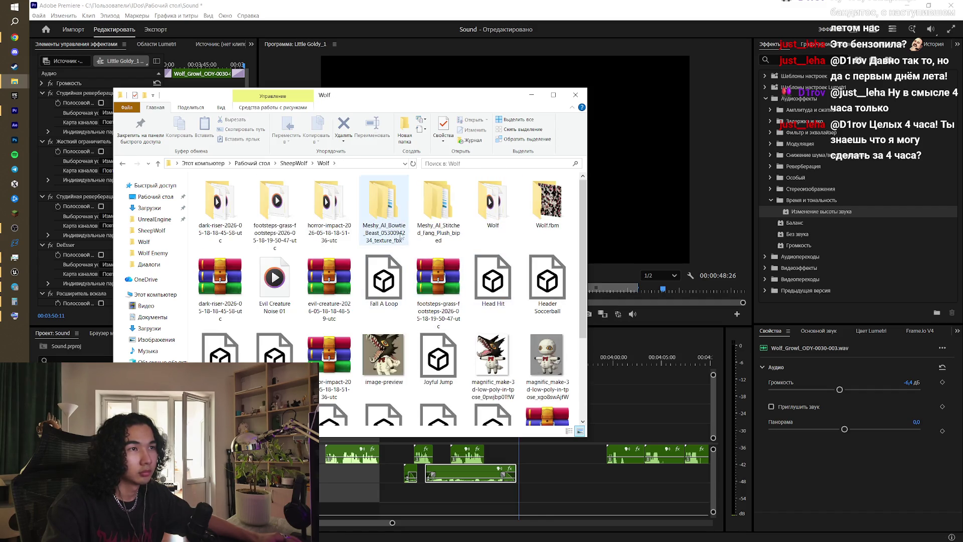
- Check the Wolf subfolders, then preview the Sci-Fi monster sound in the Wolf audio folder
double_click(329, 209)
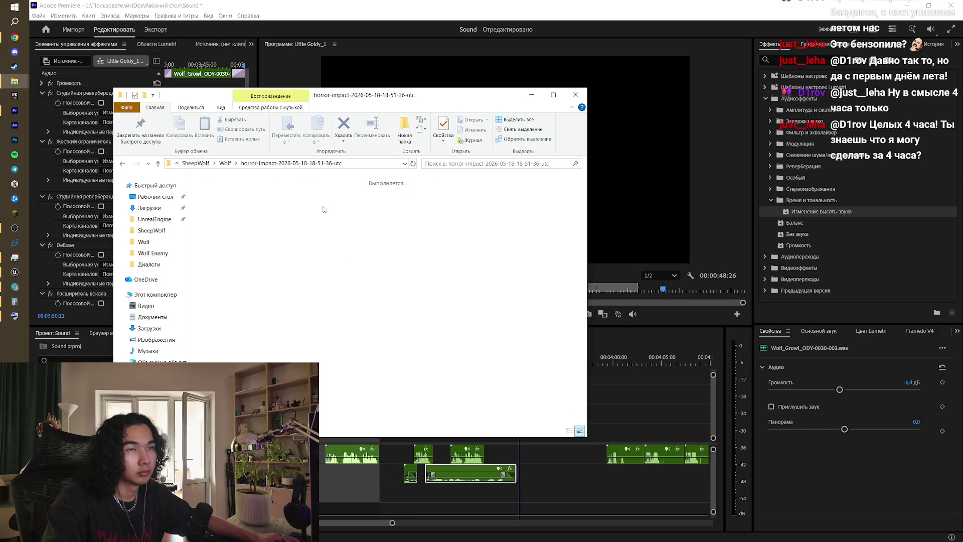
key("alt+Left")
double_click(276, 210)
key("alt+Left")
double_click(220, 208)
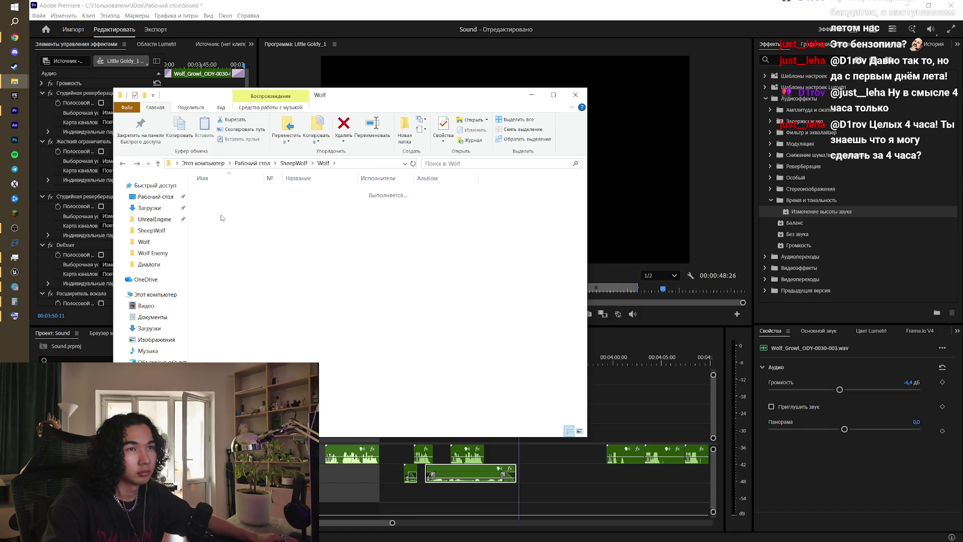
key("alt+Left")
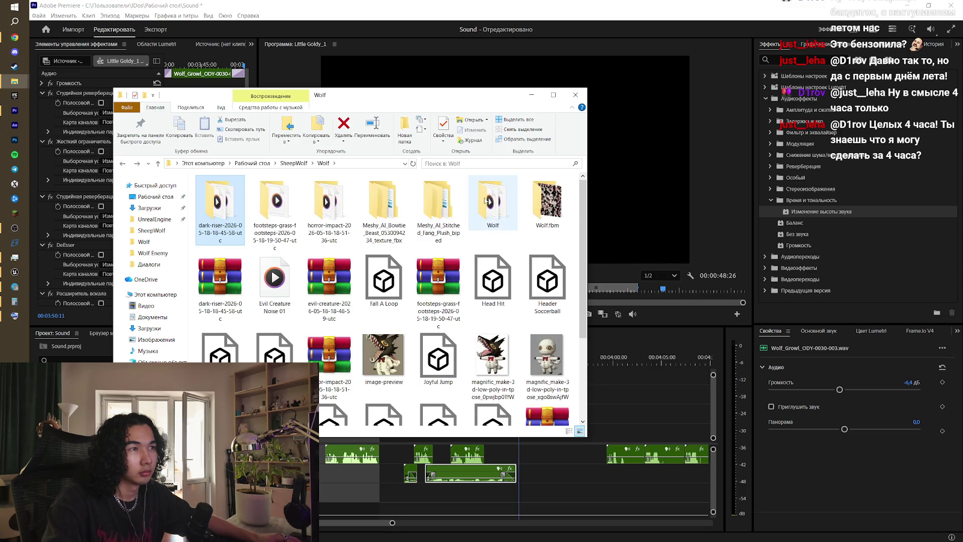
double_click(486, 207)
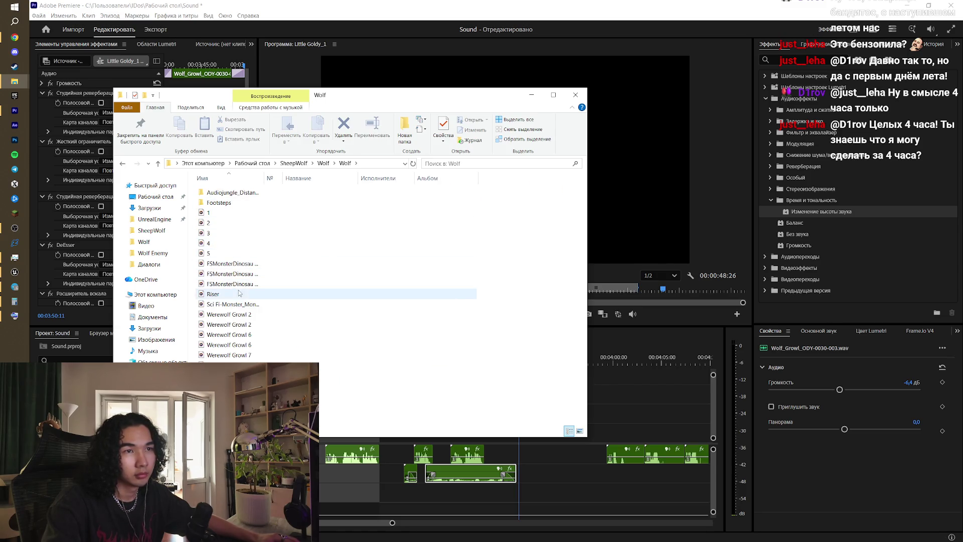
double_click(240, 309)
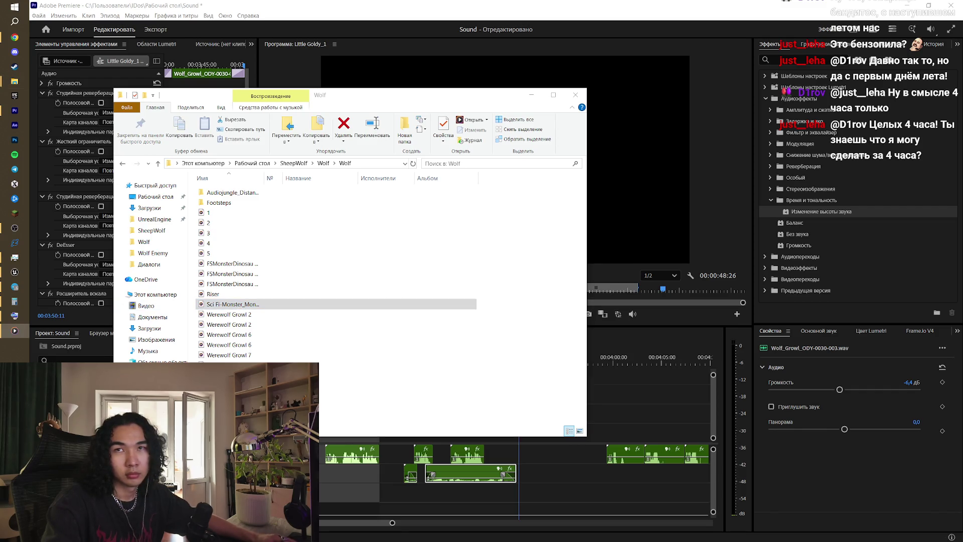
left_click(253, 304)
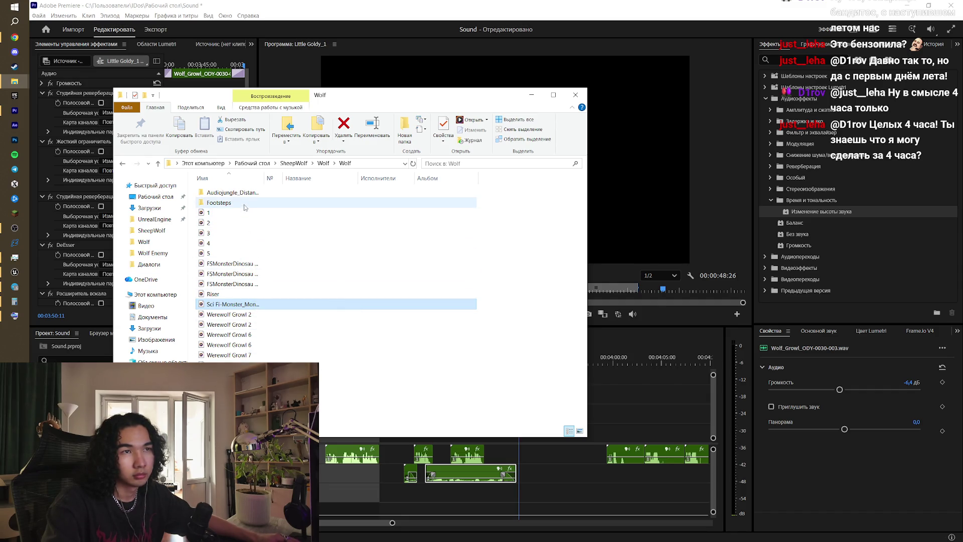
- Preview the distant werewolf howls and place the ANMLWdog_Distant howl on the timeline near 3:55
double_click(232, 193)
double_click(232, 193)
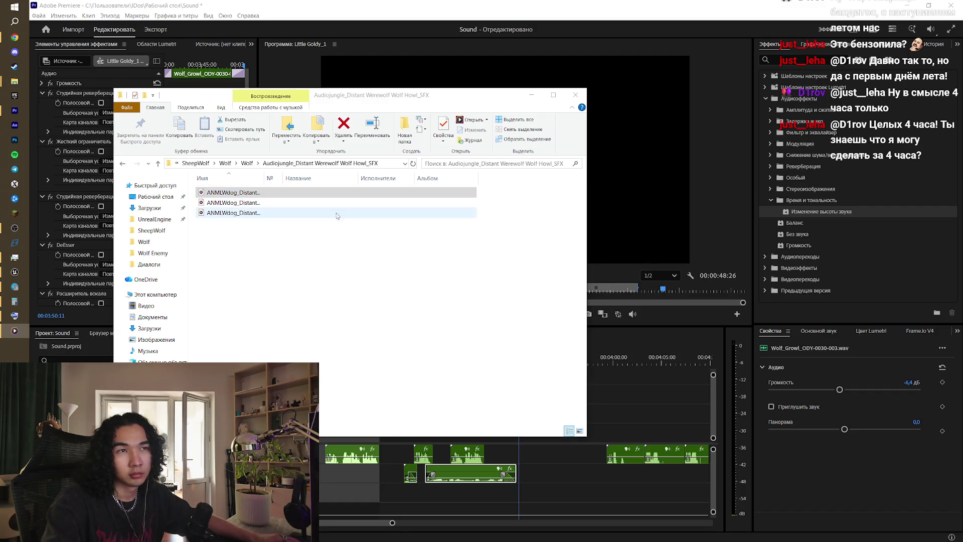
left_click(260, 213)
double_click(260, 213)
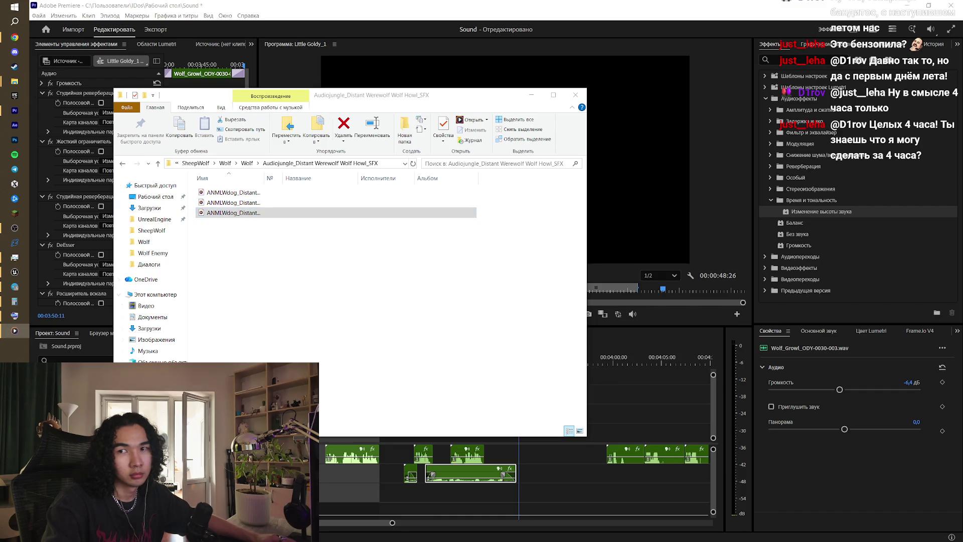
mouse_move(234, 192)
left_mouse_down()
mouse_move(276, 241)
mouse_move(467, 298)
mouse_move(590, 472)
mouse_move(570, 472)
left_mouse_up()
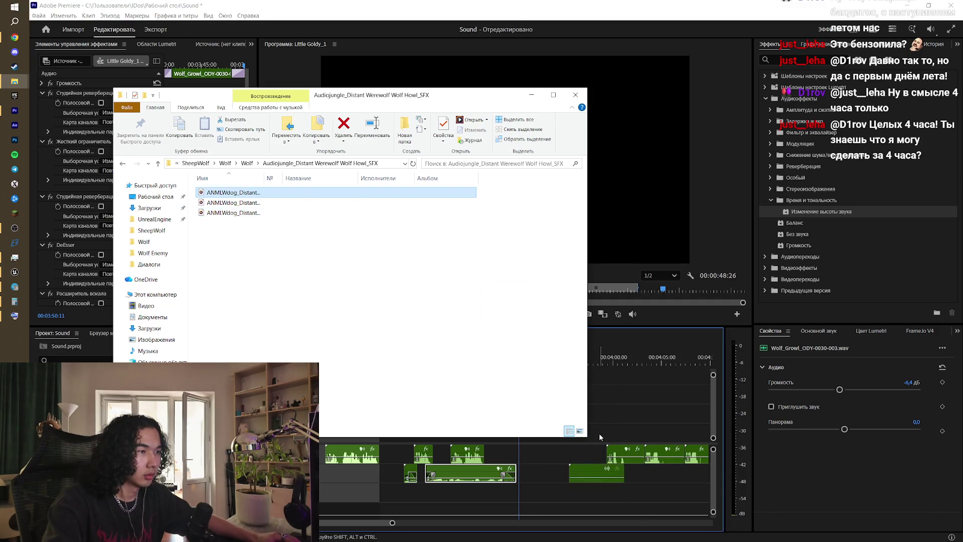
left_click(599, 433)
- Slide 11.mp3, 12.mp3 and 13.mp3 earlier so 13.mp3 follows 12.mp3 near 4:05
left_click(557, 355)
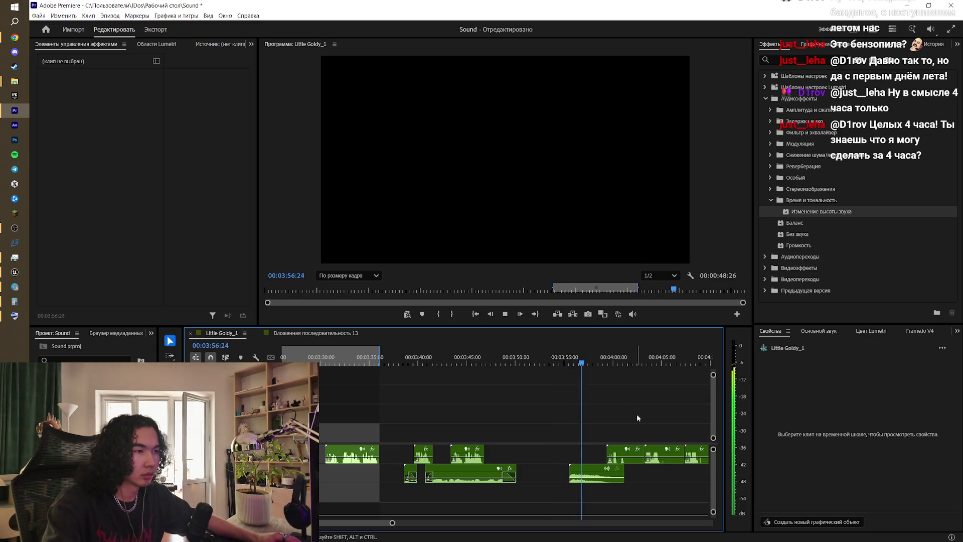
key("space")
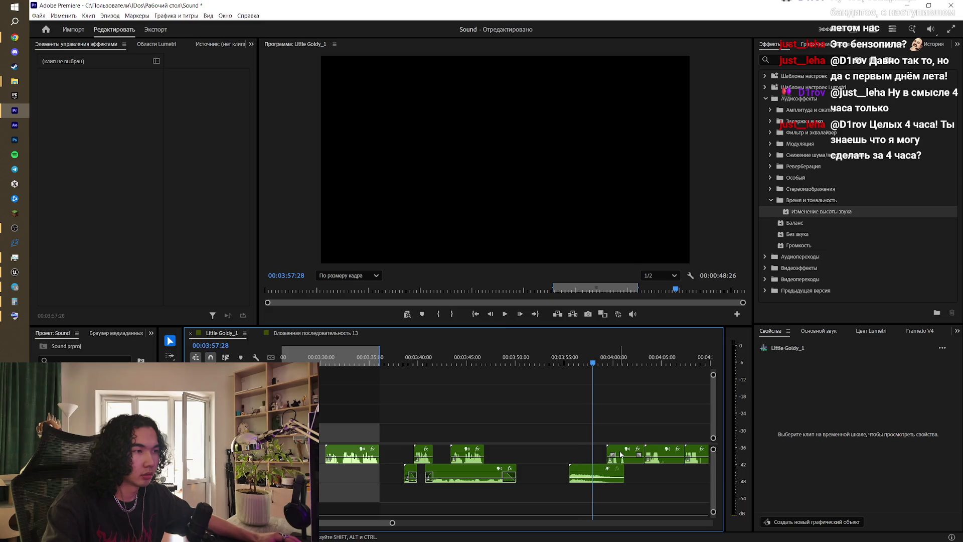
left_click_drag(624, 453, 611, 453)
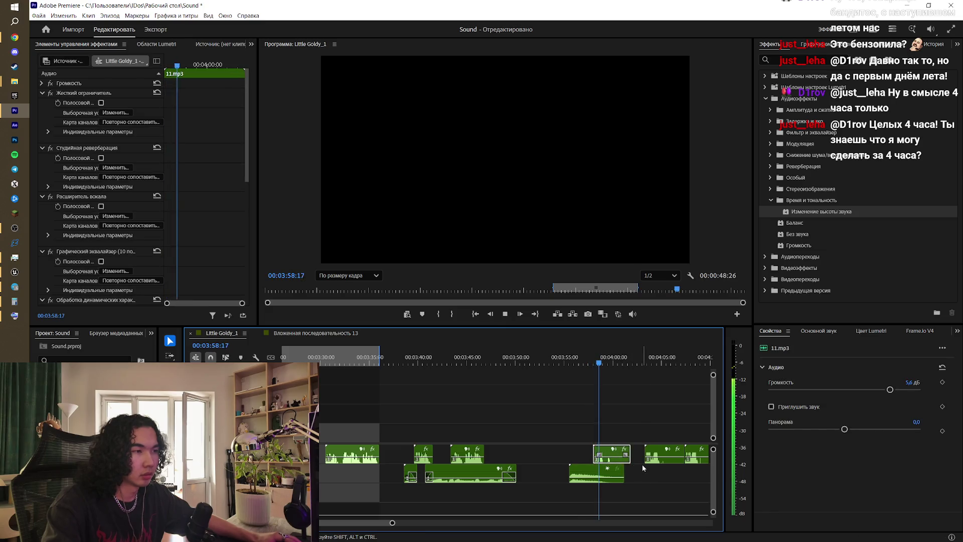
key("space")
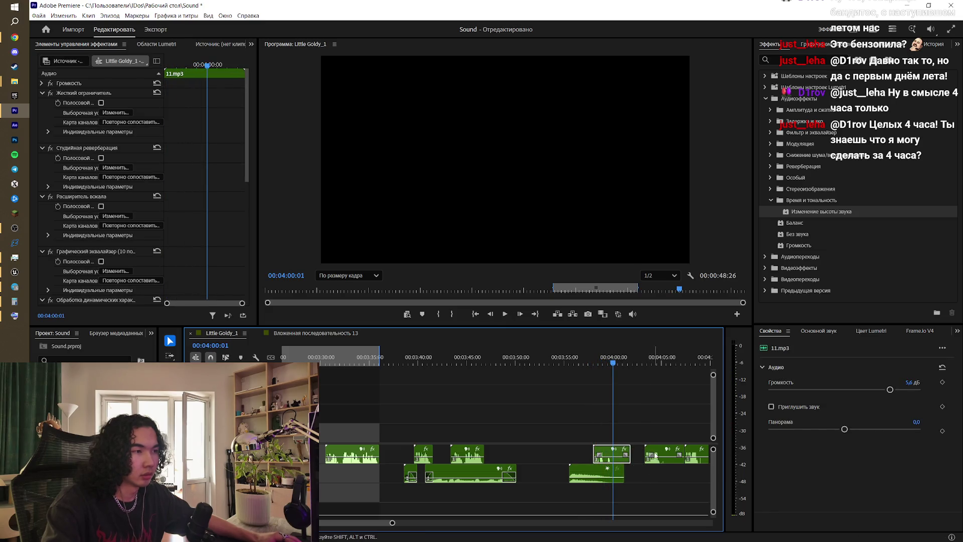
left_click_drag(655, 455, 635, 453)
key("space")
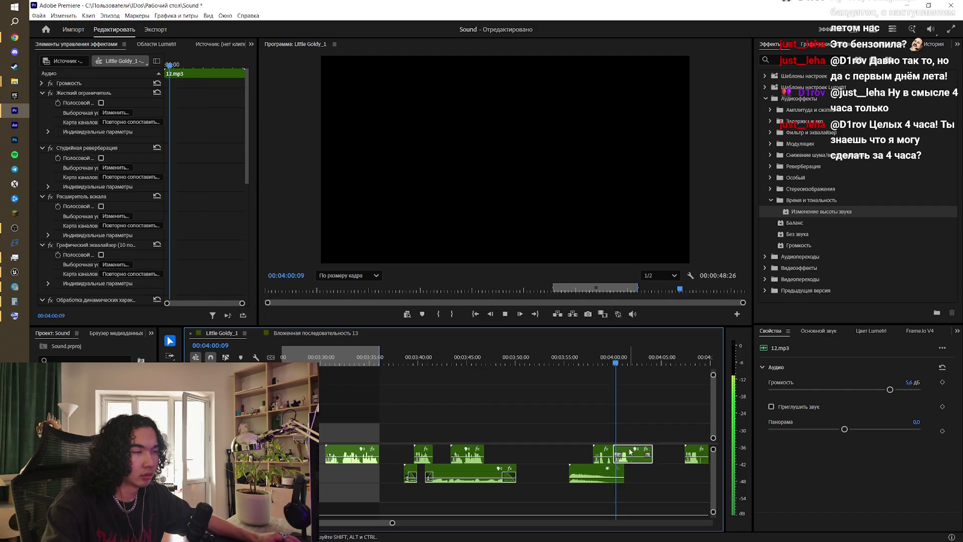
key("space")
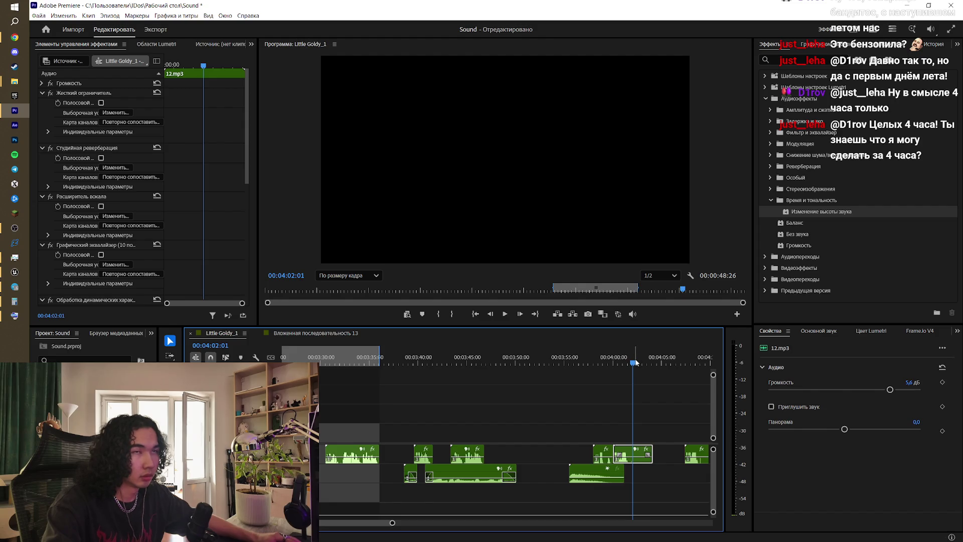
left_click_drag(695, 453, 656, 454)
key("space")
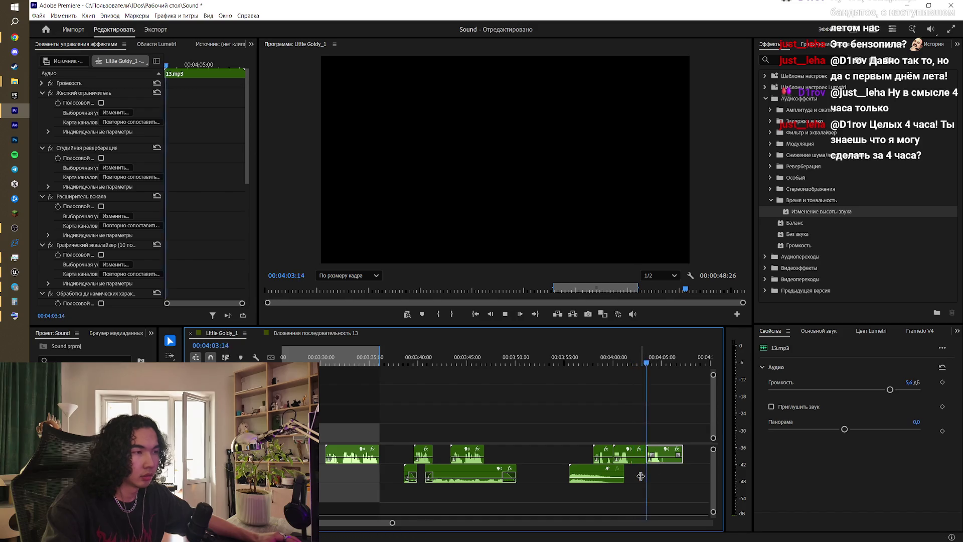
left_click_drag(666, 454, 653, 453)
- Select the two clips just after 04:00 and play them back from about 03:57
scroll(431, 524, "down", 5)
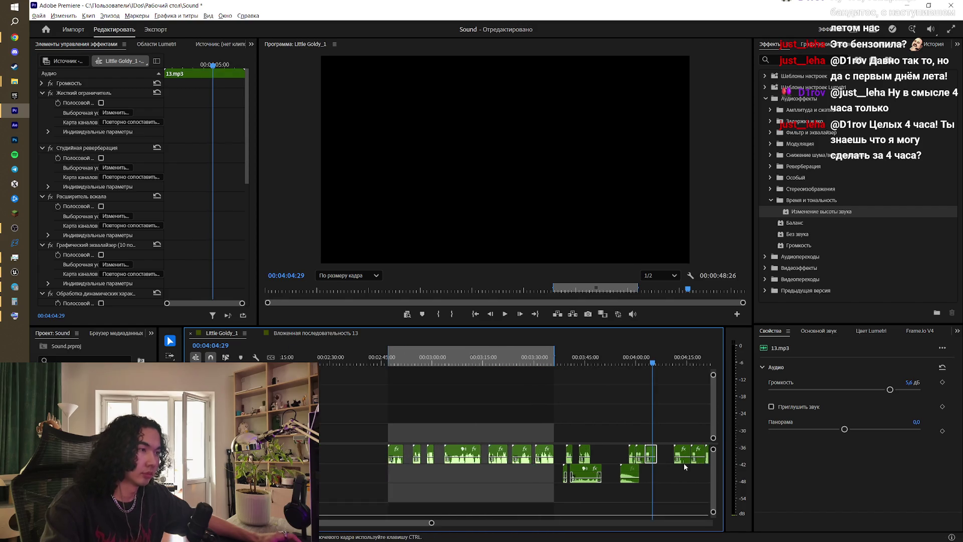
scroll(432, 524, "up", 5)
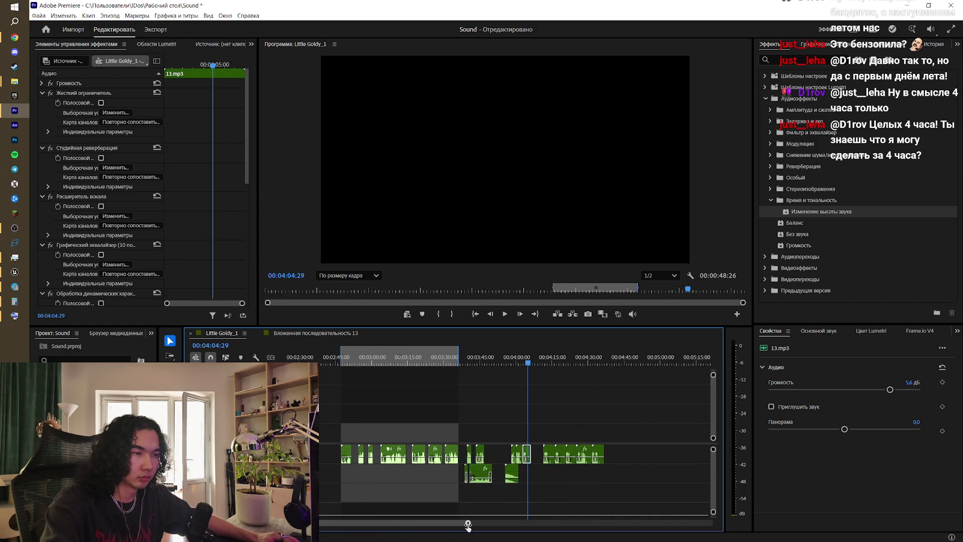
scroll(360, 526, "up", 2)
left_click_drag(424, 363, 412, 363)
key("space")
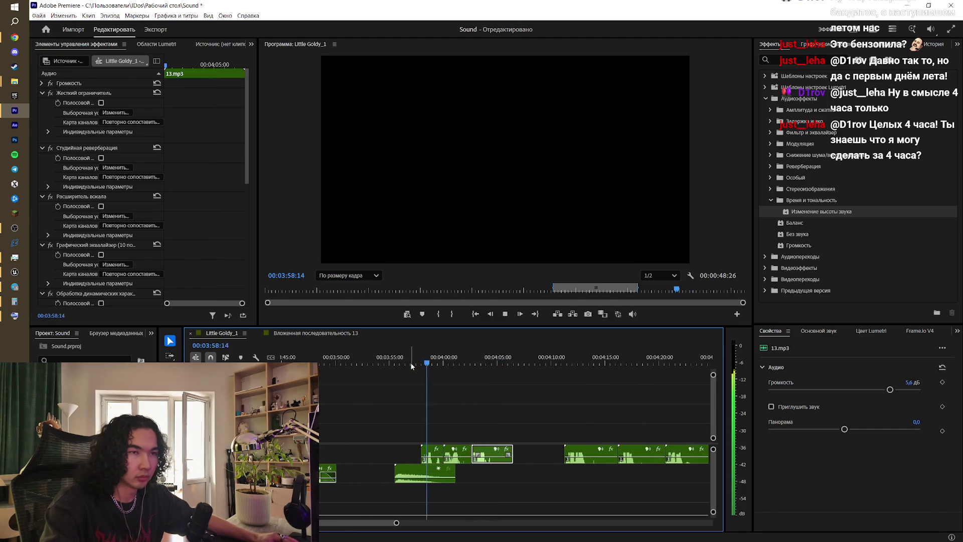
key("space")
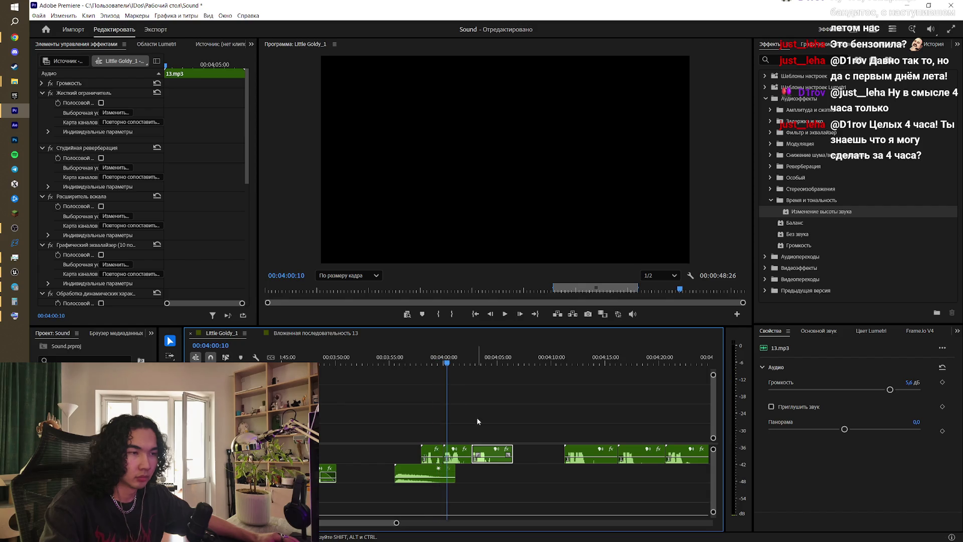
mouse_move(464, 430)
left_mouse_down()
mouse_move(488, 460)
mouse_move(469, 457)
mouse_move(483, 458)
left_mouse_up()
key("space")
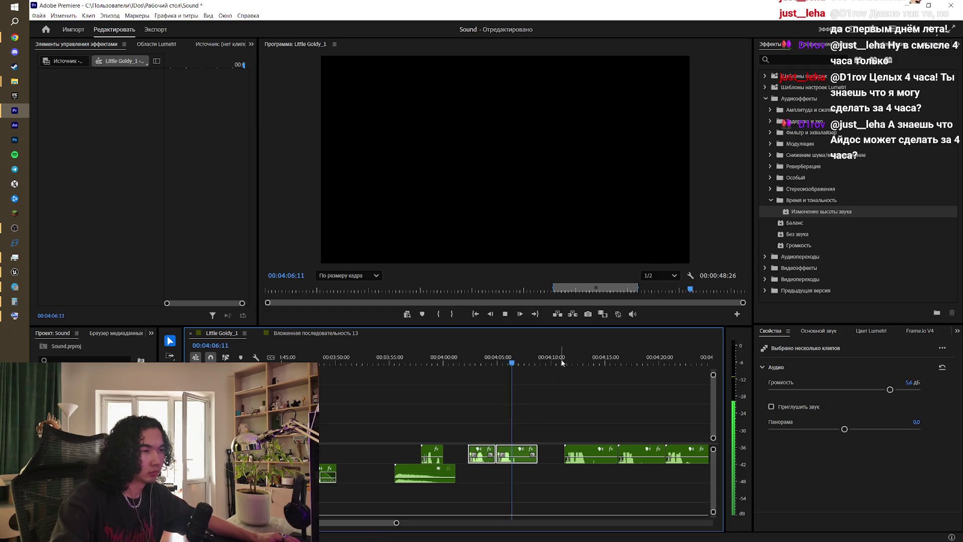
key("space")
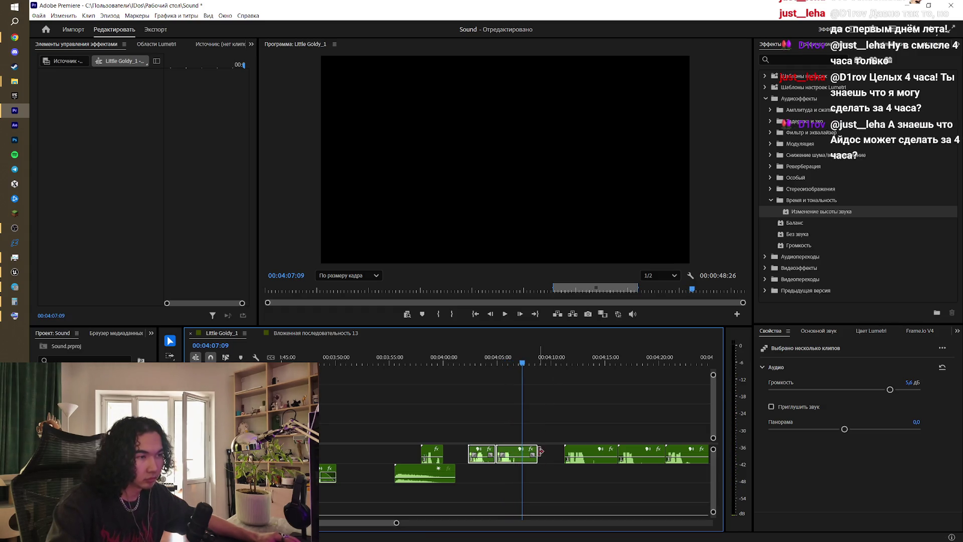
- Trim clip ends back by about two seconds, to 04:13 and to 04:18, leaving gaps
left_click_drag(541, 451, 517, 454)
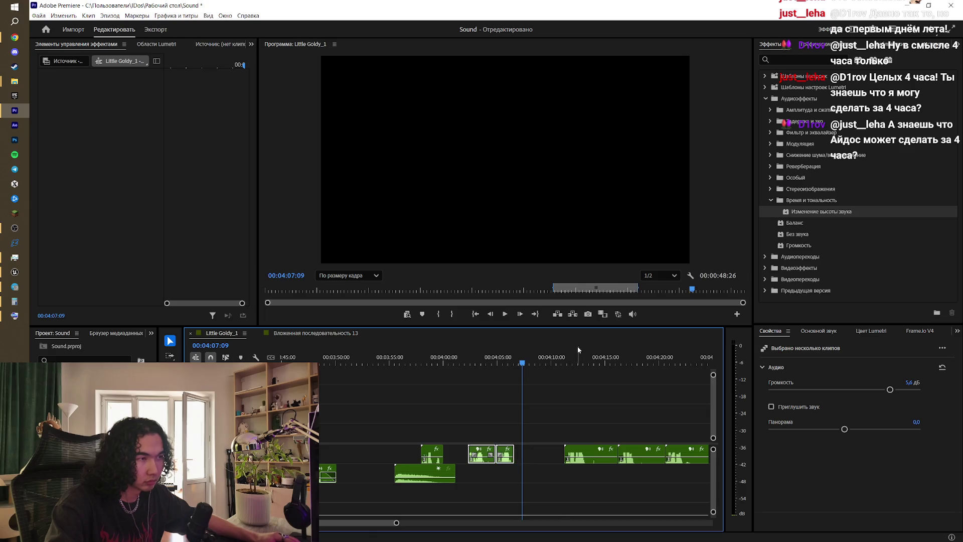
left_click(563, 358)
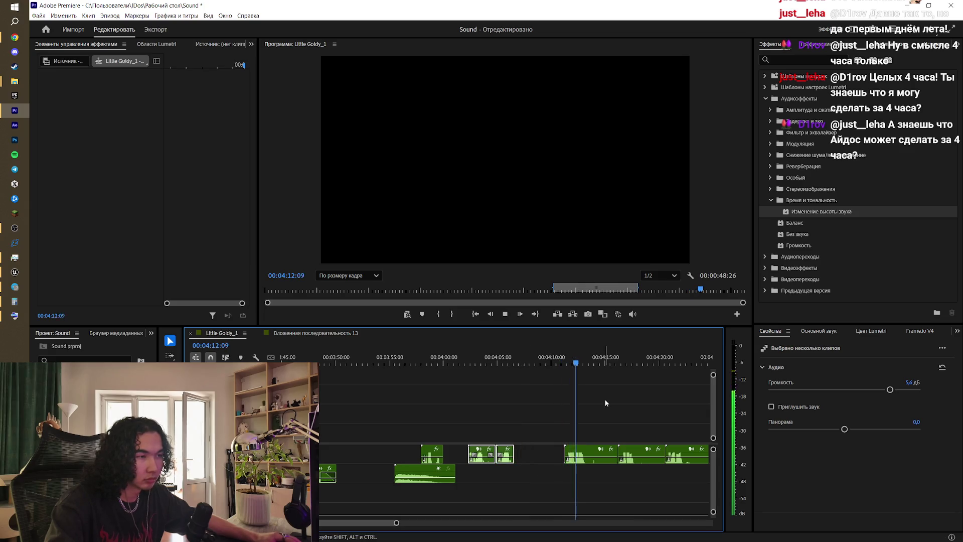
key("space")
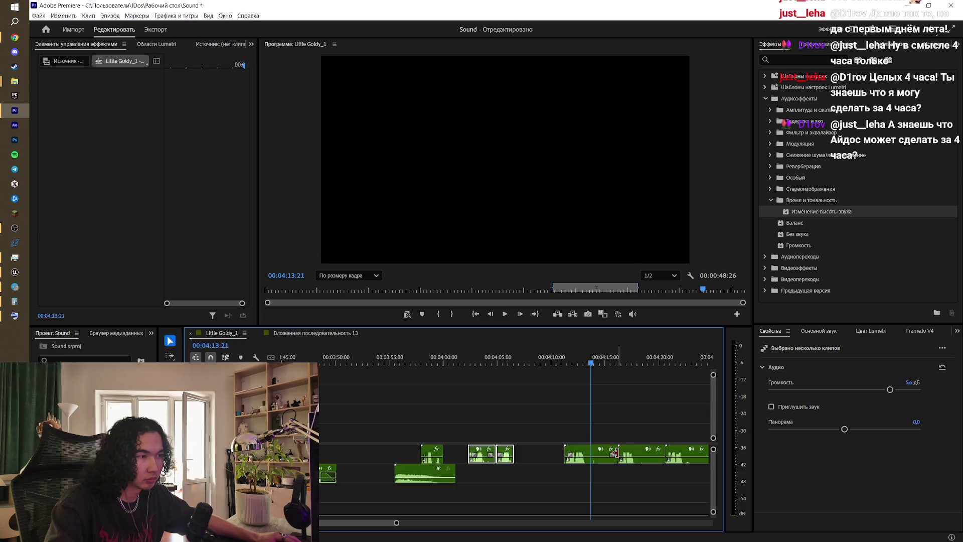
left_click_drag(616, 453, 591, 453)
key("space")
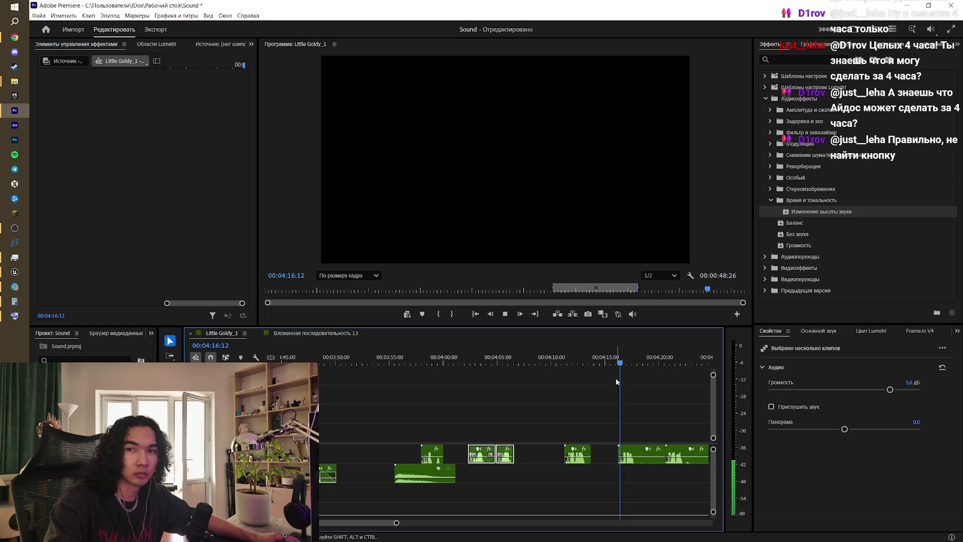
key("space")
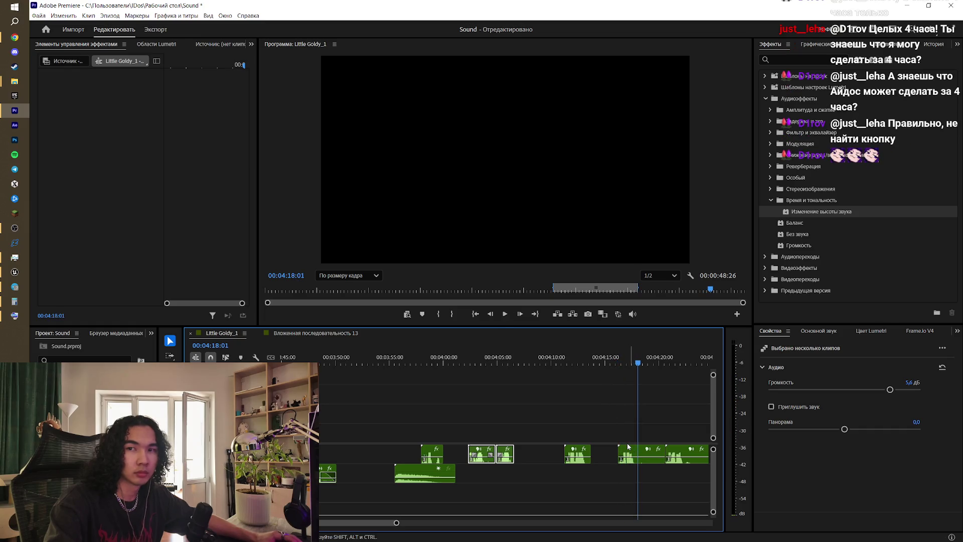
key("alt+Tab")
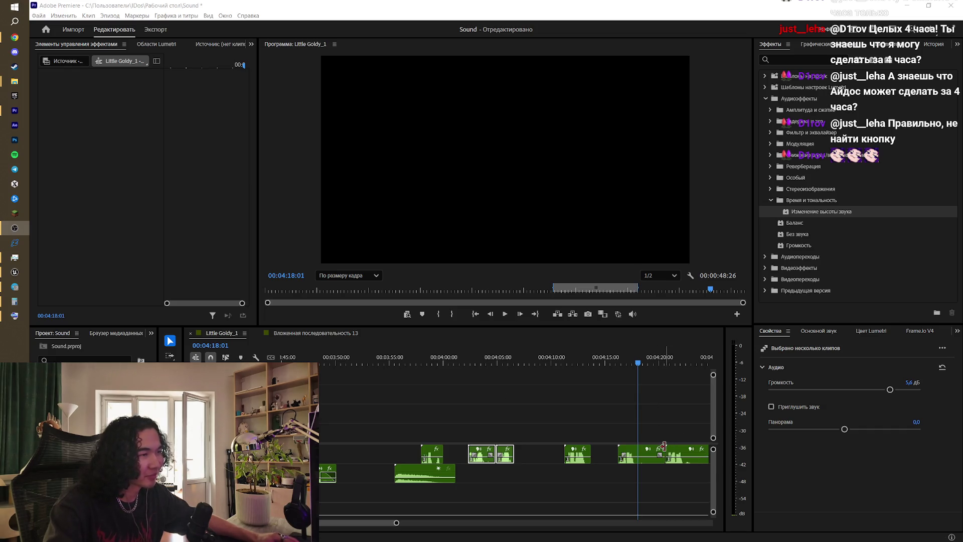
left_click_drag(663, 446, 638, 446)
- Cut at 04:22:17, delete the following piece and slide 17.mp3 left against the previous clip
left_click(662, 362)
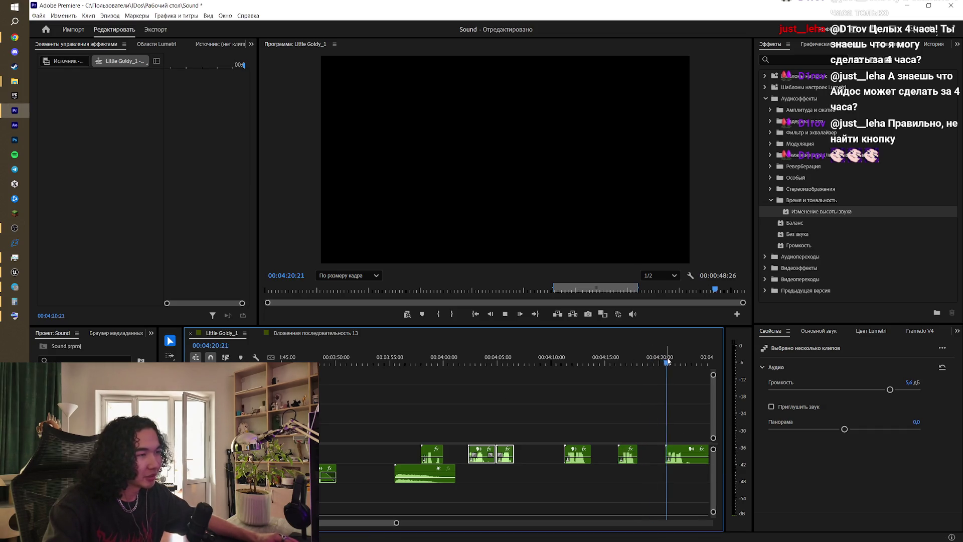
key("space")
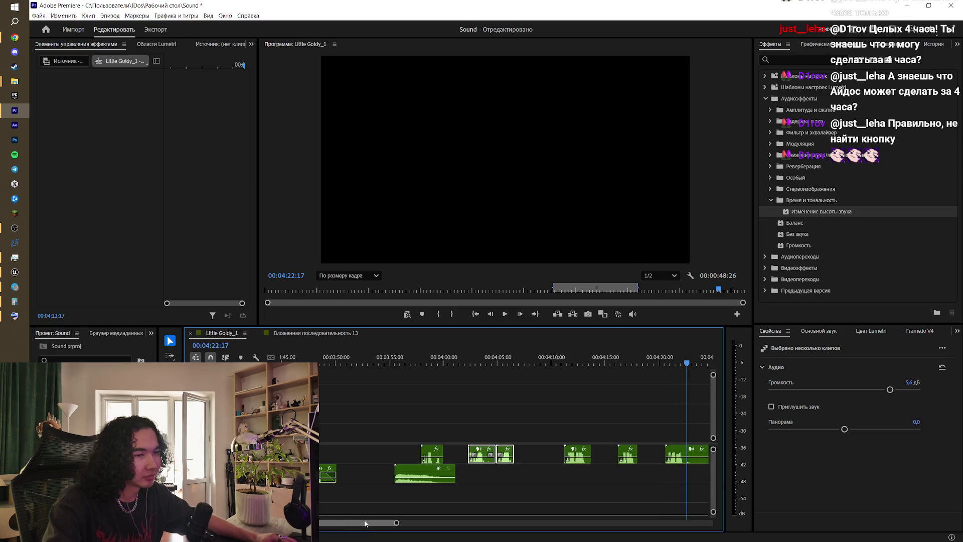
mouse_move(397, 523)
left_mouse_down()
mouse_move(447, 525)
mouse_move(404, 523)
left_mouse_up()
key("space")
key("ctrl+k")
left_click(520, 452)
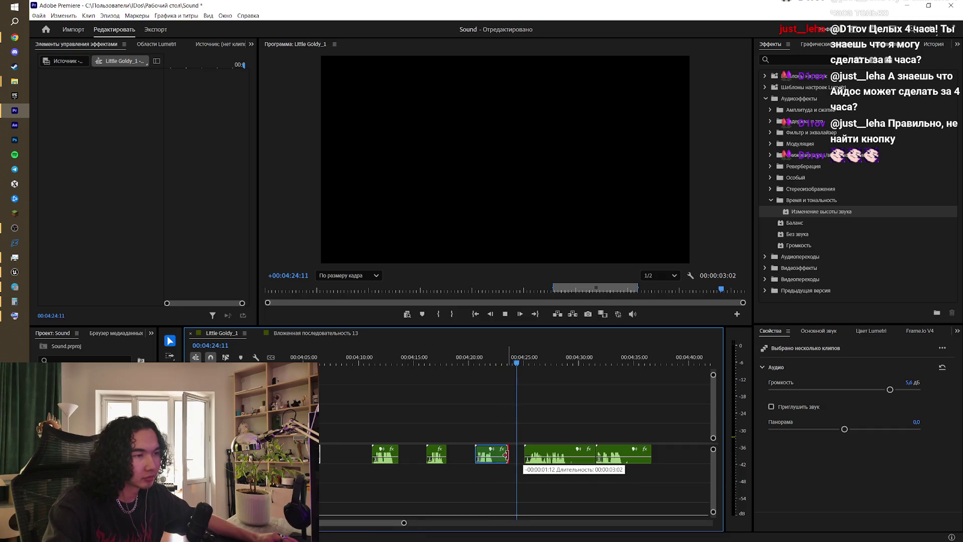
key("Delete")
mouse_move(547, 452)
left_mouse_down()
mouse_move(530, 455)
mouse_move(554, 454)
left_mouse_up()
key("=")
key("=")
left_click(458, 363)
key("space")
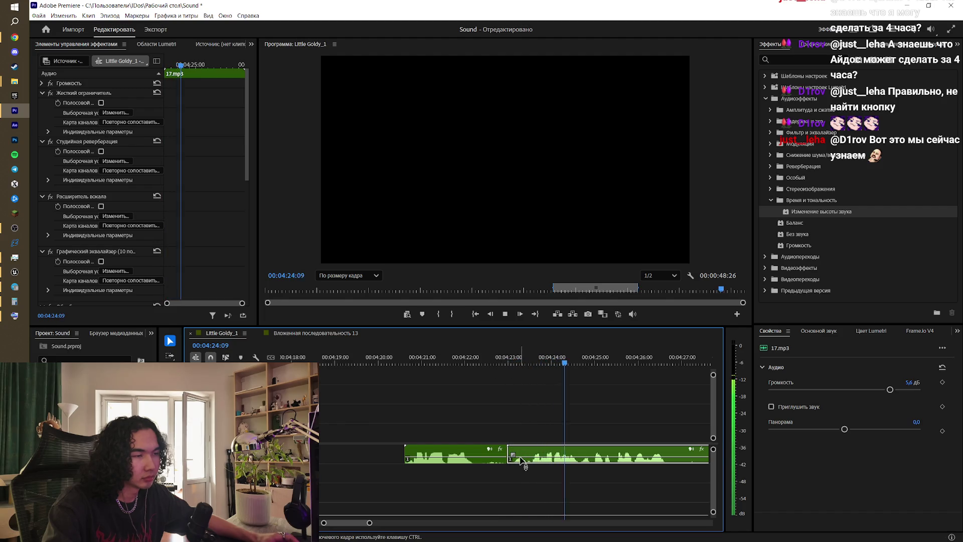
- Move the edit point between the two clips earlier and replay from about 04:22
left_click_drag(522, 460, 494, 460)
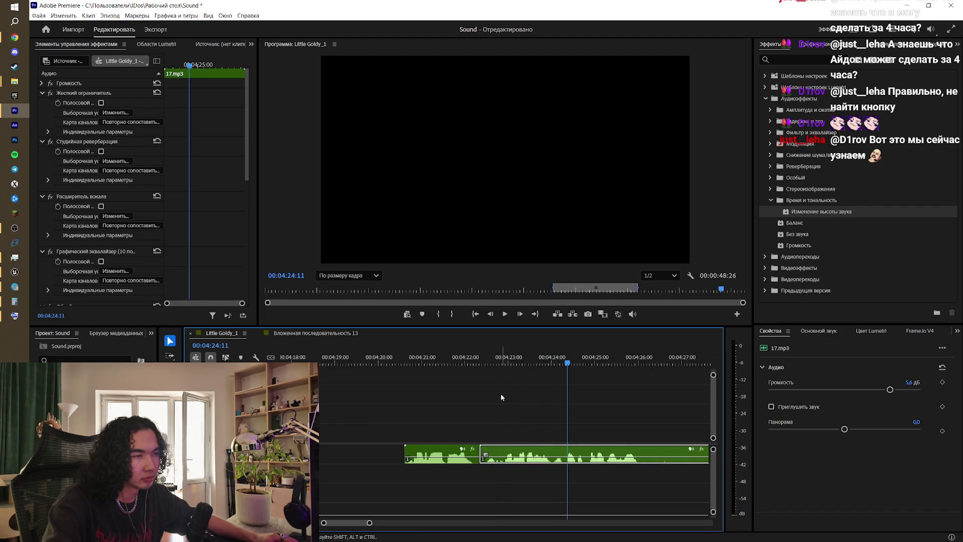
left_click(467, 362)
key("space")
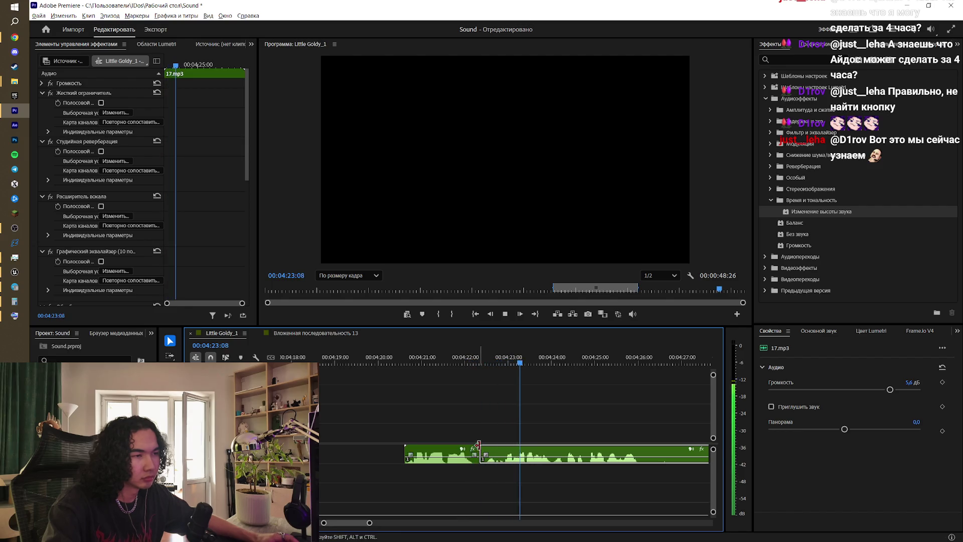
key("alt+space")
left_click(492, 429)
left_click(490, 362)
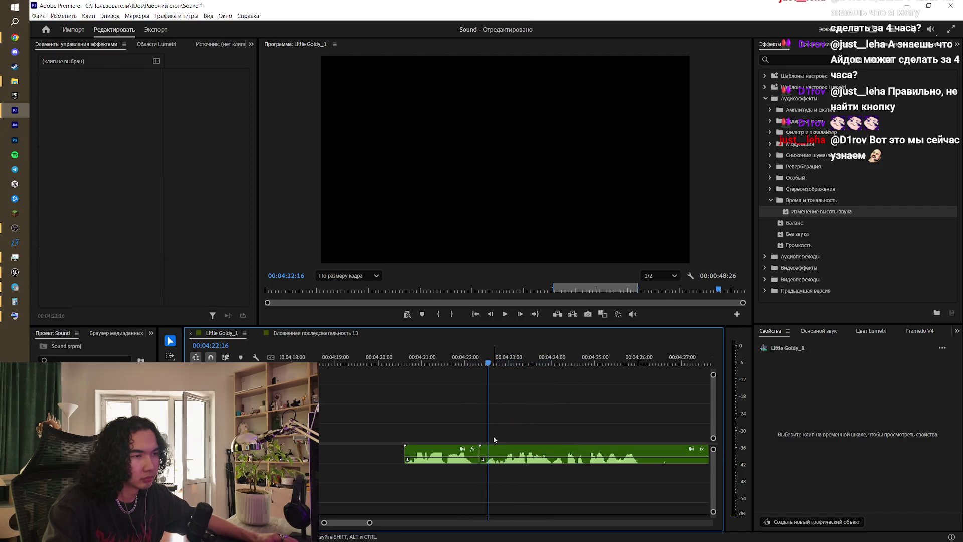
- Apply a crossfade at the 04:22:17 edit point and shorten it to about half
right_click(484, 448)
left_click(552, 502)
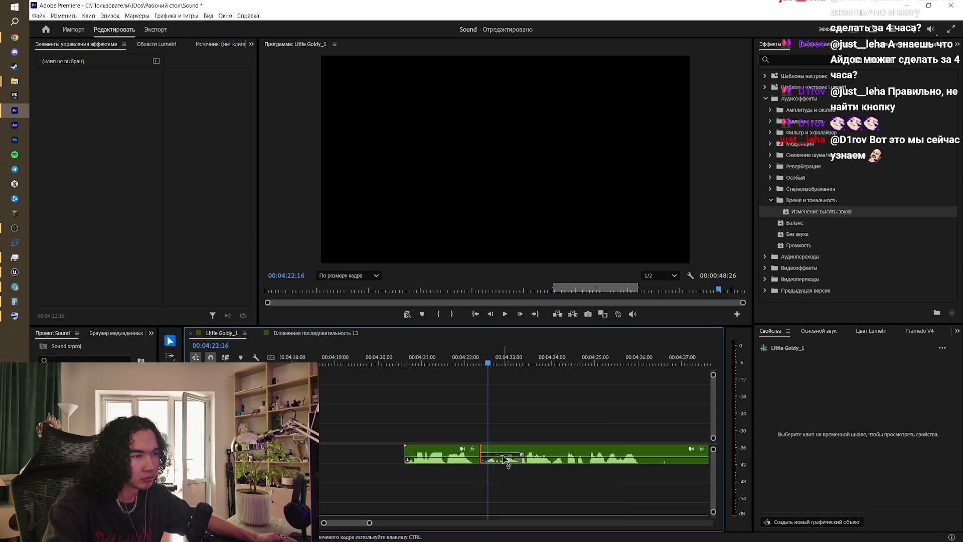
left_click_drag(524, 458, 502, 457)
left_click(446, 360)
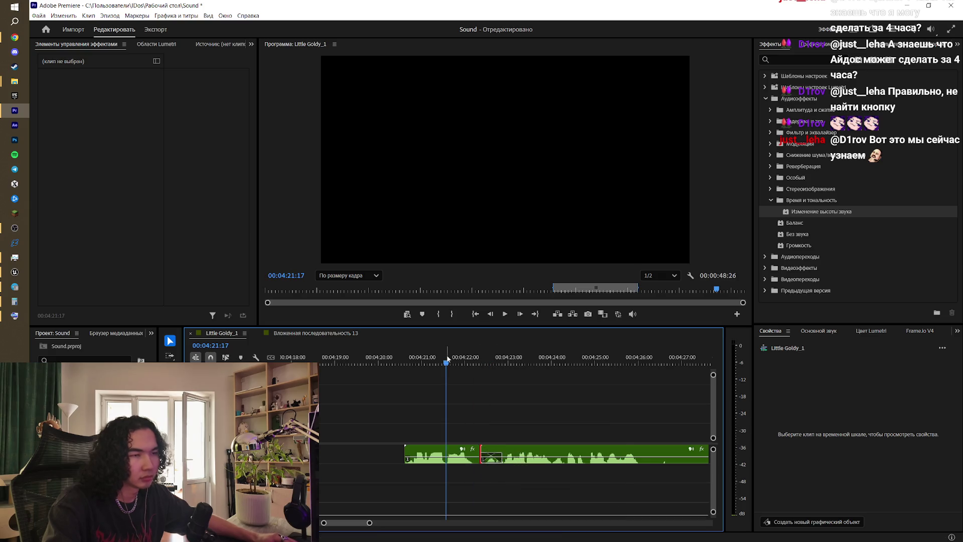
key("space")
key("minus")
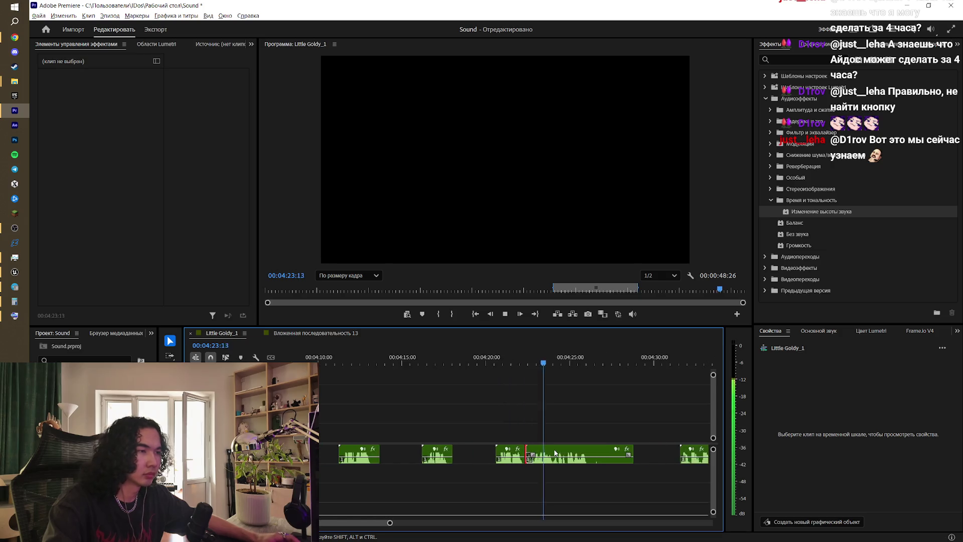
key("minus")
key("minus")
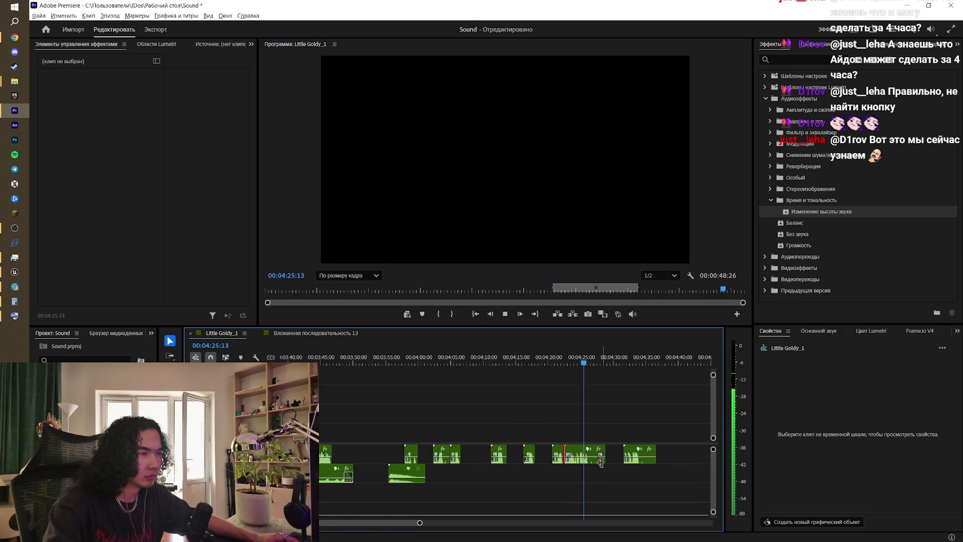
key("equal")
key("equal")
key("equal")
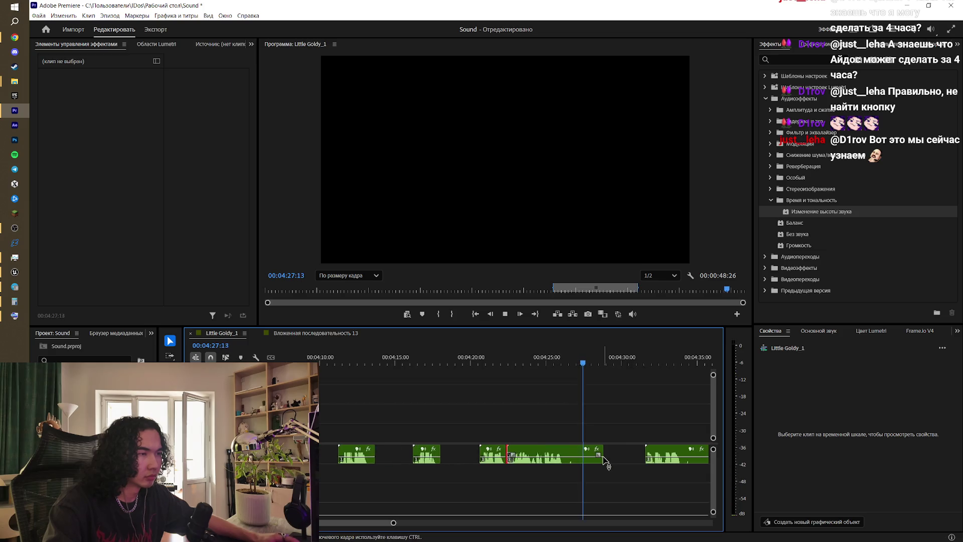
key("space")
- Reposition the 18.mp3 clip, ending about two seconds later than its first earlier placement
left_click_drag(675, 452, 606, 452)
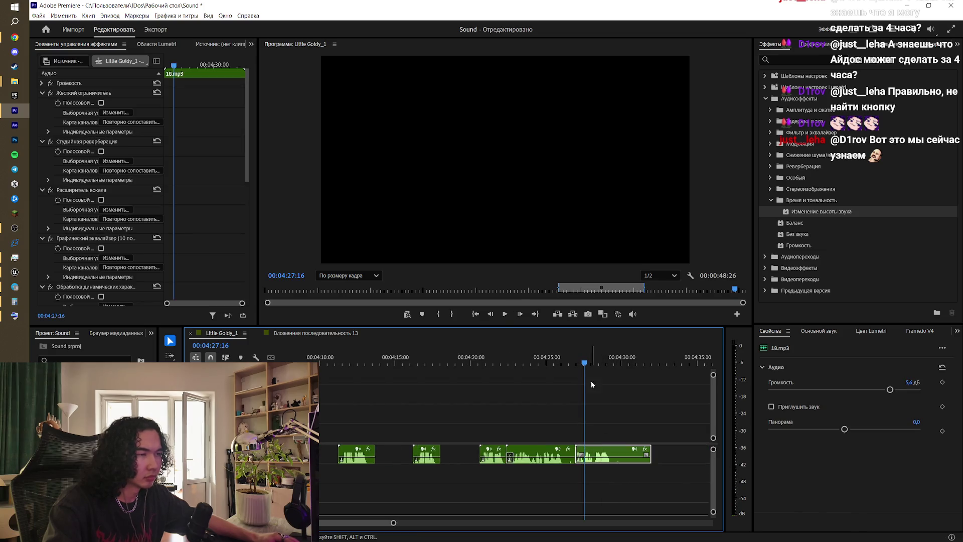
left_click(552, 362)
key("space")
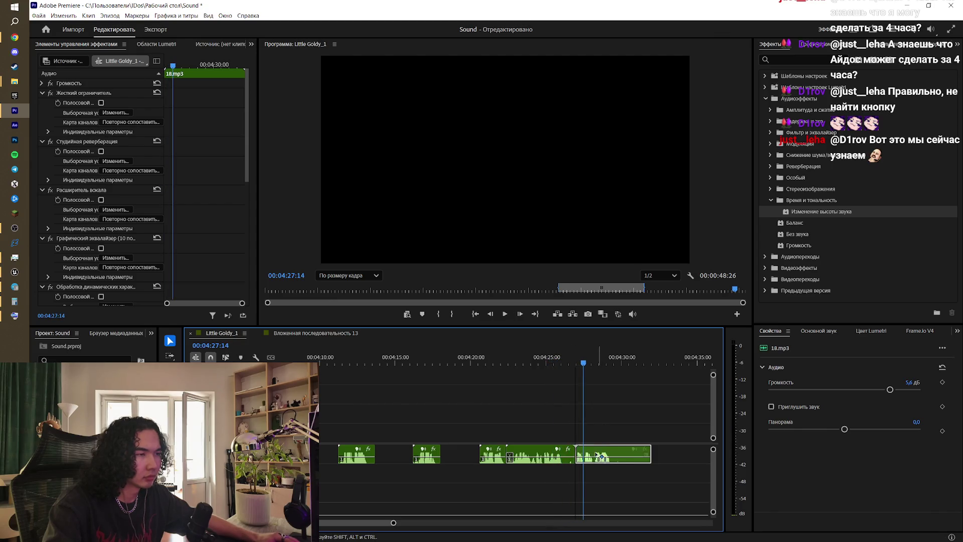
left_click_drag(602, 454, 643, 458)
mouse_move(583, 363)
left_mouse_down()
mouse_move(563, 363)
mouse_move(612, 365)
left_mouse_up()
key("space")
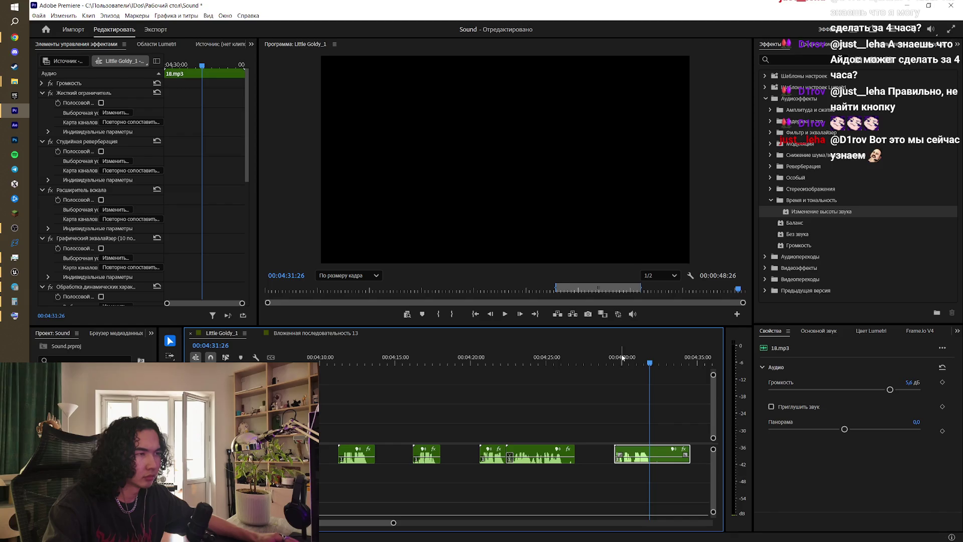
left_click(545, 365)
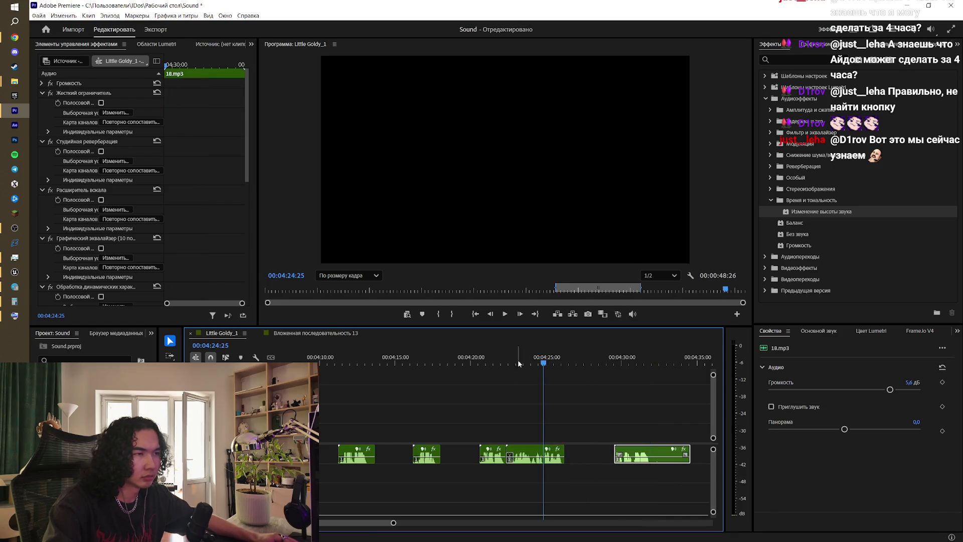
- Replay the dialogue from around 04:01 and move 13.mp3 earlier to overlap the previous clip
mouse_move(339, 362)
left_mouse_down()
mouse_move(324, 381)
mouse_move(359, 401)
left_mouse_up()
key("space")
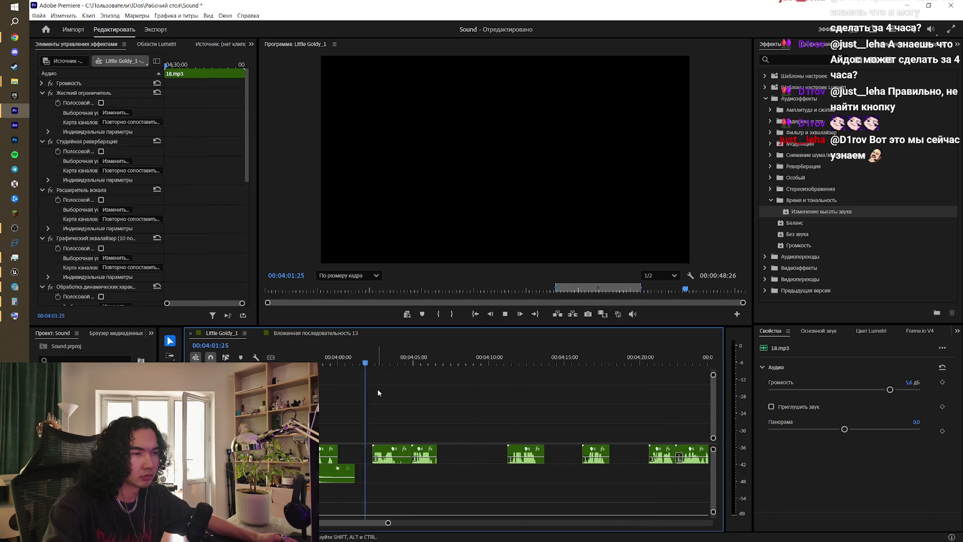
key("minus")
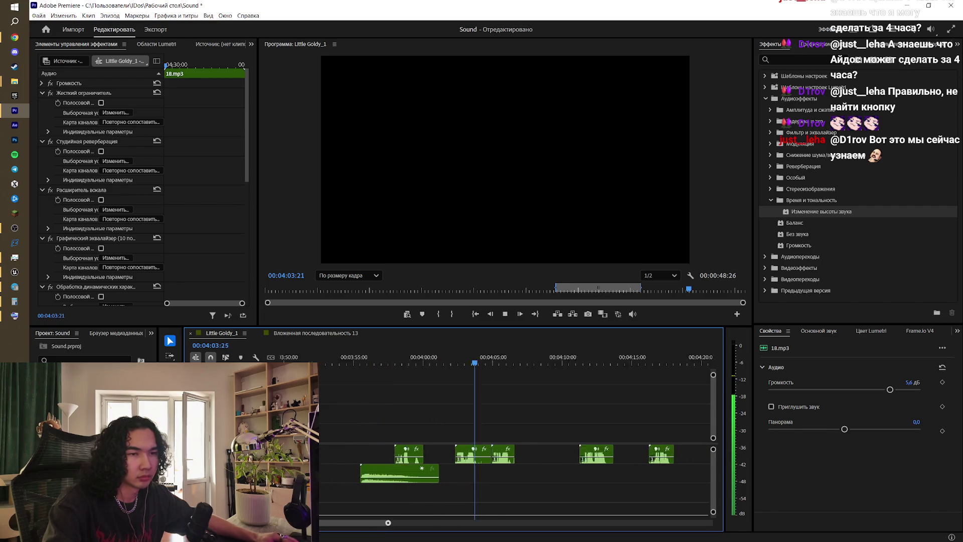
key("space")
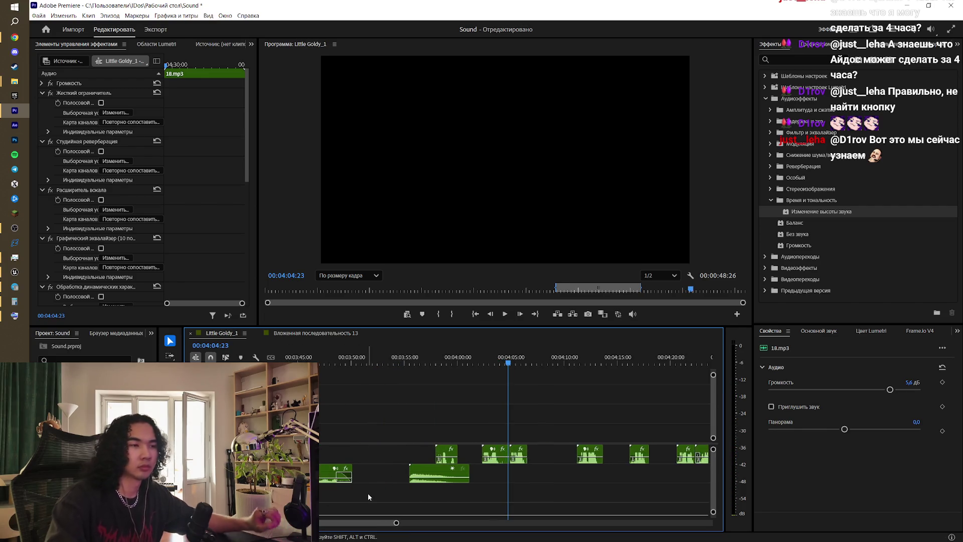
key("space")
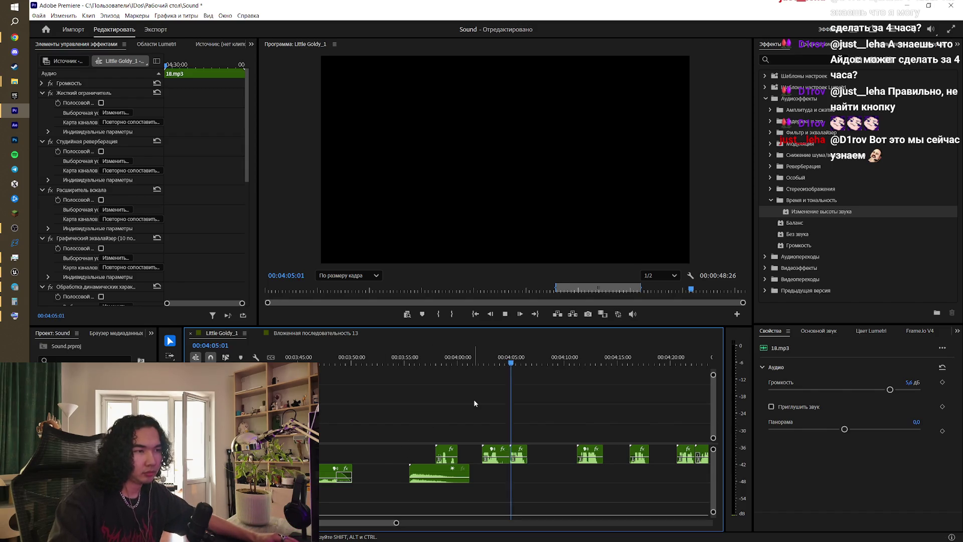
key("space")
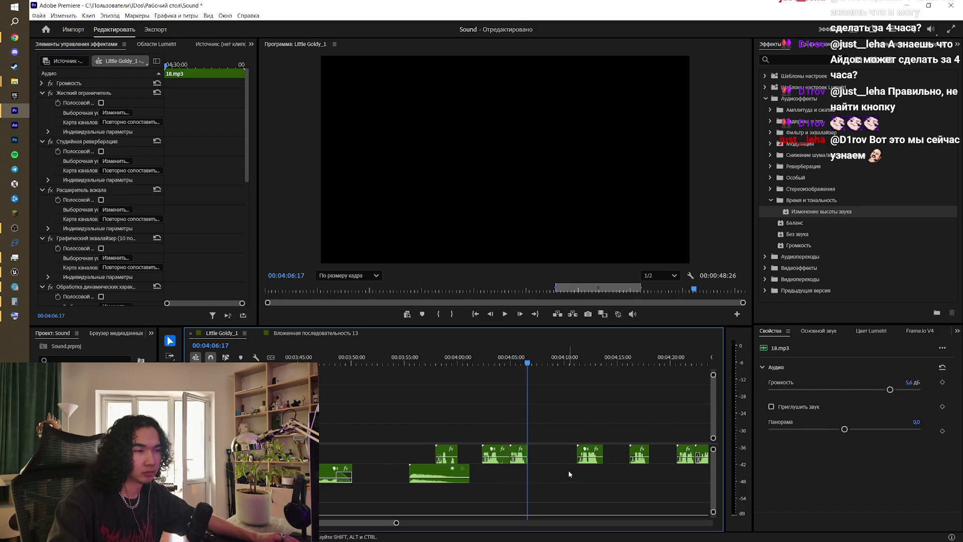
key("equal")
scroll(524, 468, "up", 2, "alt")
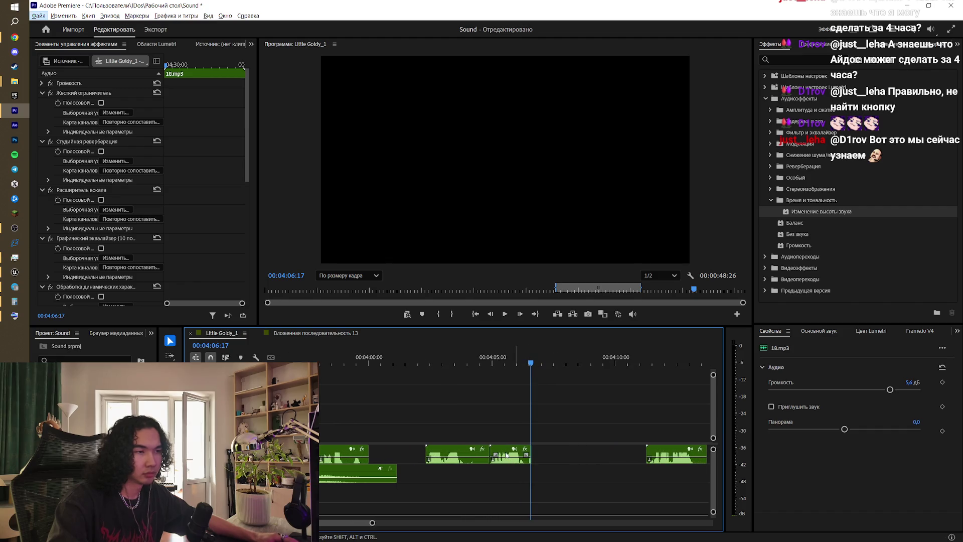
left_click_drag(491, 455, 469, 454)
- Apply the default transition at the start of 13.mp3 and play back from 04:03:11
left_click(441, 353)
key("space")
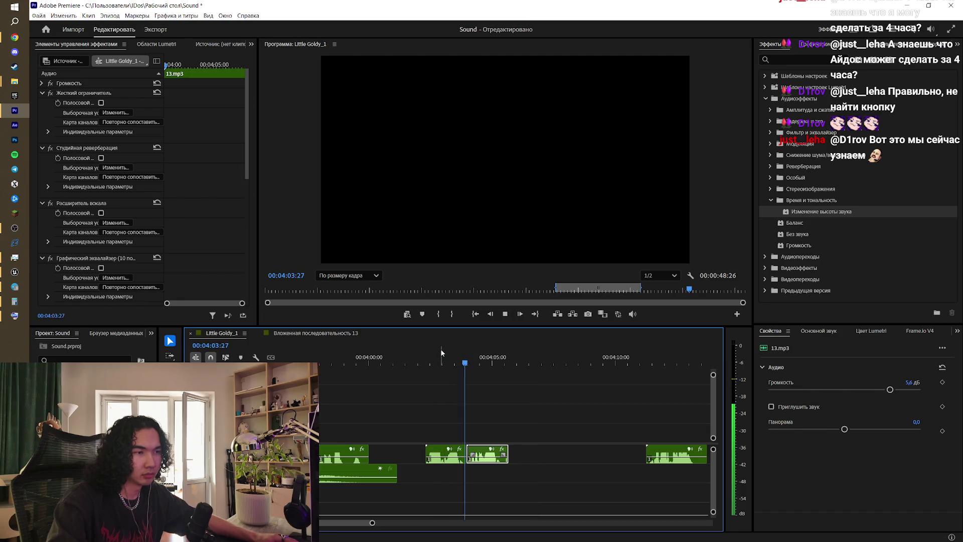
key("space")
right_click(468, 454)
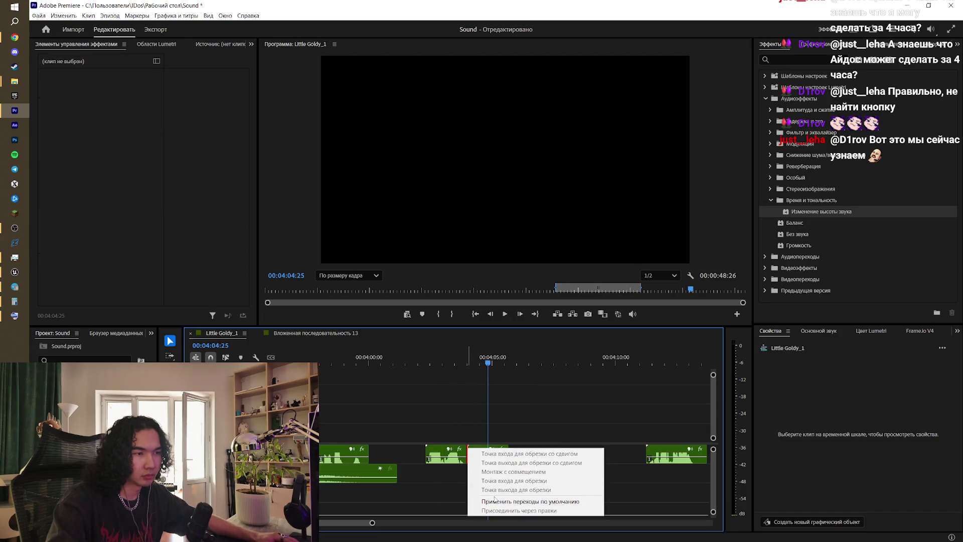
left_click(497, 500)
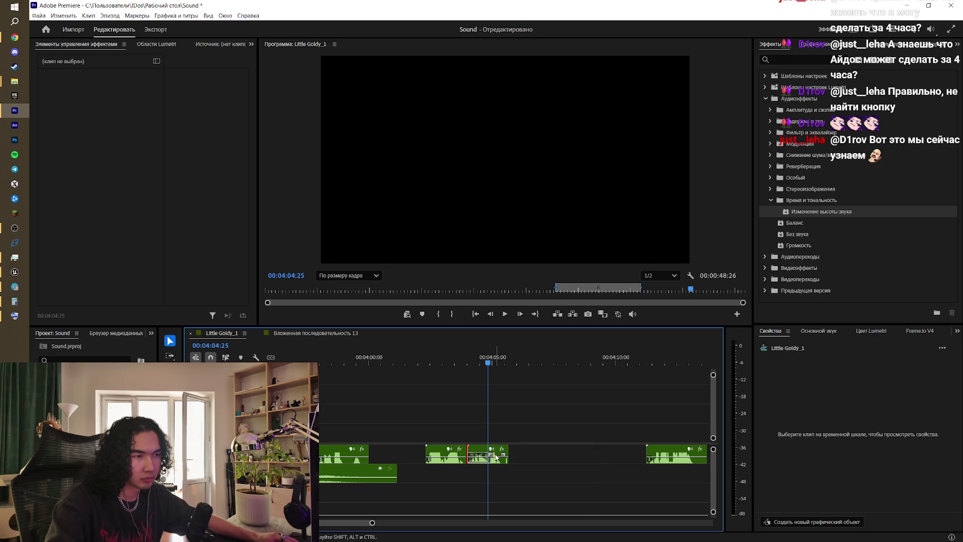
left_click_drag(474, 362, 452, 362)
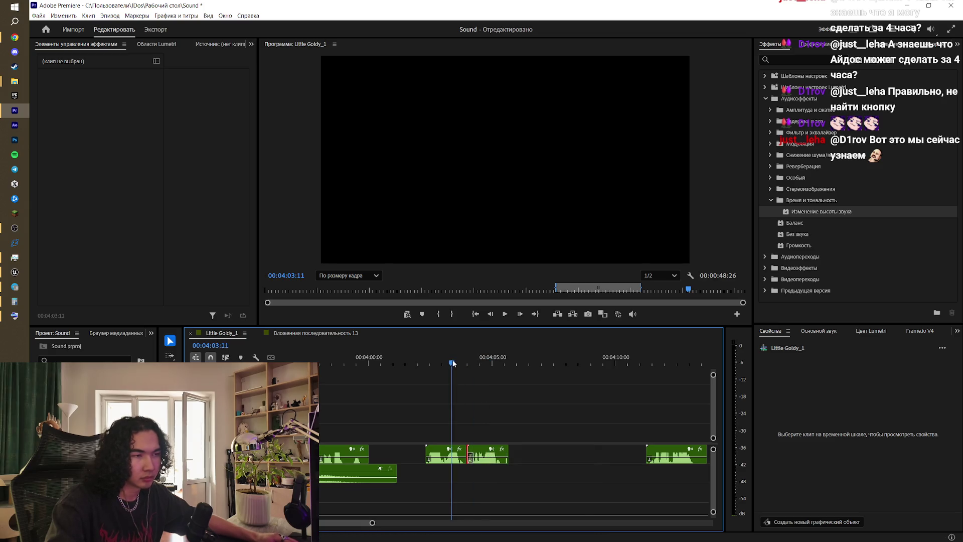
key("space")
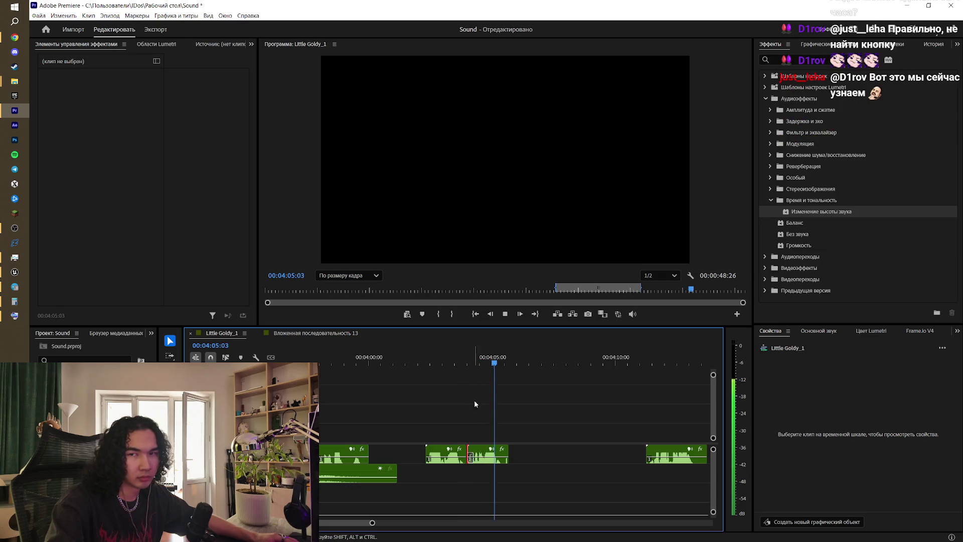
key("space")
- Trim the later clip's end back to the playhead at 04:13:04
scroll(543, 448, "down", 2, "alt")
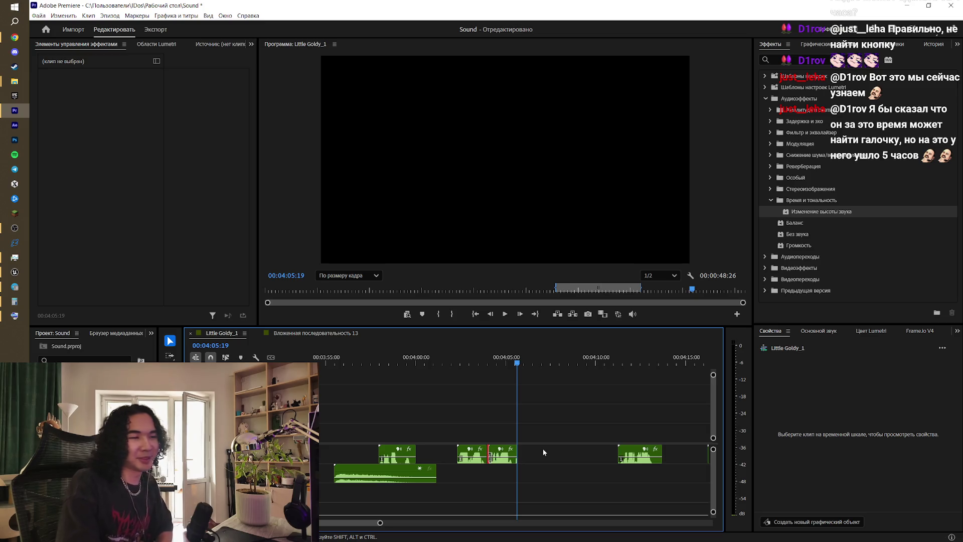
left_click(543, 452)
left_click(615, 358)
key("space")
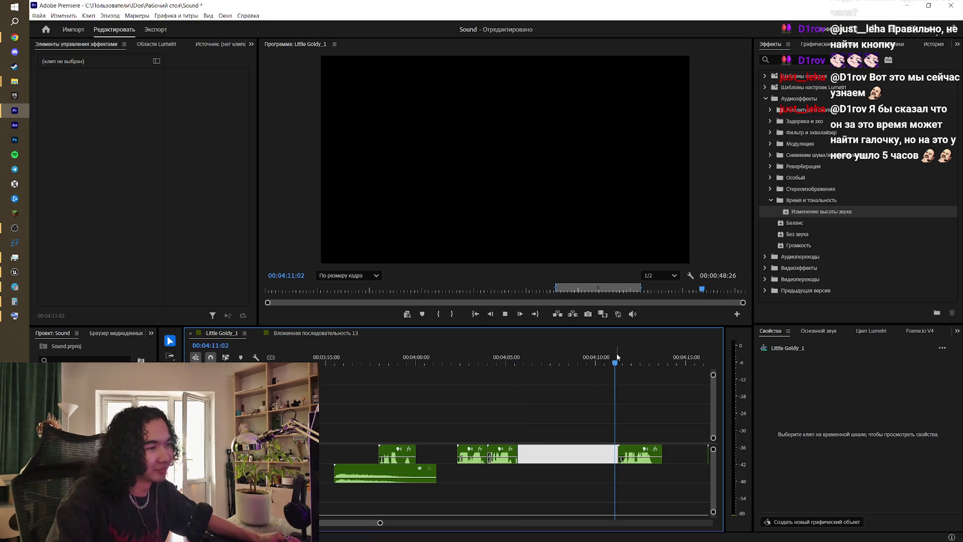
key("space")
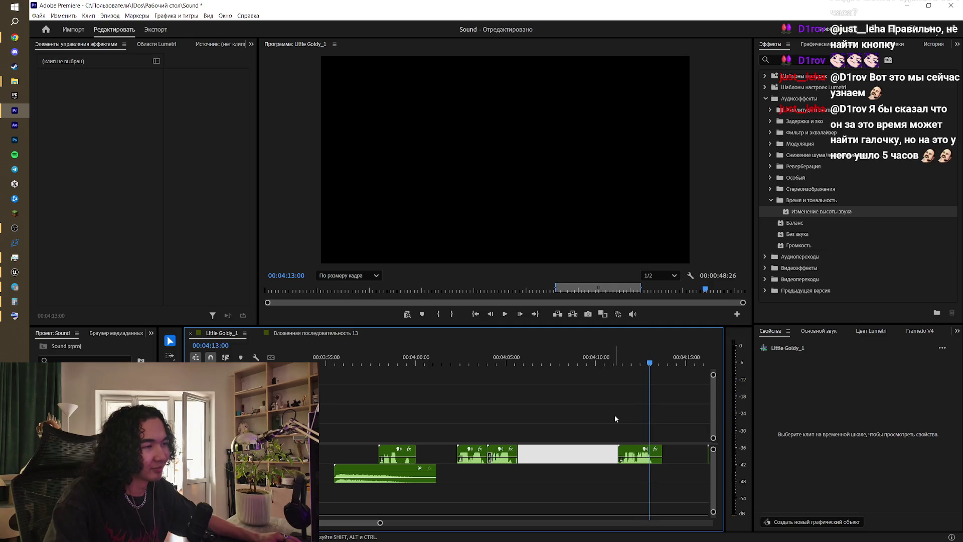
left_click(615, 415)
key("=")
key("=")
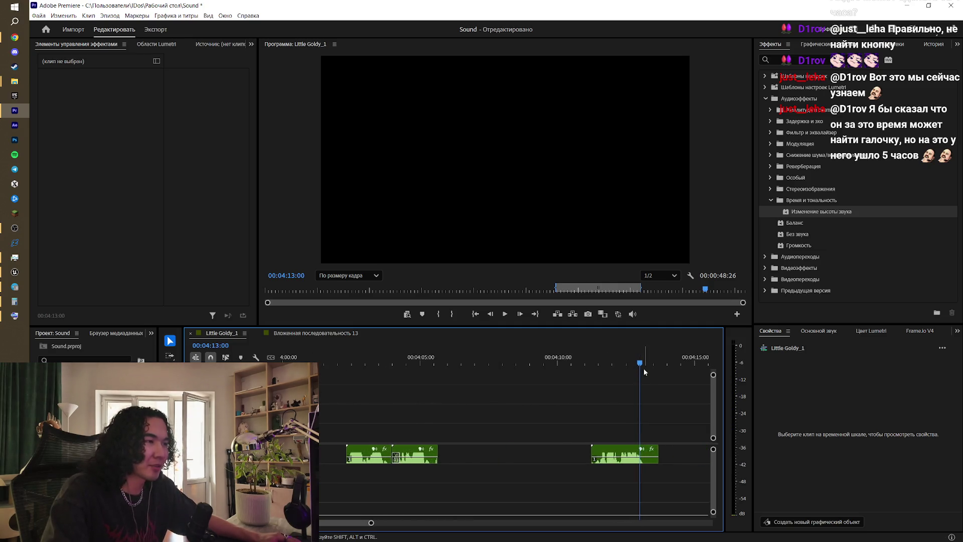
left_click(645, 367)
left_click_drag(658, 449, 650, 443)
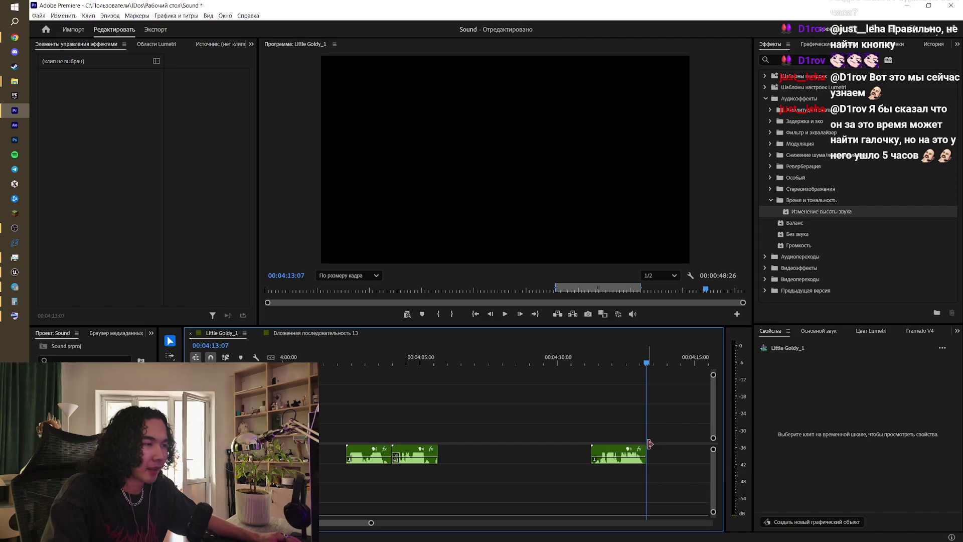
key("minus")
key("minus")
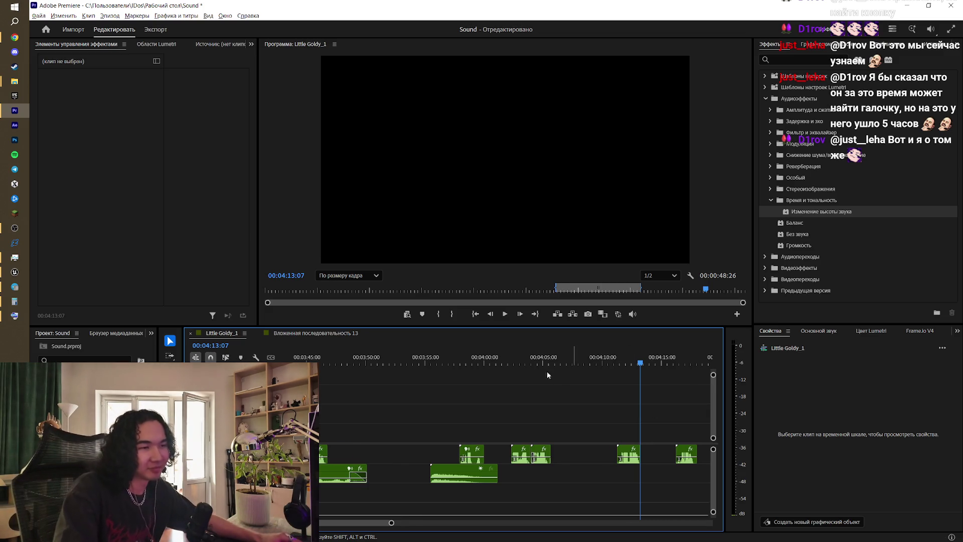
scroll(532, 363, "down", 1, "alt")
left_click_drag(474, 362, 458, 365)
key("space")
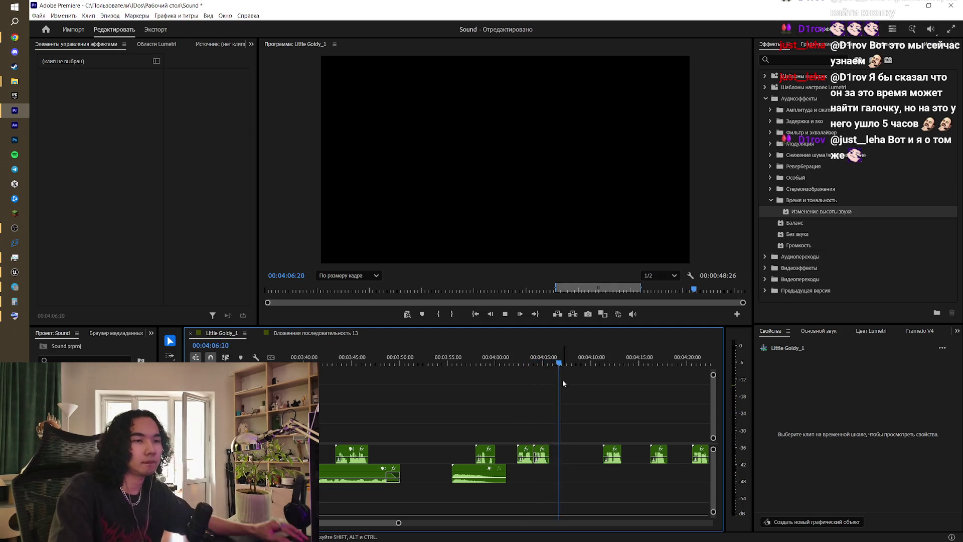
left_click(588, 357)
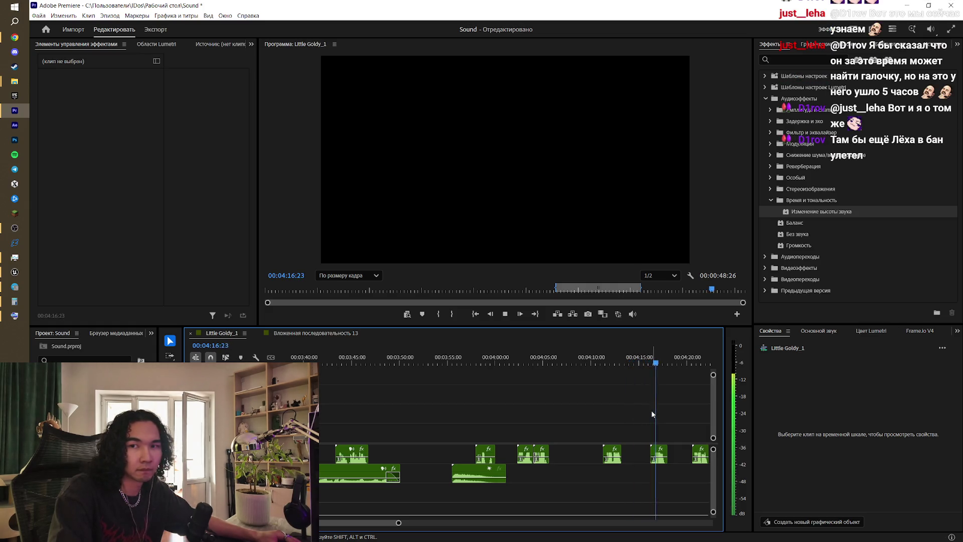
key("space")
scroll(651, 410, "down", 4)
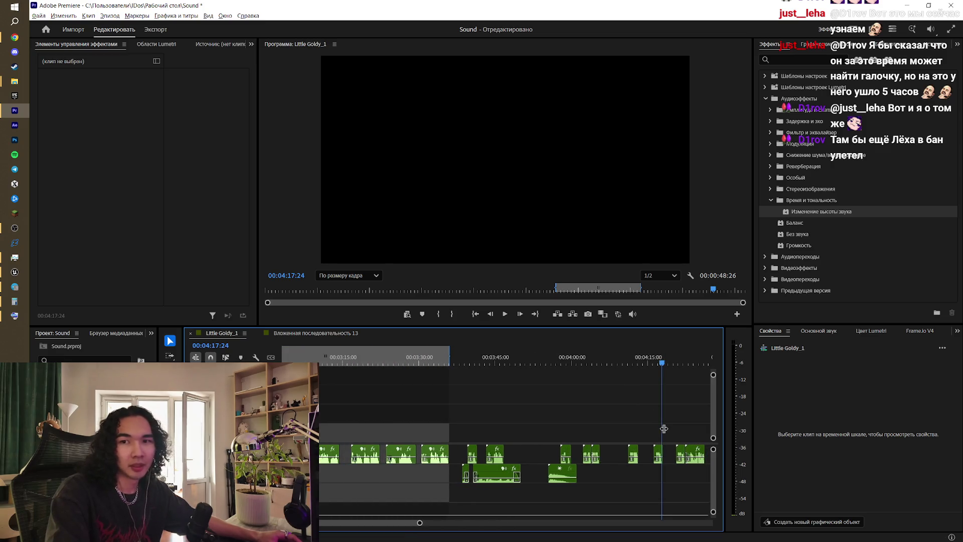
scroll(664, 429, "up", 1)
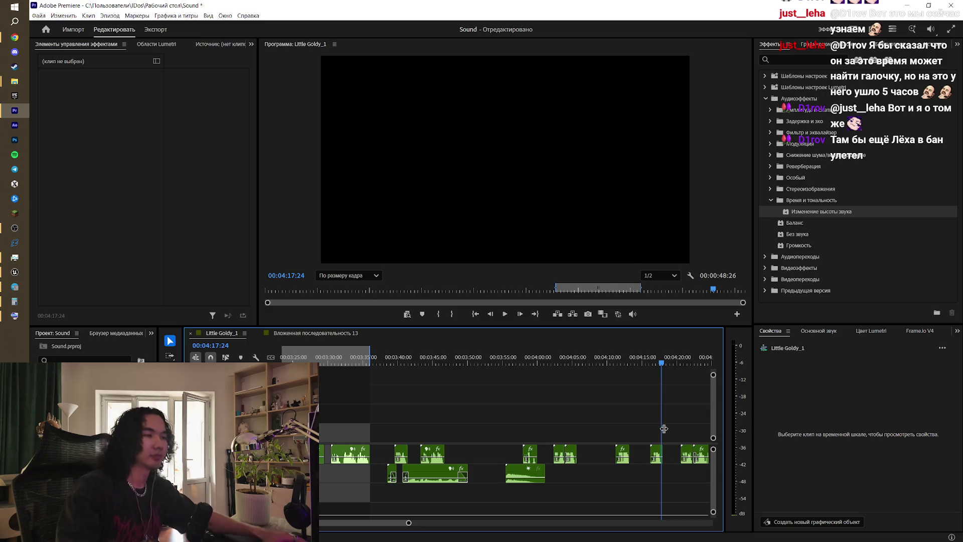
left_click(675, 359)
key("space")
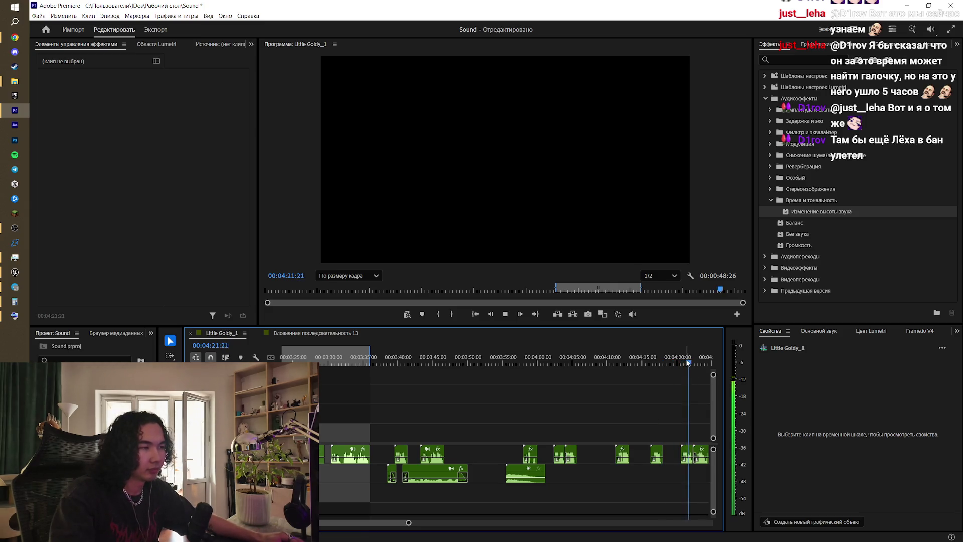
left_click(507, 358)
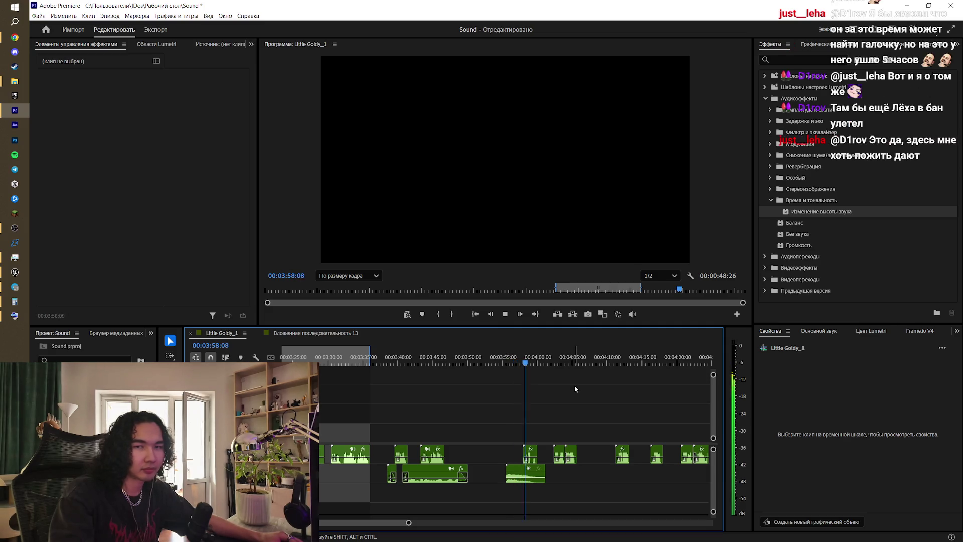
key("space")
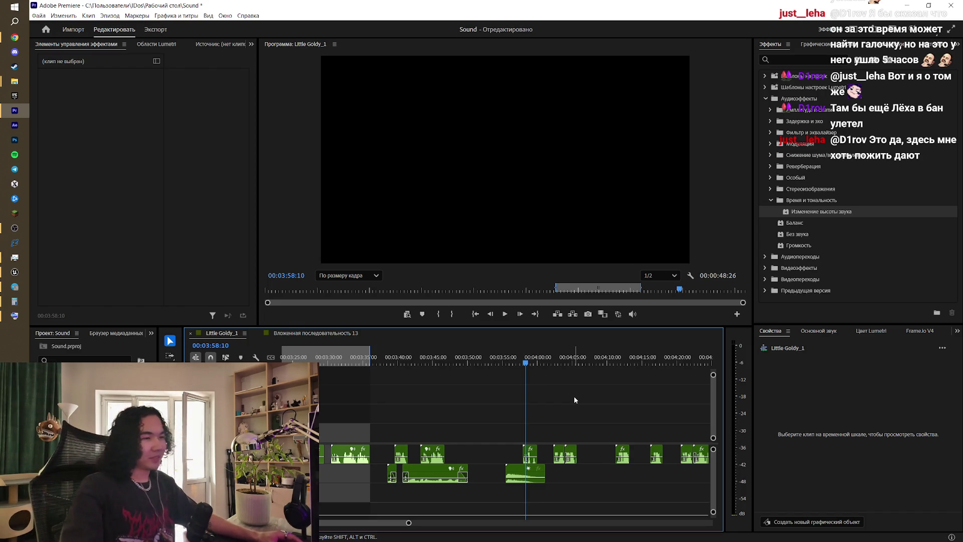
key("space")
key("space")
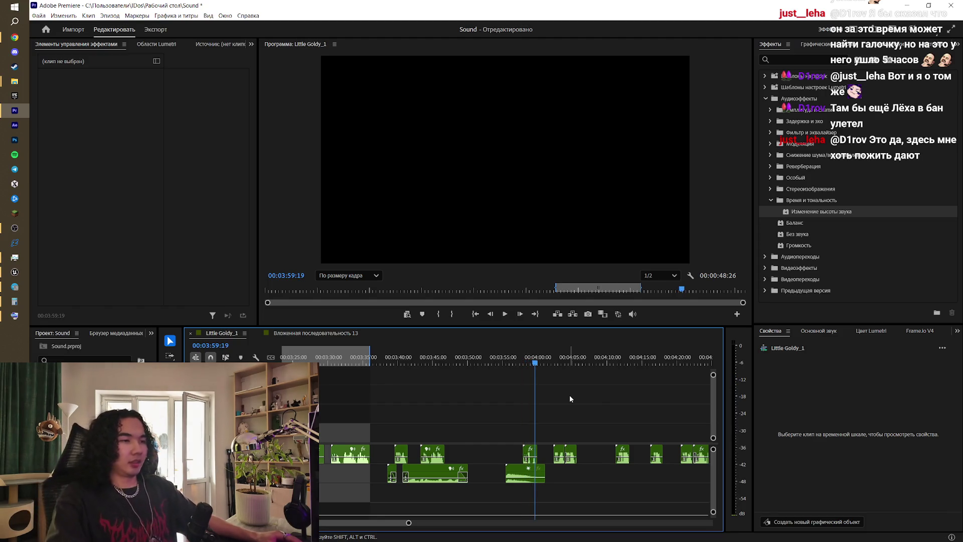
key("equal")
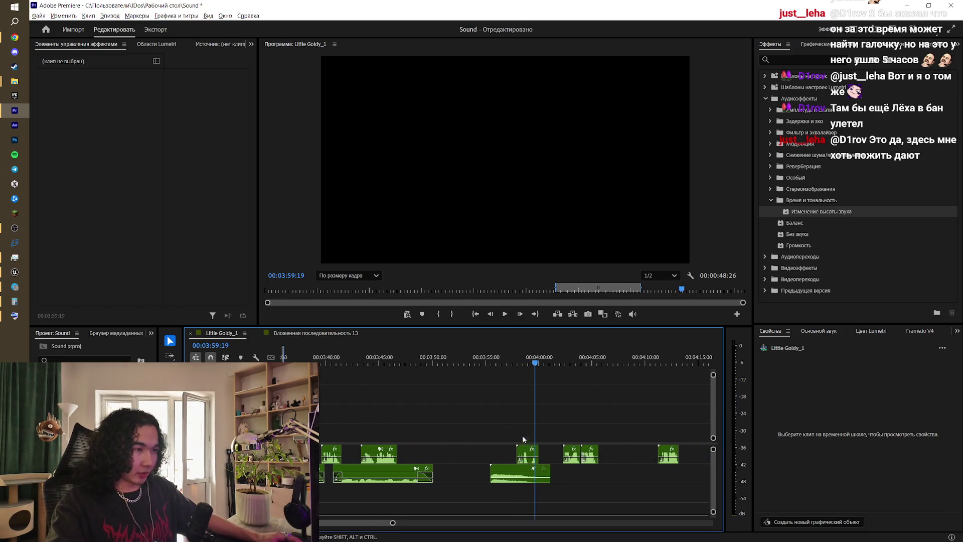
- Mark an in/out range over the Distant Wolf Howl clip and open its export settings
left_click(532, 474)
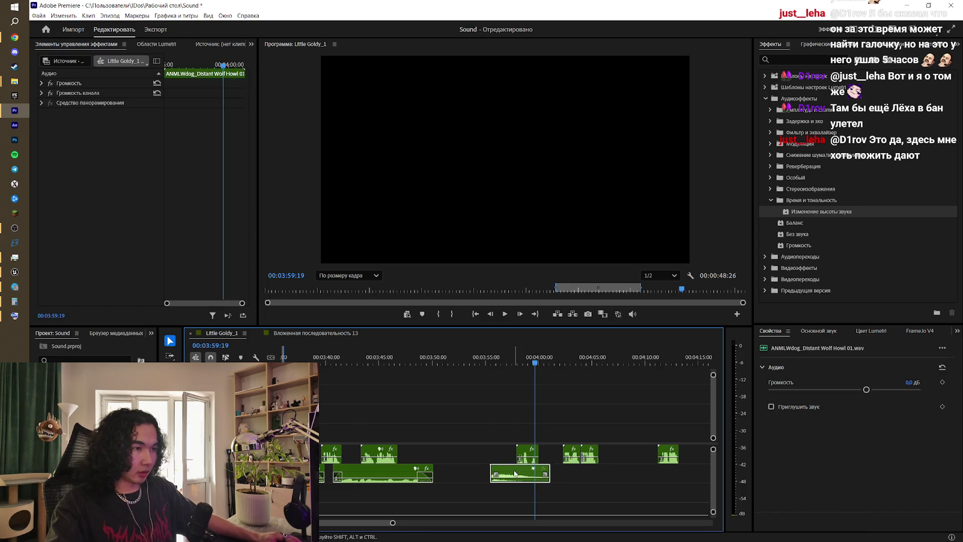
key("x")
key("ctrl+m")
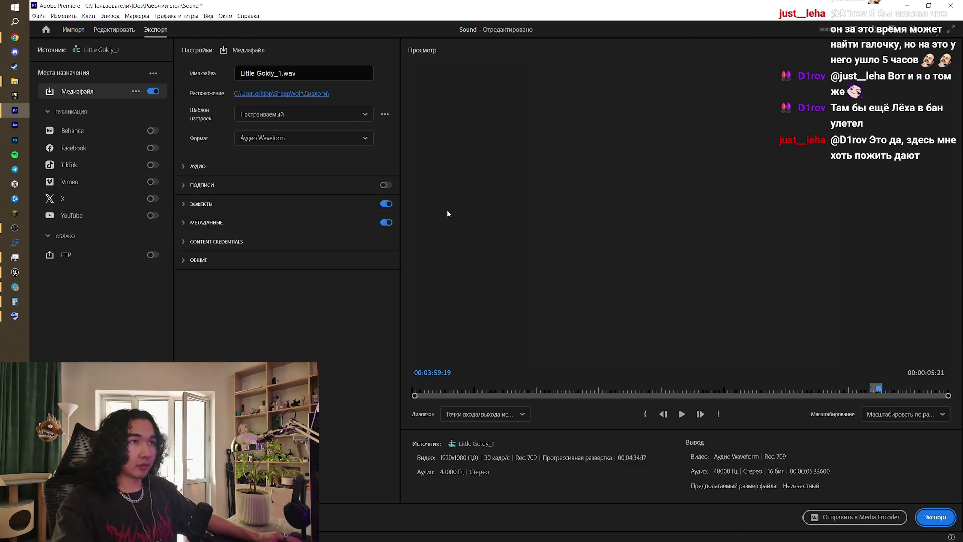
left_click(317, 93)
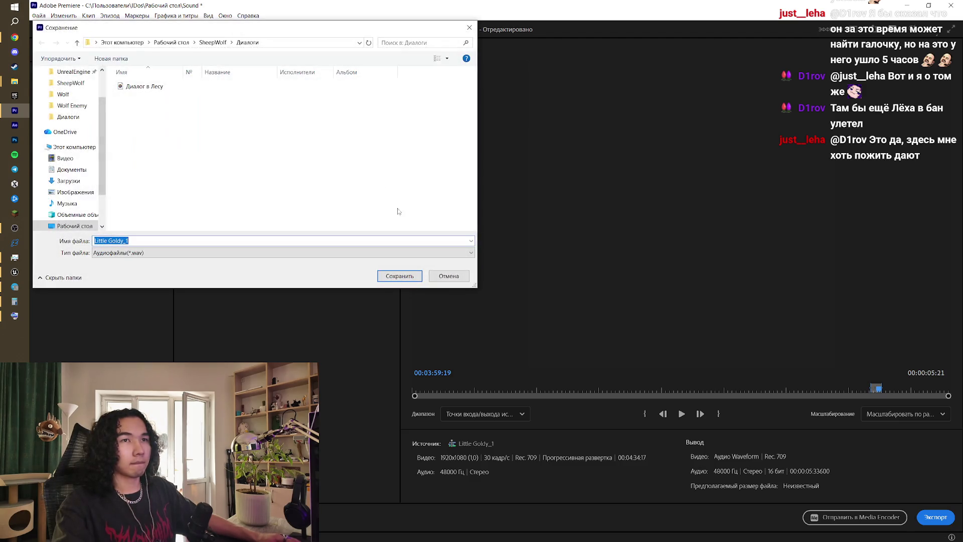
left_click(431, 278)
- Rename the output file to Ауф and export the range as Ауф.wav
left_click_drag(321, 70, 192, 71)
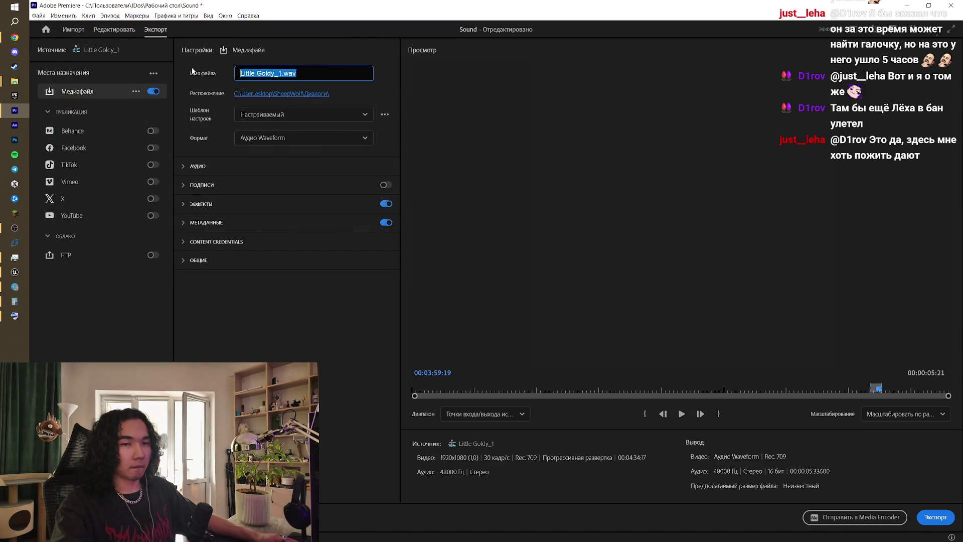
type("Айу")
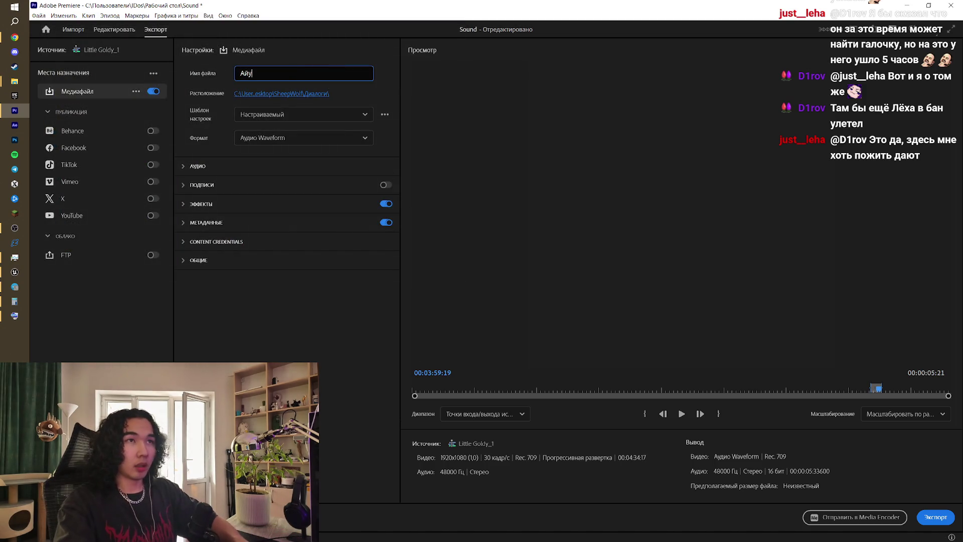
type("ы")
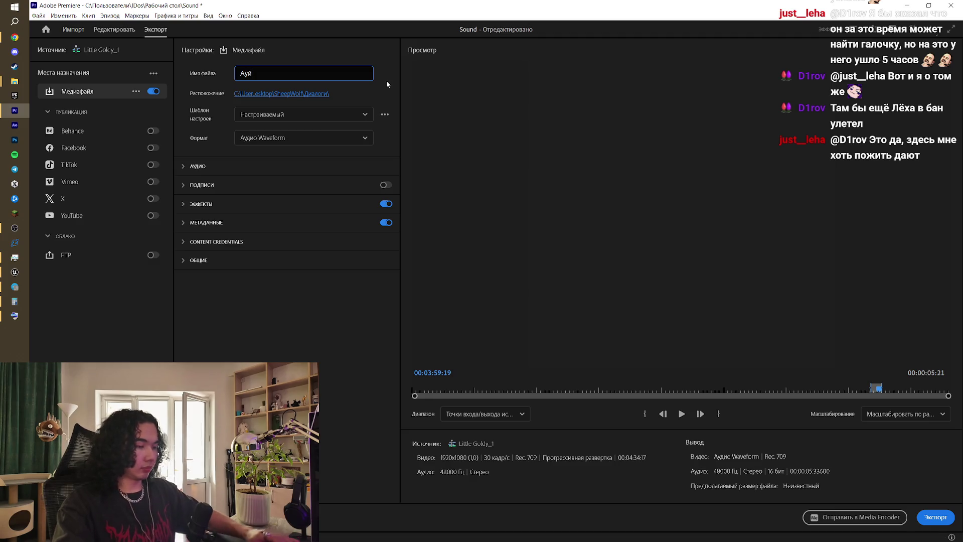
key("BackSpace")
type("ф")
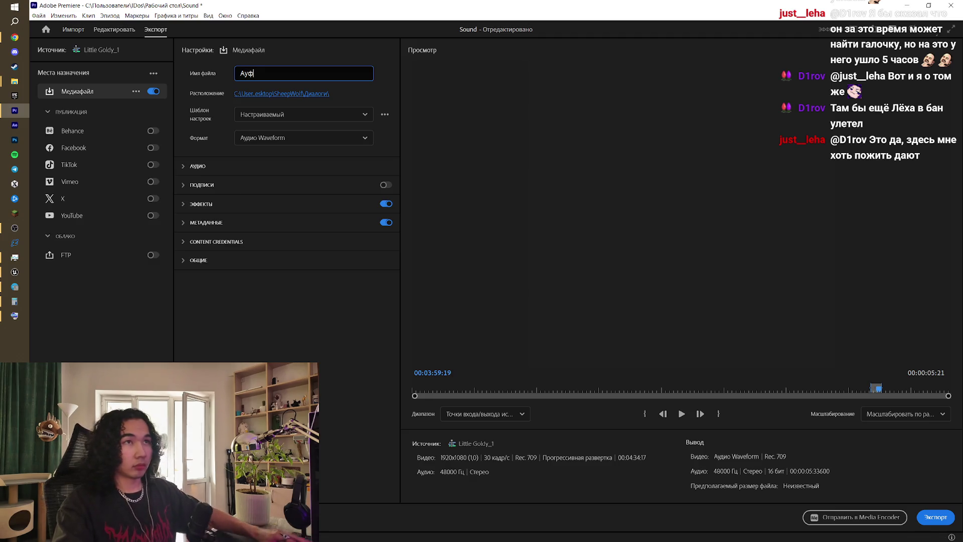
left_click(922, 514)
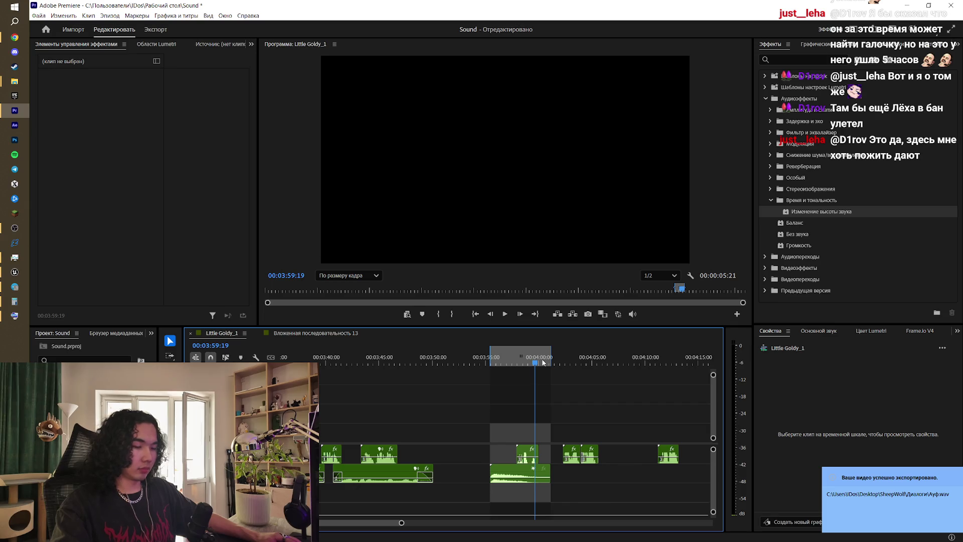
- Back in the editor, mark a range covering the line starting at 00:04:03:13
key("ctrl+m")
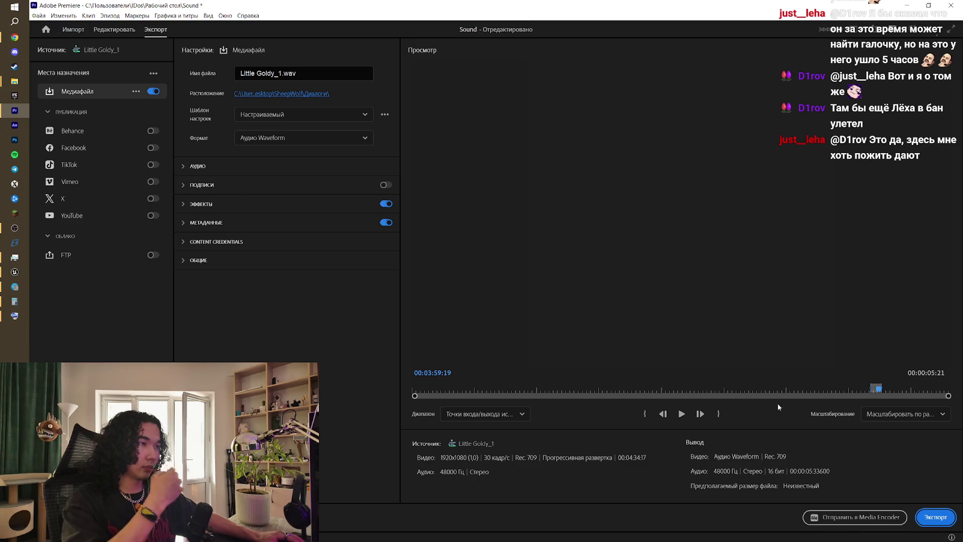
left_click(74, 29)
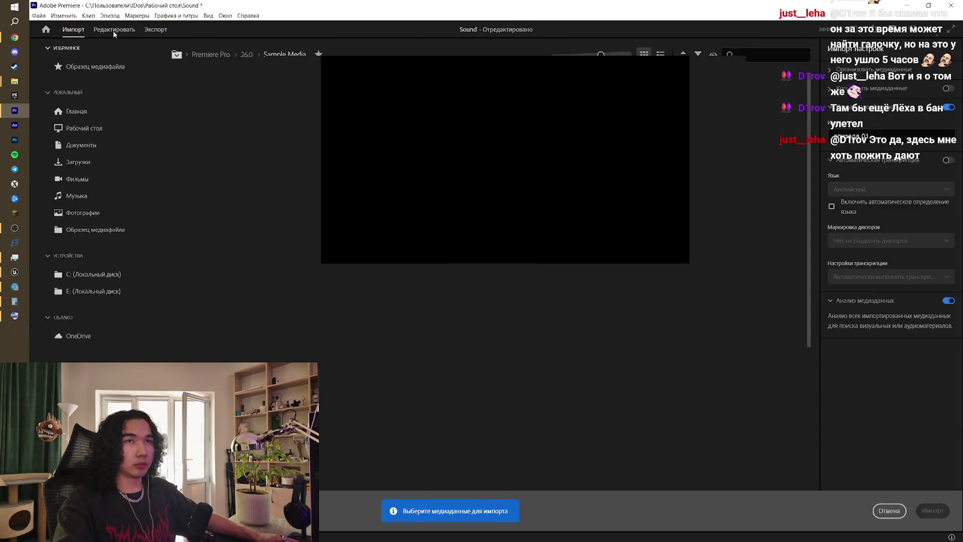
left_click(114, 30)
left_click(576, 359)
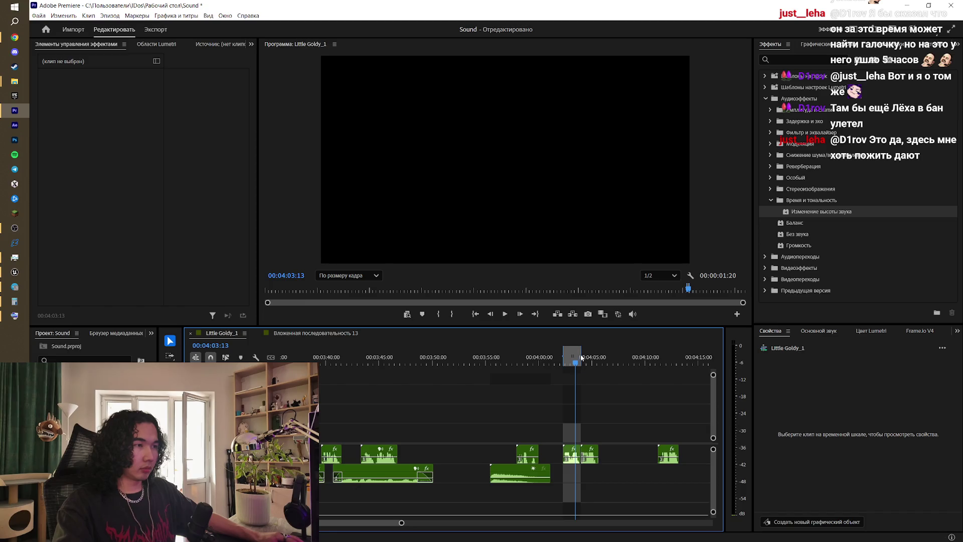
left_click_drag(581, 357, 596, 361)
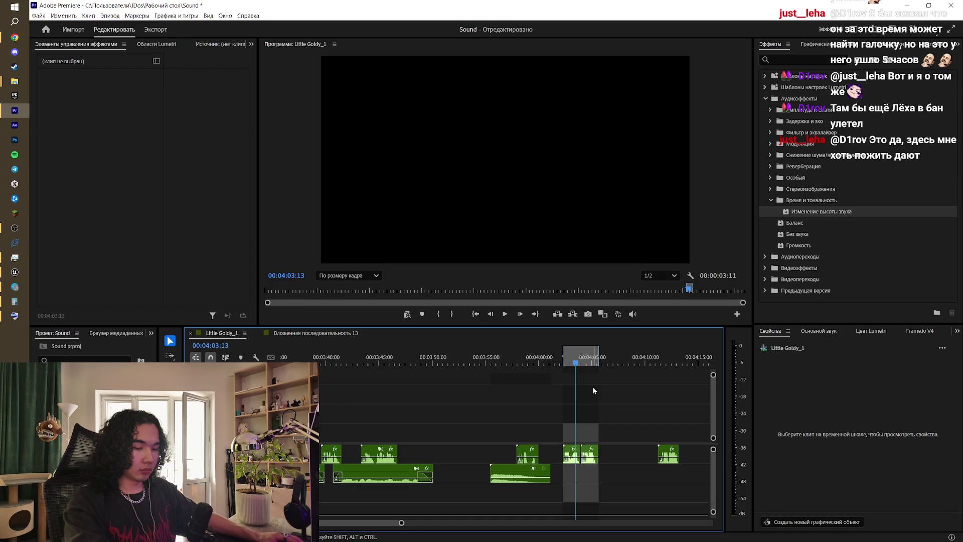
- Rename the output file and export the range as Бажать.wav
key("ctrl+m")
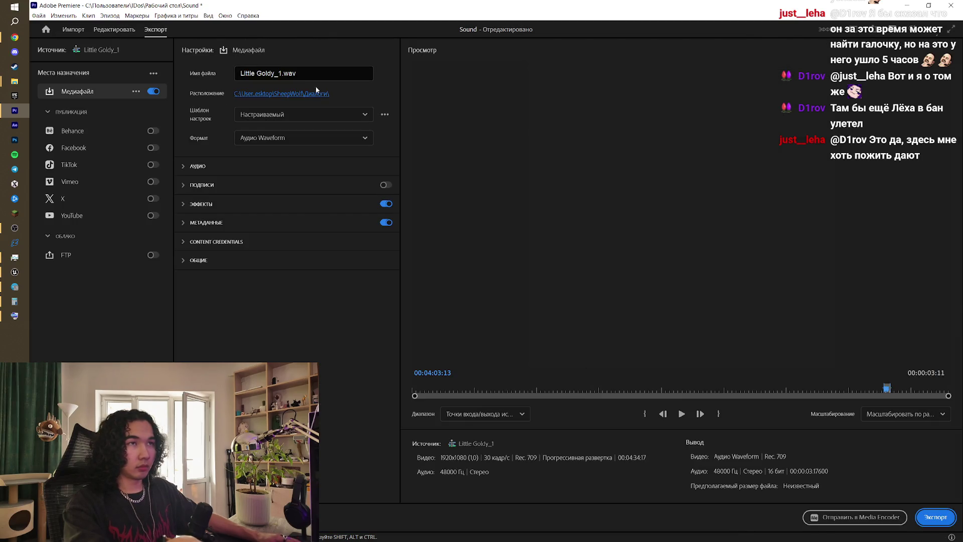
left_click(299, 70)
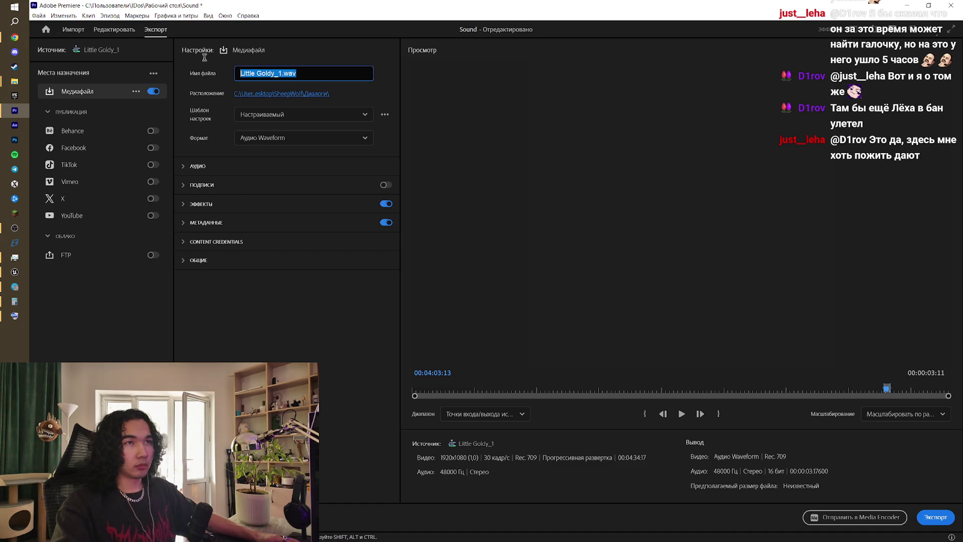
type("Бажать")
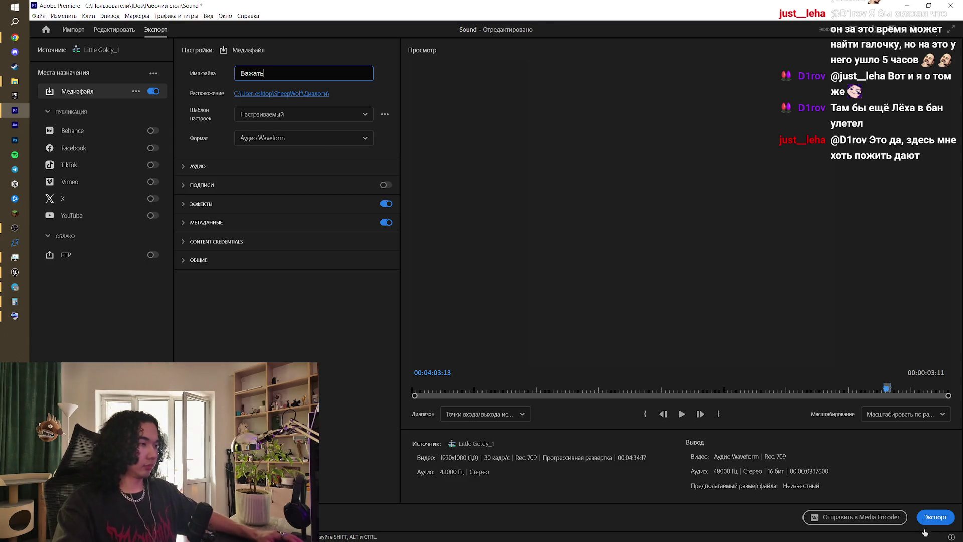
left_click(936, 517)
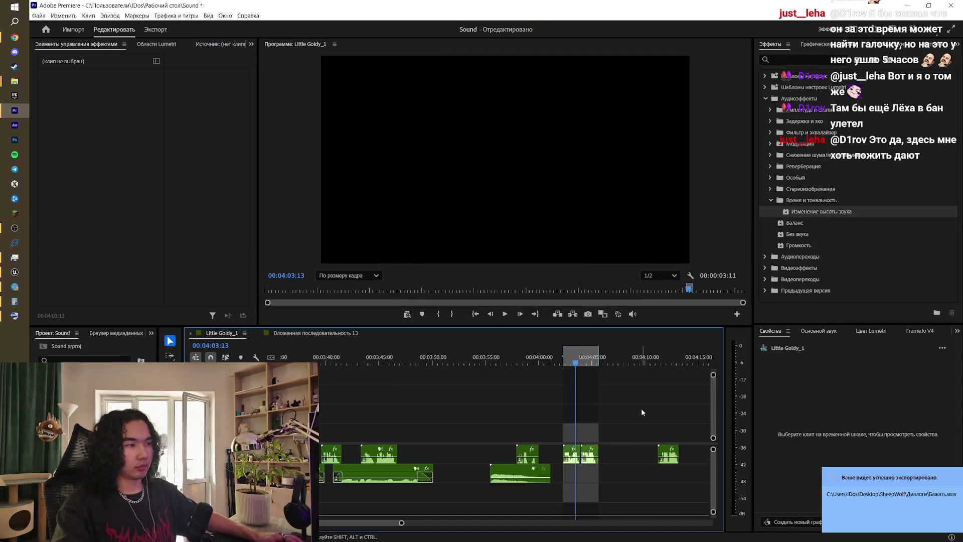
scroll(359, 526, "down", 4)
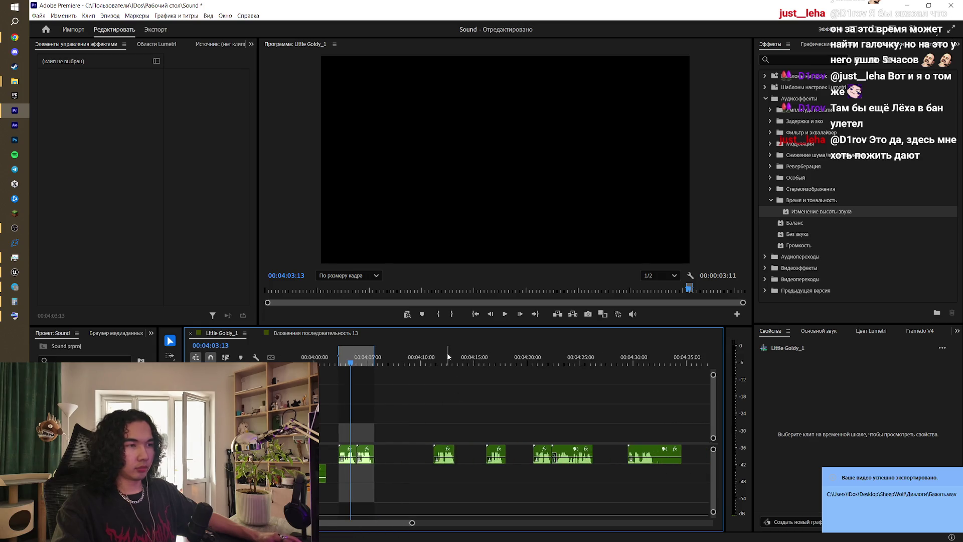
- Mark the next dialogue clip's range and export it as Выбор.wav
left_click_drag(440, 351, 449, 364)
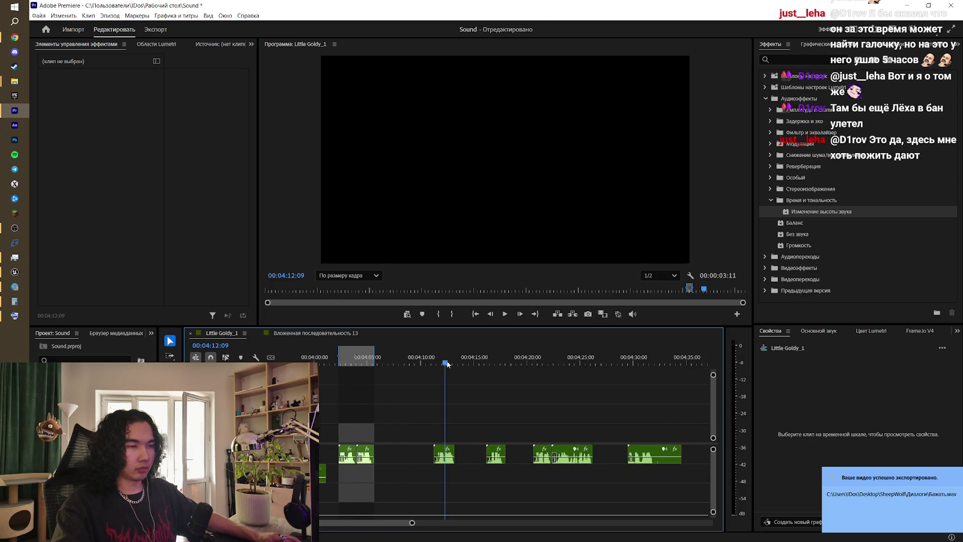
key("x")
key("ctrl+m")
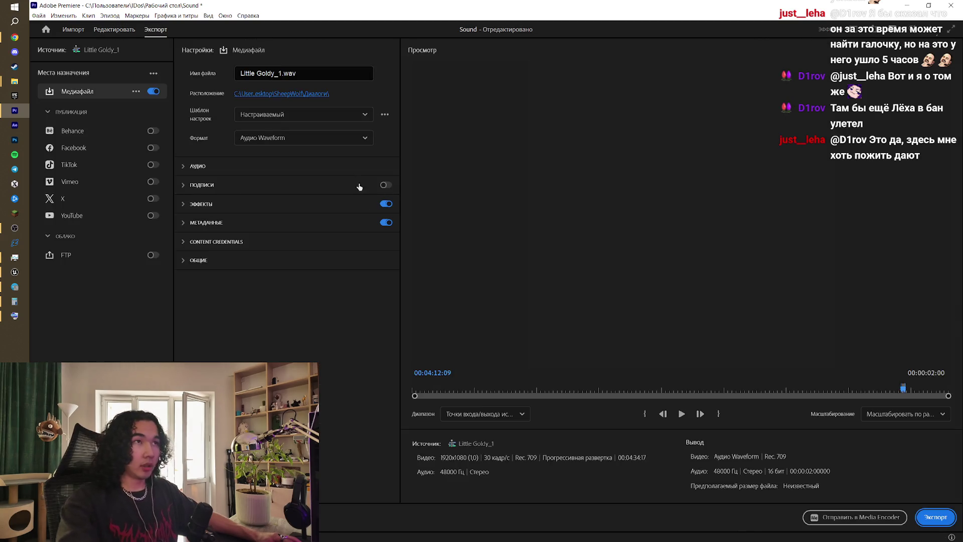
left_click(319, 73)
type("В")
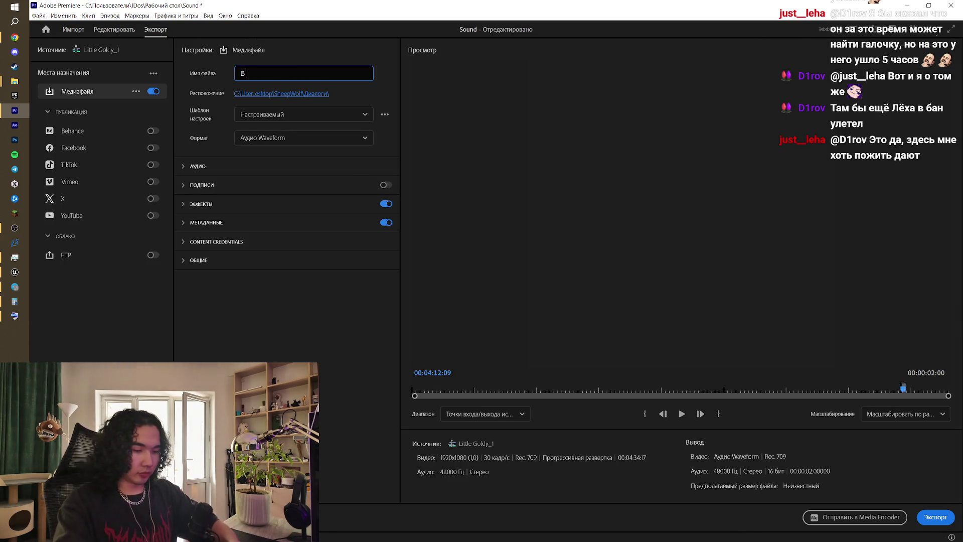
type("ыбор.wav")
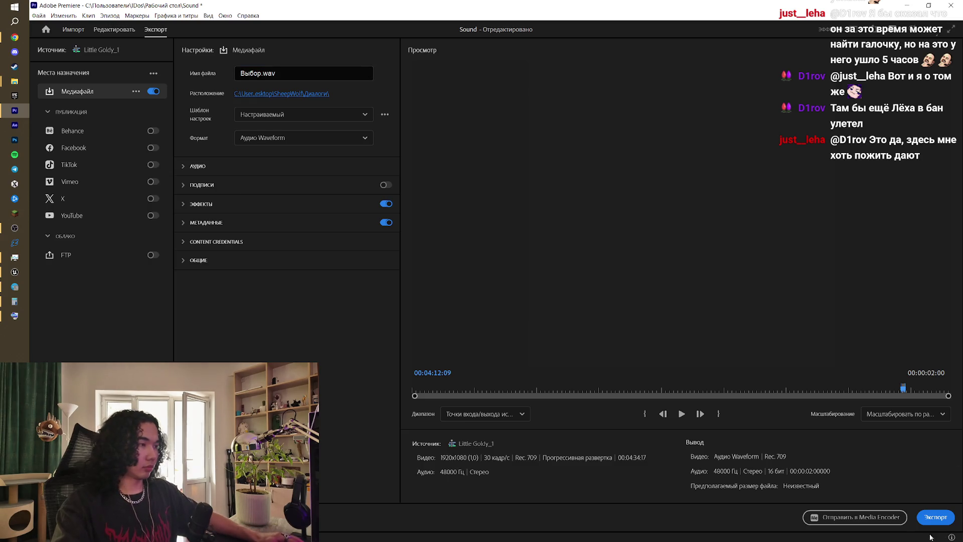
left_click(936, 517)
- Export the following 15.mp3 dialogue clip as Прыгать.wav
mouse_move(486, 362)
left_mouse_down()
mouse_move(501, 364)
mouse_move(491, 364)
left_mouse_up()
left_click(495, 455)
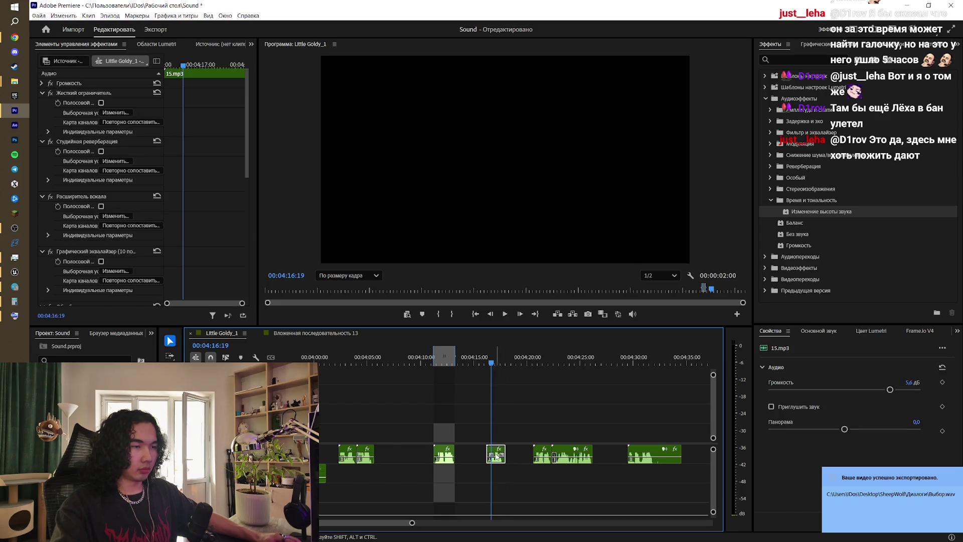
key("ctrl+m")
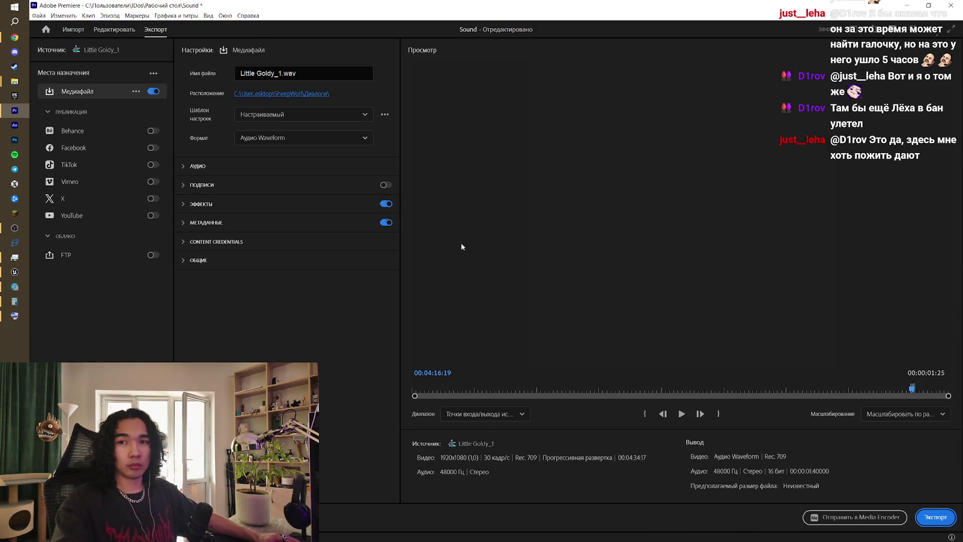
left_click(301, 73)
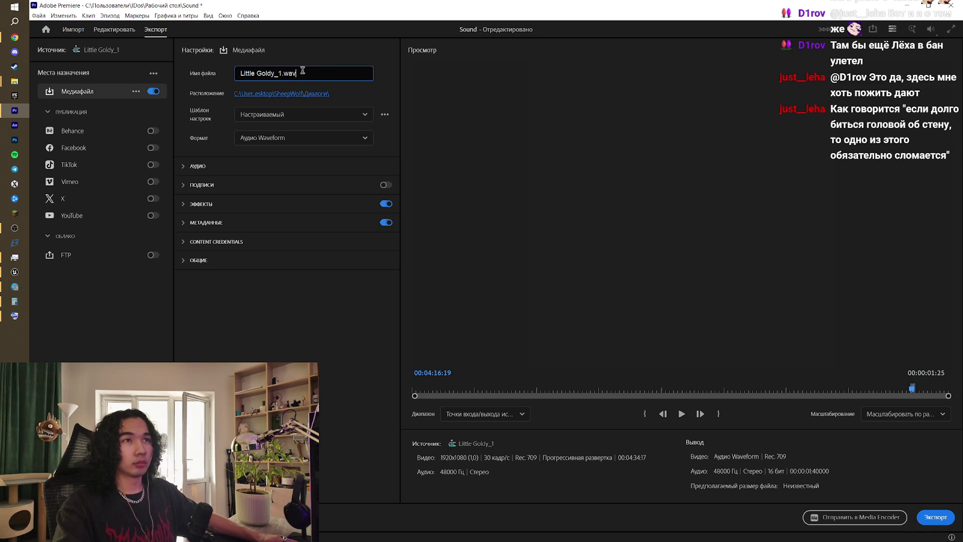
type("Прыгат")
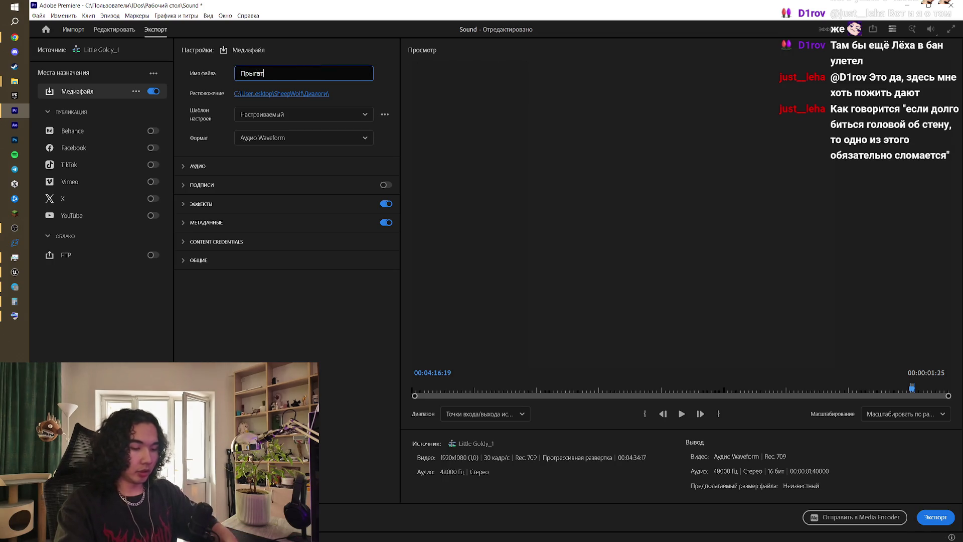
type("ь")
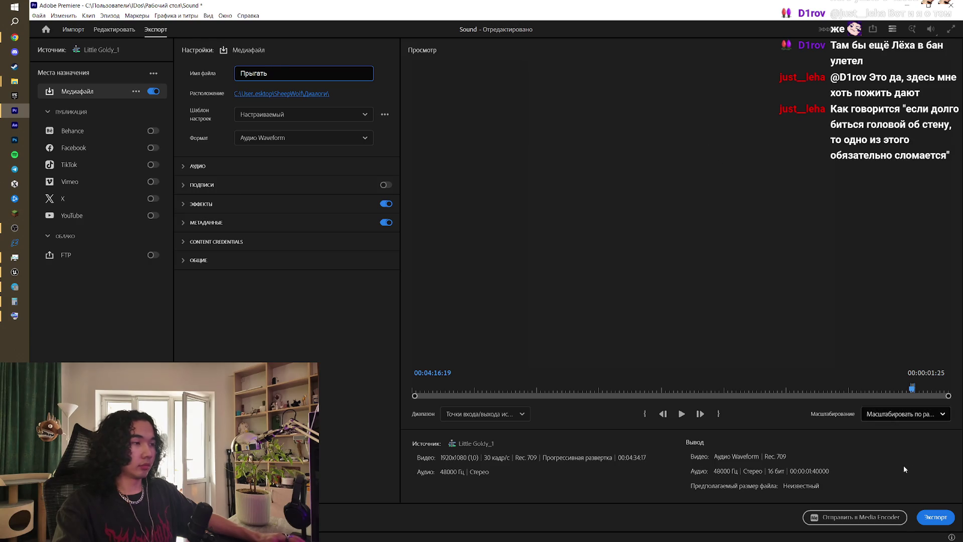
left_click(929, 512)
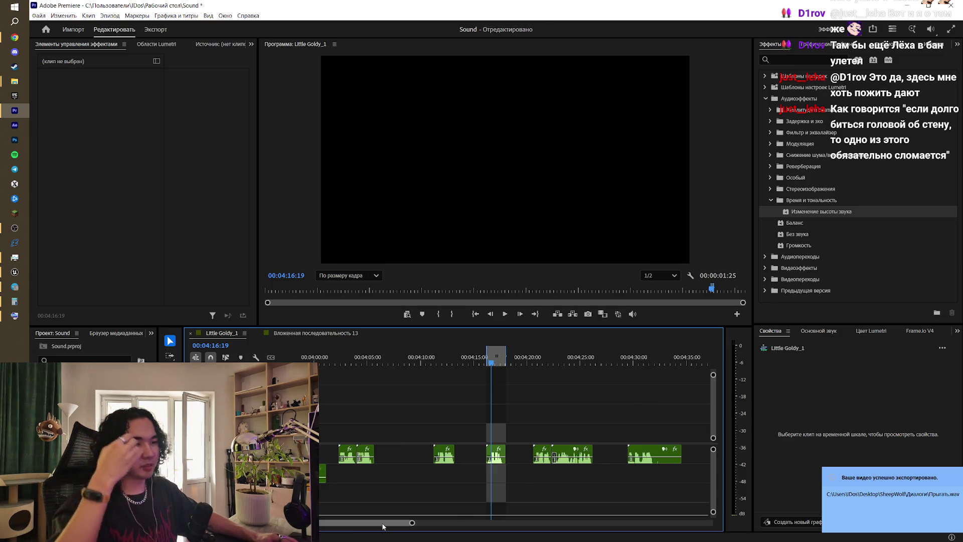
left_click_drag(381, 523, 388, 522)
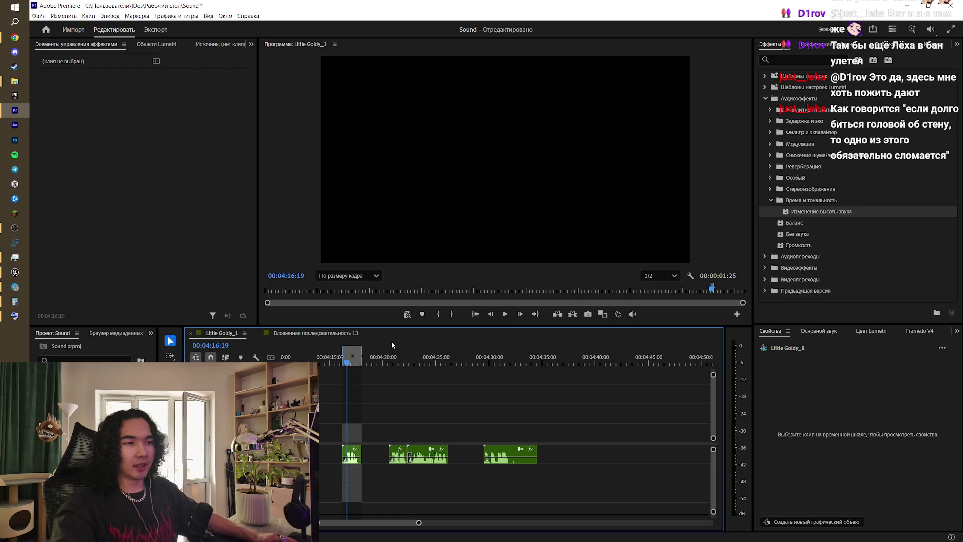
left_click(400, 361)
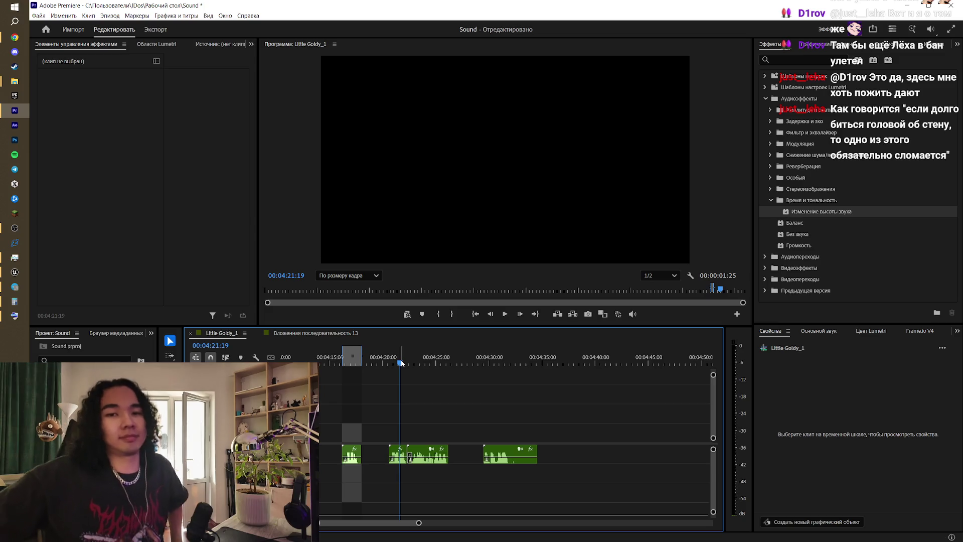
key("space")
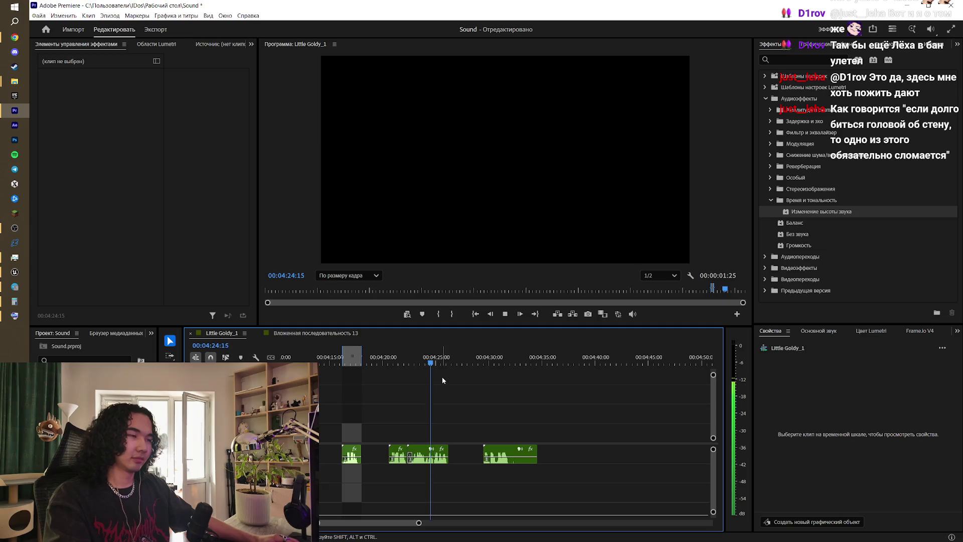
key("space")
left_click_drag(441, 358, 399, 359)
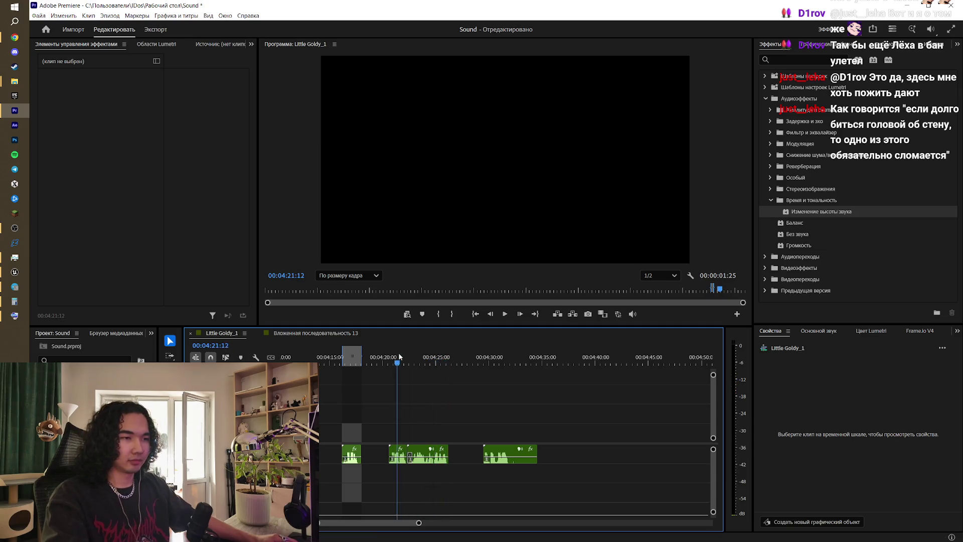